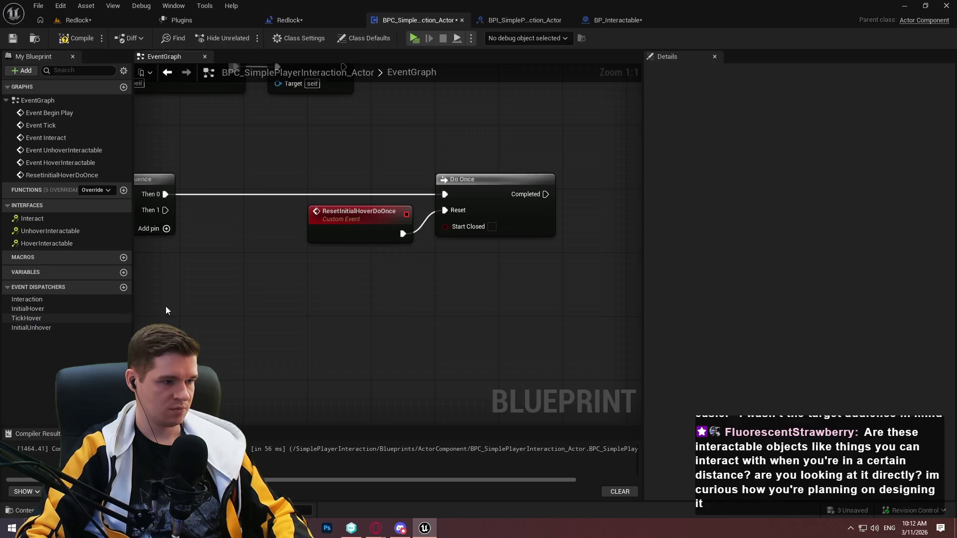
Place Call Tick Hover and Call Initial Hover dispatcher nodes, wiring Do Once Completed into Call Initial Hover
click(271, 304)
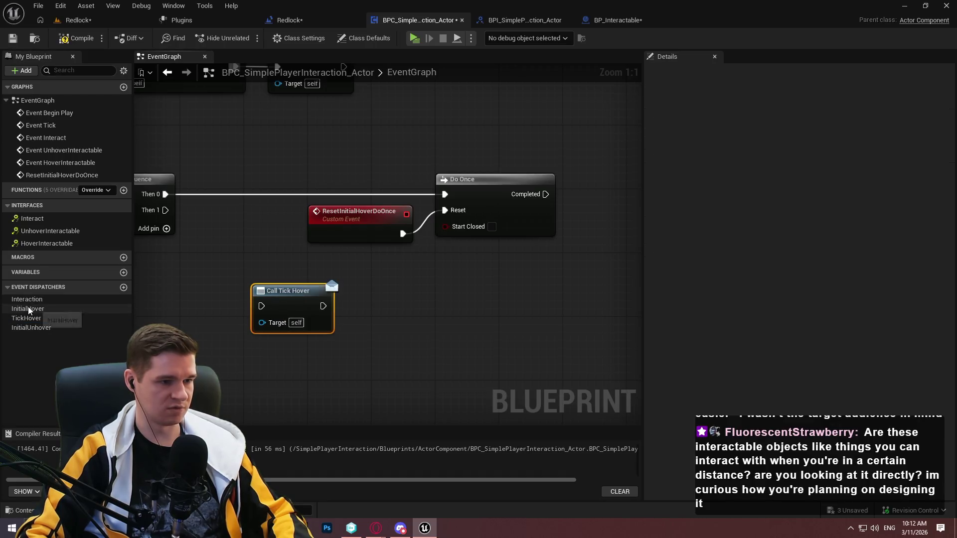
drag(30, 308, 571, 265)
click(589, 286)
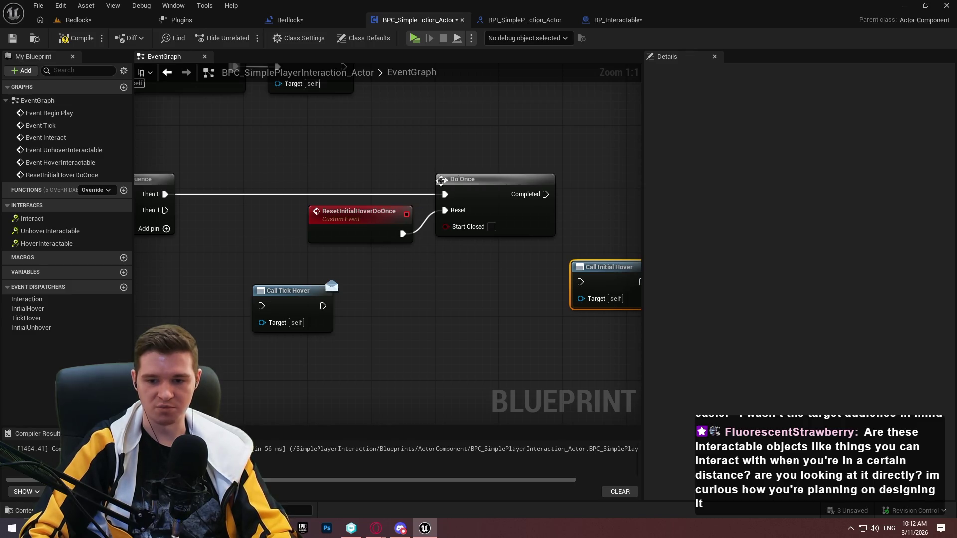
drag(581, 282, 546, 194)
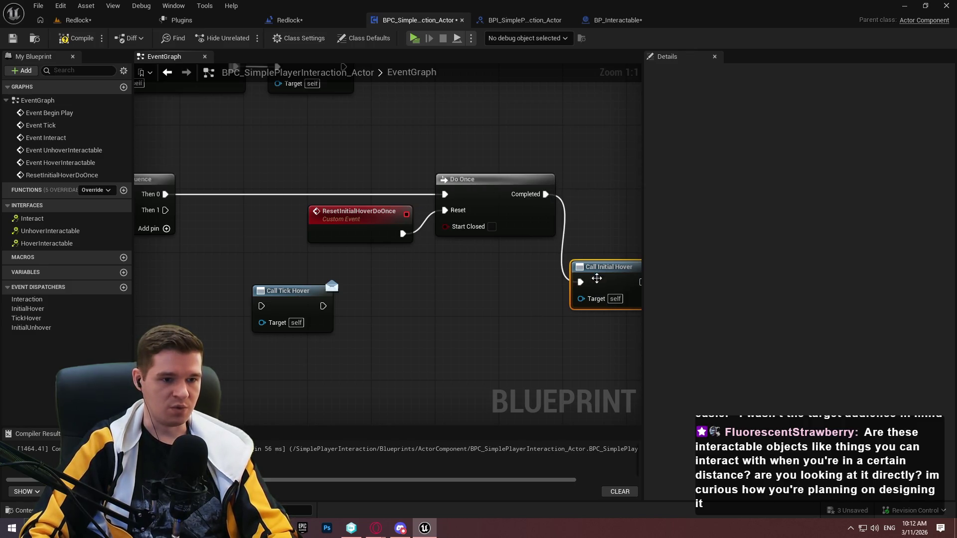
mouse_move(596, 278)
mouse_down()
mouse_move(605, 178)
mouse_move(604, 198)
mouse_up()
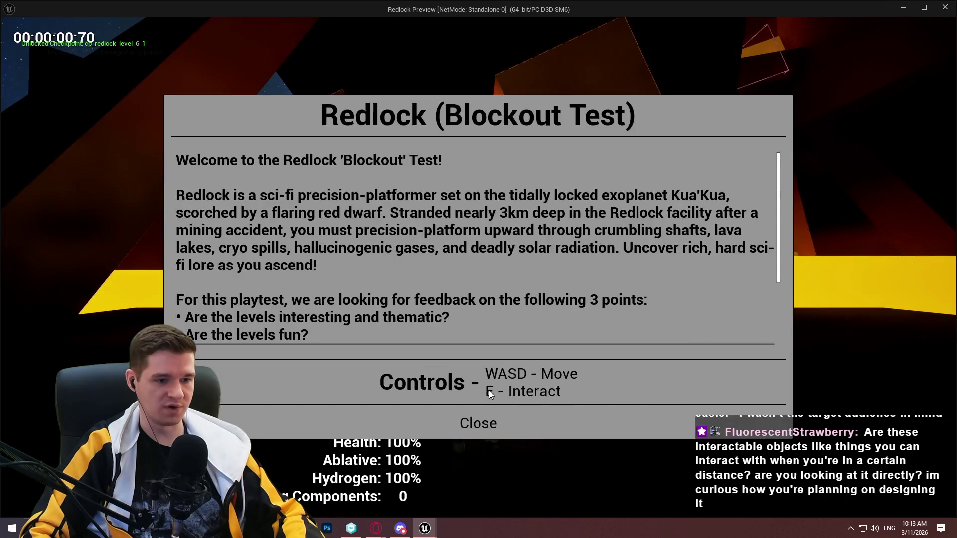
Walk to the checkpoint's Interact to Teleport prompt in the Redlock playtest, then exit and align Call Initial Hover
click(479, 421)
key(w)
key(w)
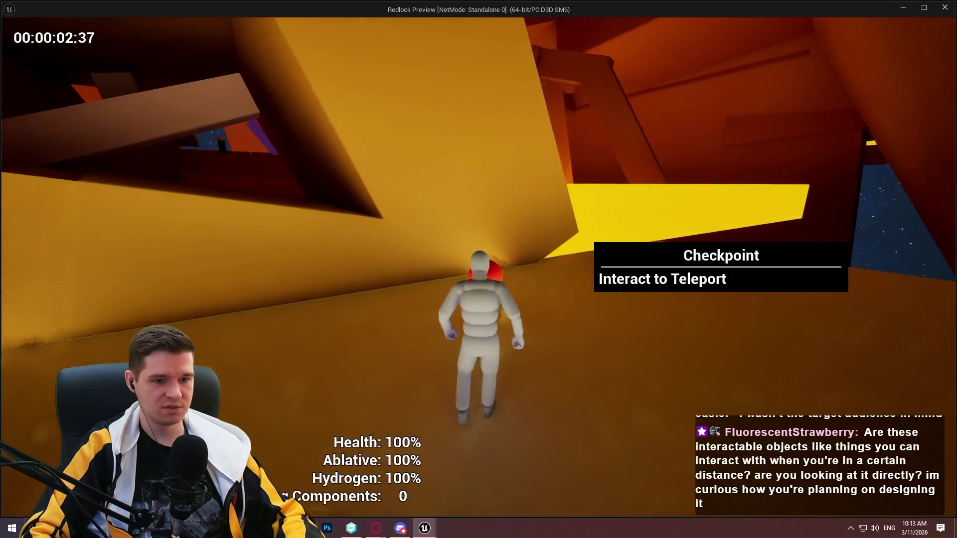
key(w)
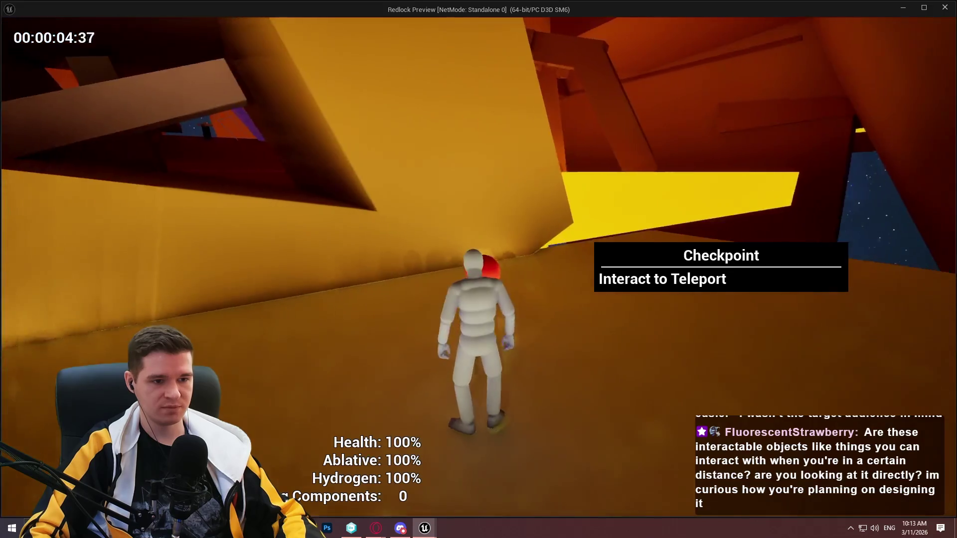
key(Escape)
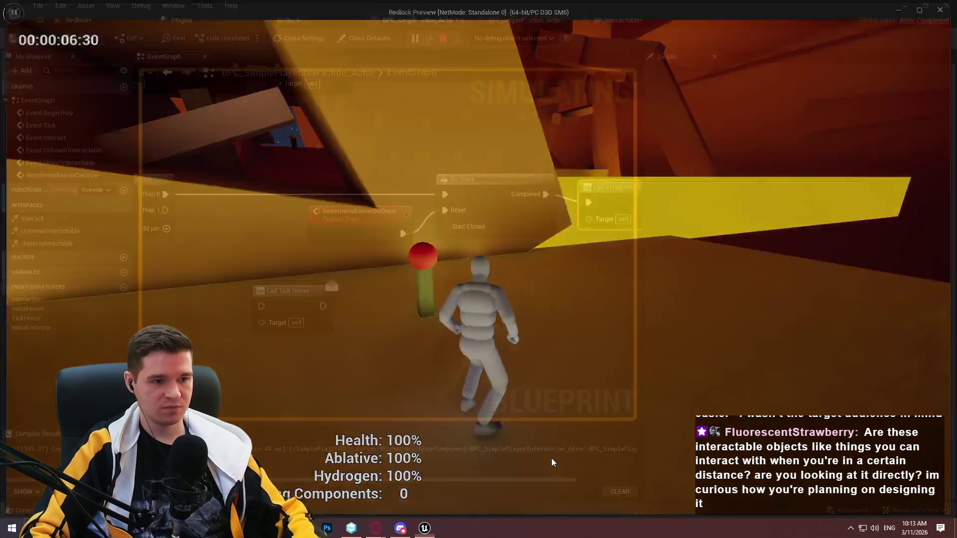
drag(606, 196, 606, 193)
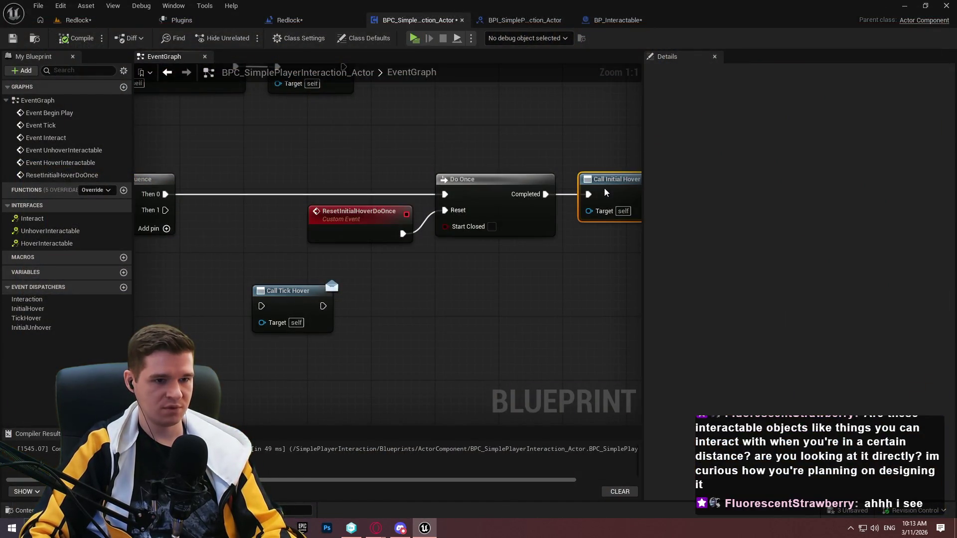
Wire Sequence's Then 1 into Call Tick Hover and place the node below the Sequence
click(593, 289)
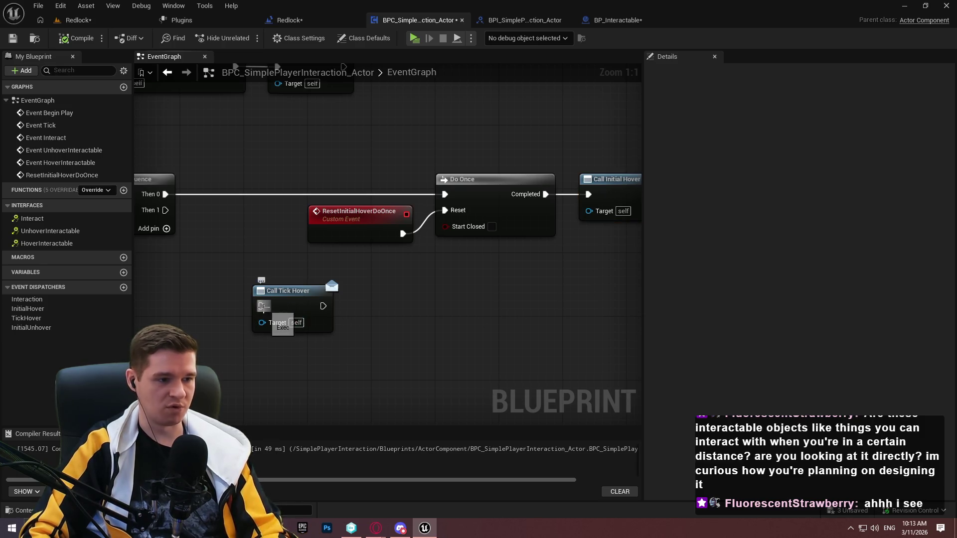
drag(262, 306, 166, 210)
mouse_move(286, 317)
mouse_down()
mouse_move(270, 358)
mouse_move(285, 340)
mouse_up()
scroll(523, 320, down, 3)
scroll(326, 269, down, 1)
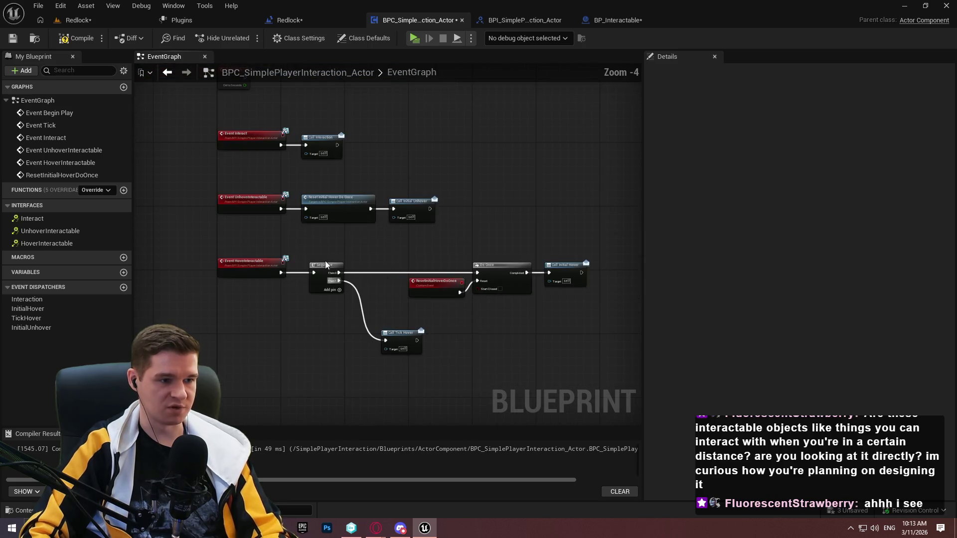
scroll(310, 293, up, 4)
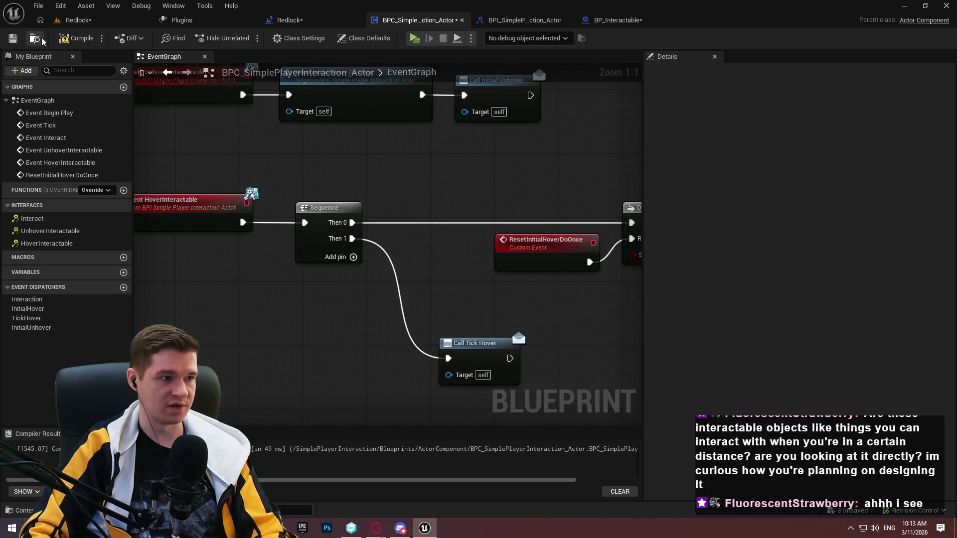
Compile and save the interaction component Blueprint
click(76, 38)
click(12, 38)
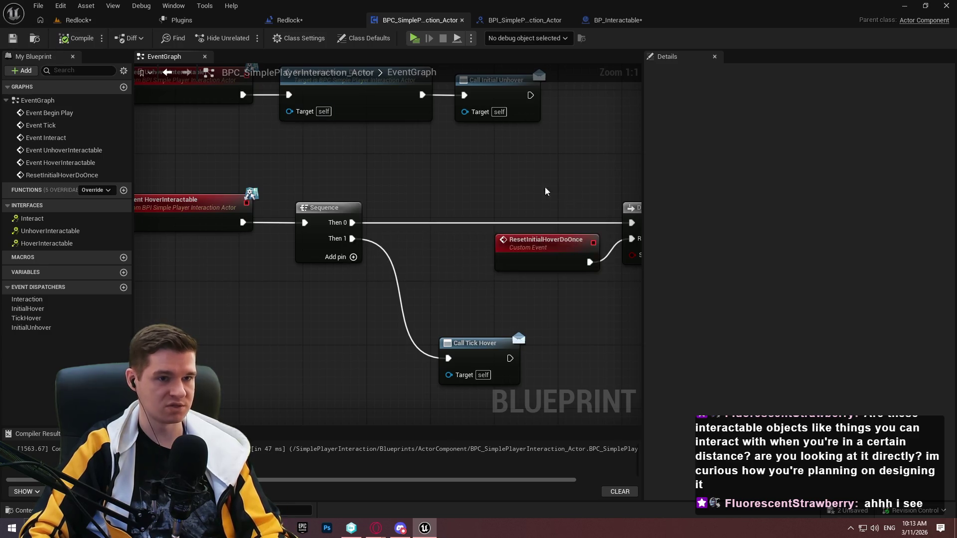
scroll(429, 180, down, 4)
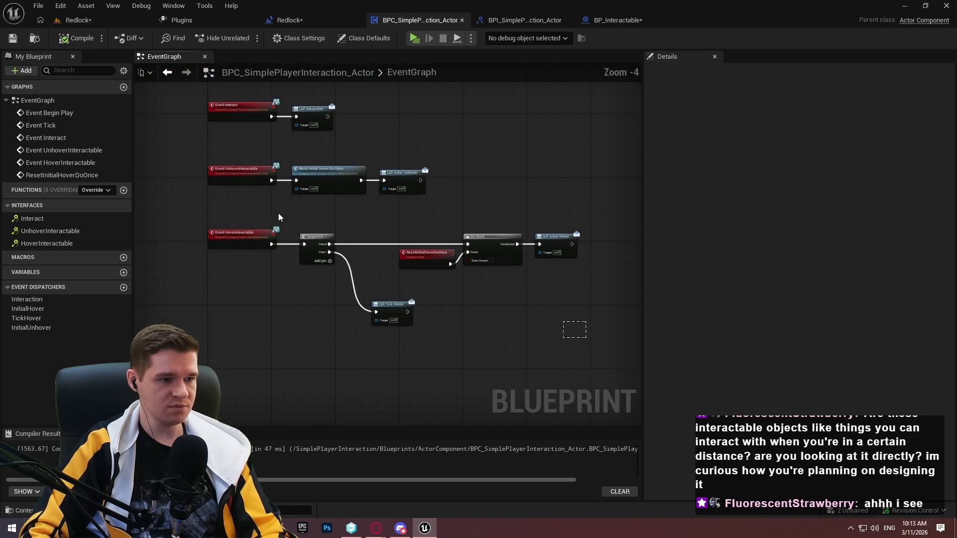
drag(586, 338, 304, 223)
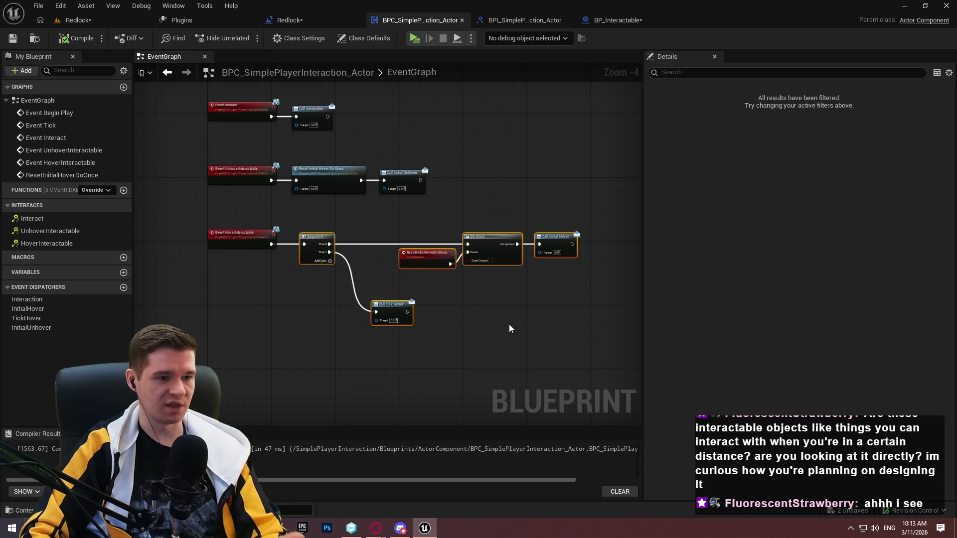
click(496, 291)
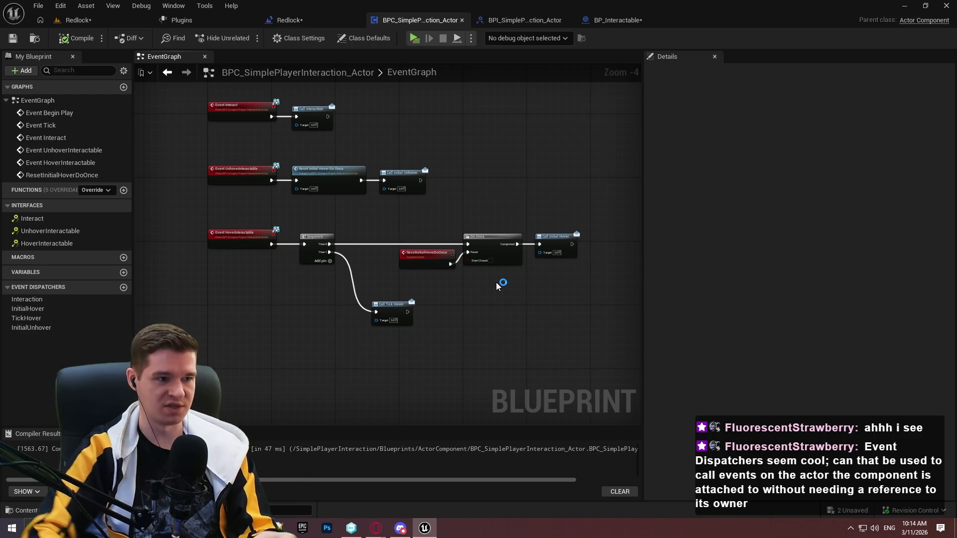
mouse_move(202, 407)
mouse_down()
mouse_move(576, 229)
mouse_move(573, 94)
mouse_up()
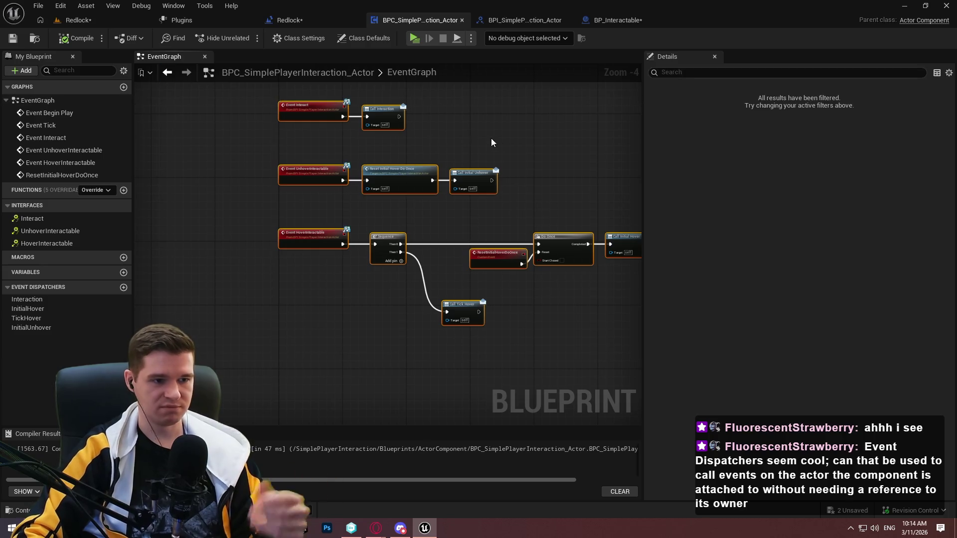
click(520, 153)
mouse_move(495, 166)
mouse_down()
mouse_move(426, 265)
mouse_move(509, 278)
mouse_move(501, 242)
mouse_up()
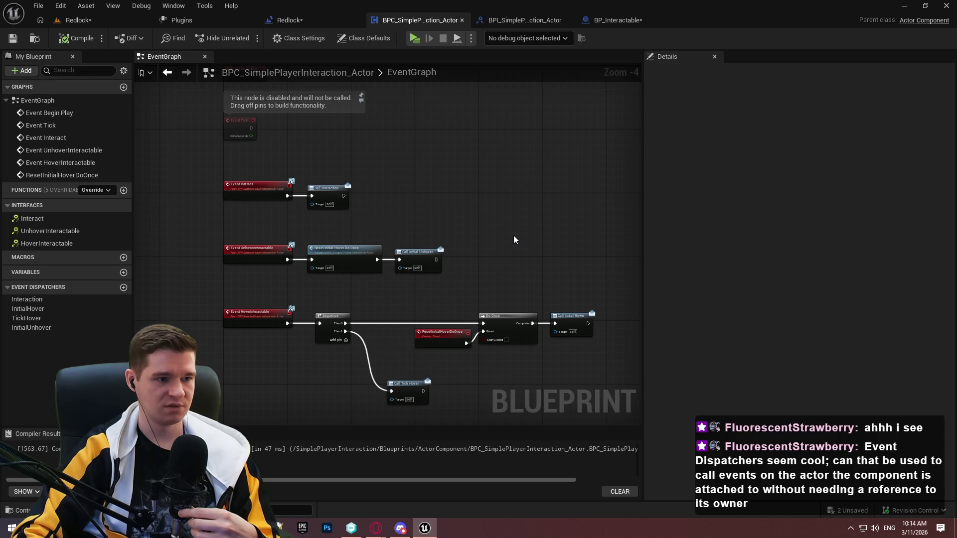
scroll(514, 235, up, 2)
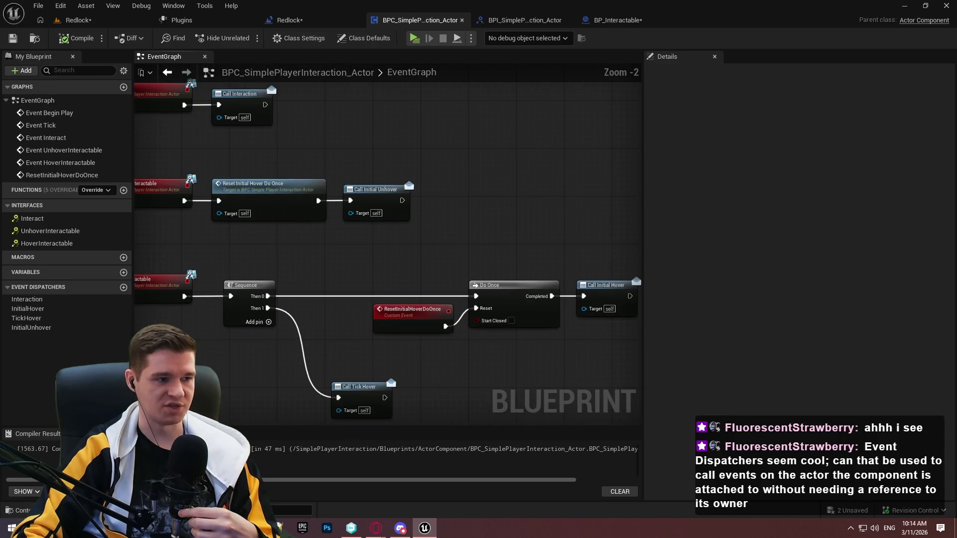
drag(327, 213, 508, 257)
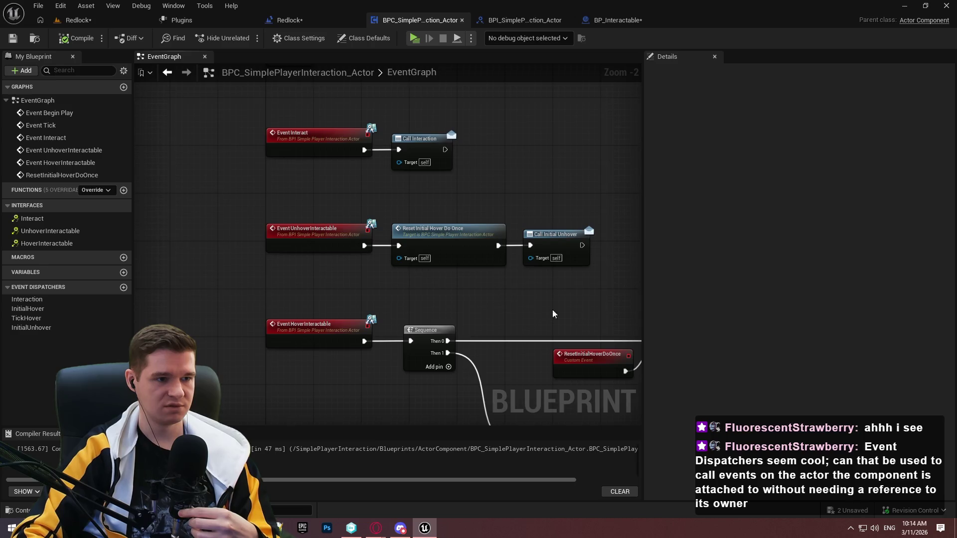
mouse_move(553, 314)
mouse_down()
mouse_move(256, 285)
mouse_move(507, 310)
mouse_up()
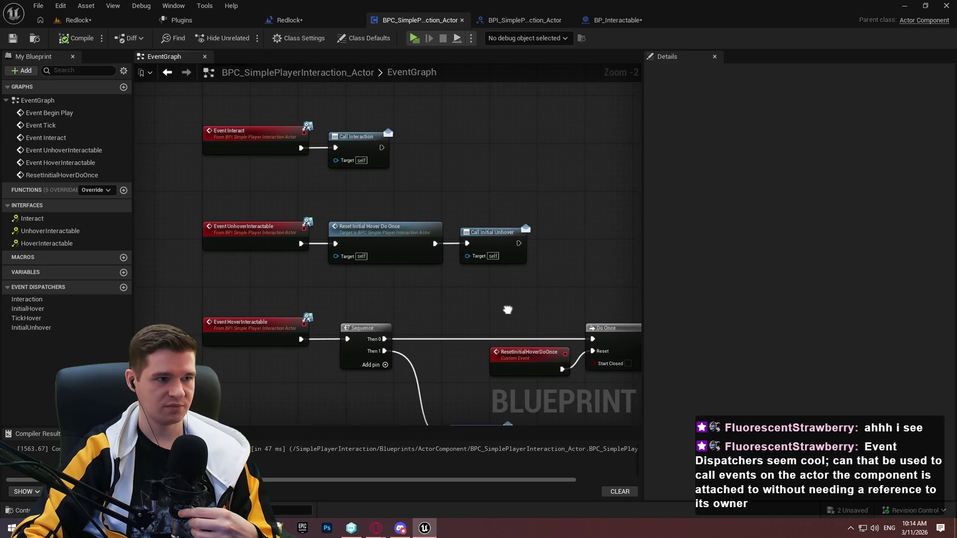
drag(469, 304, 460, 295)
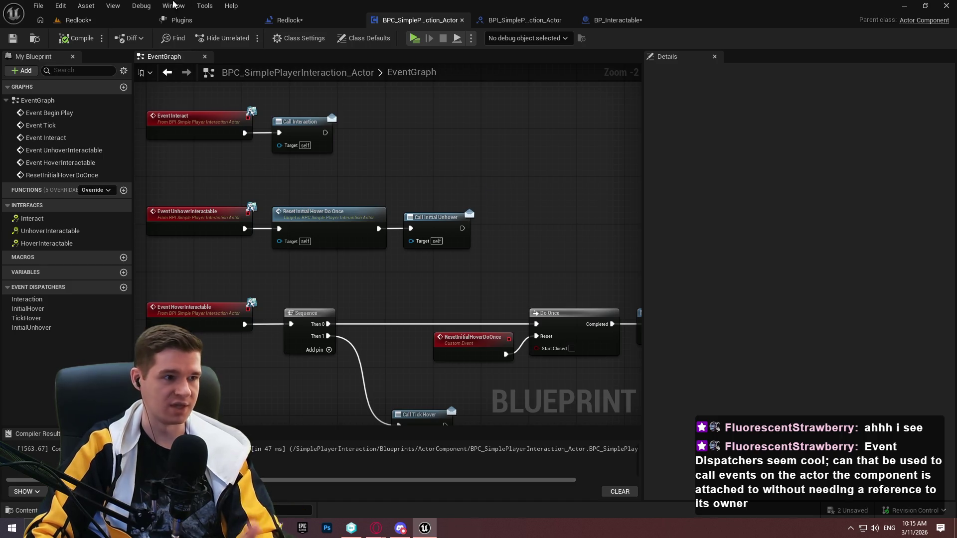
click(78, 20)
Create a new Actor Blueprint named NewBlueprint in the Interactable folder
right_click(412, 360)
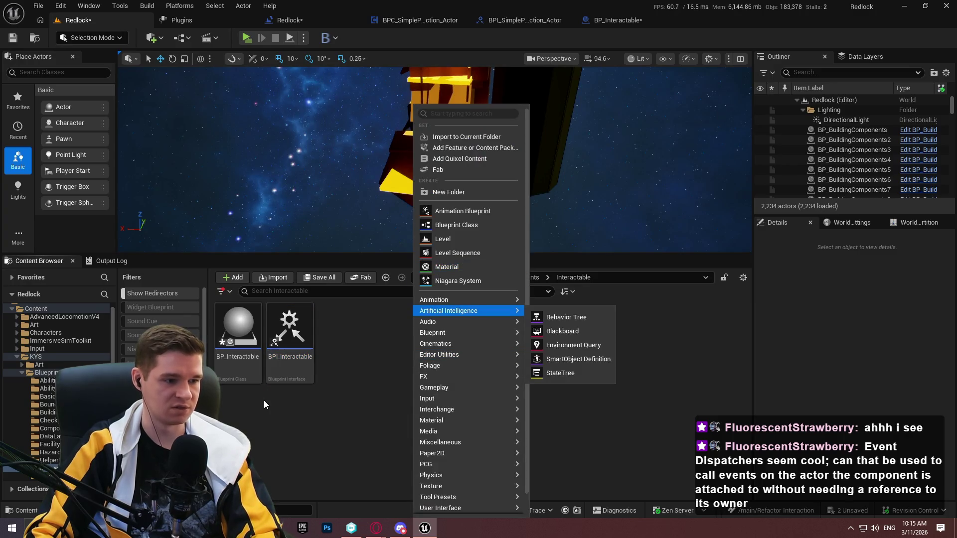
click(263, 397)
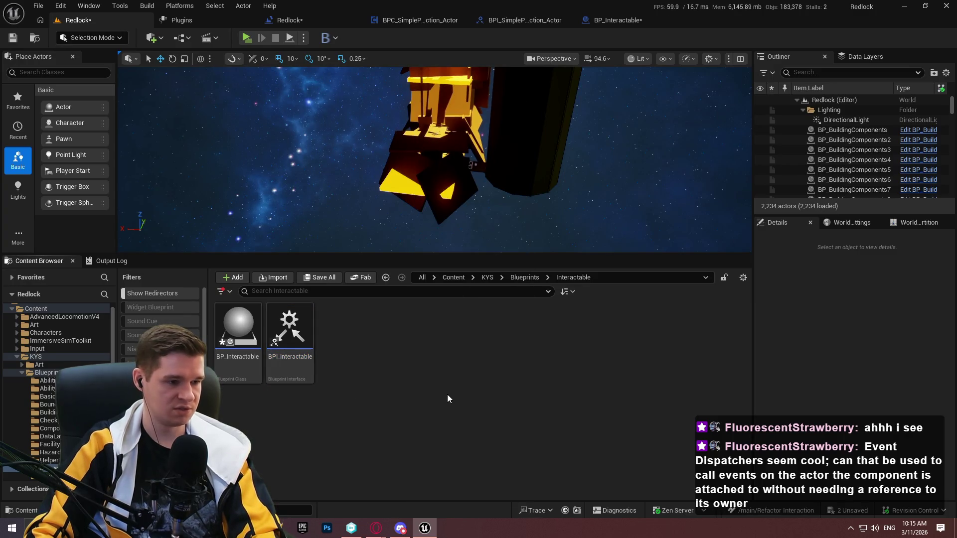
right_click(391, 357)
click(435, 226)
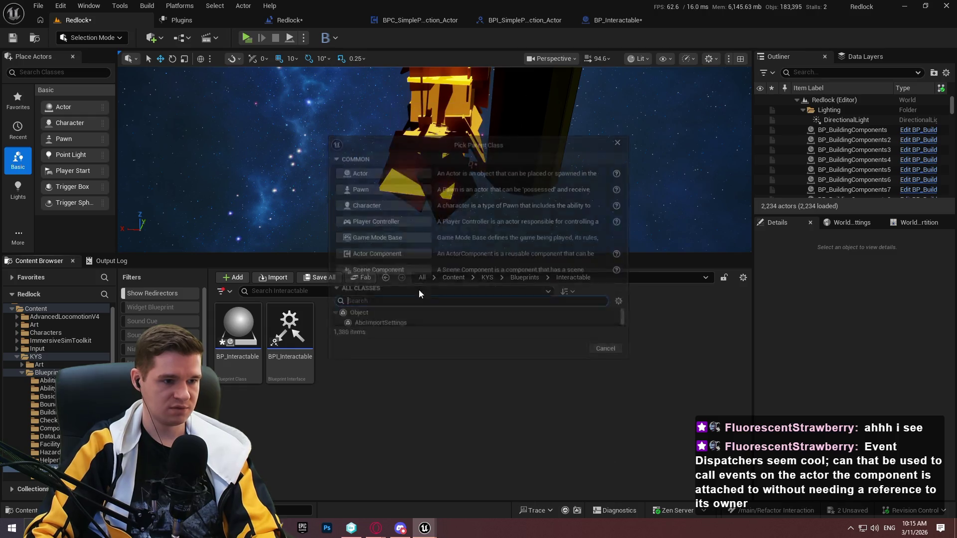
click(375, 175)
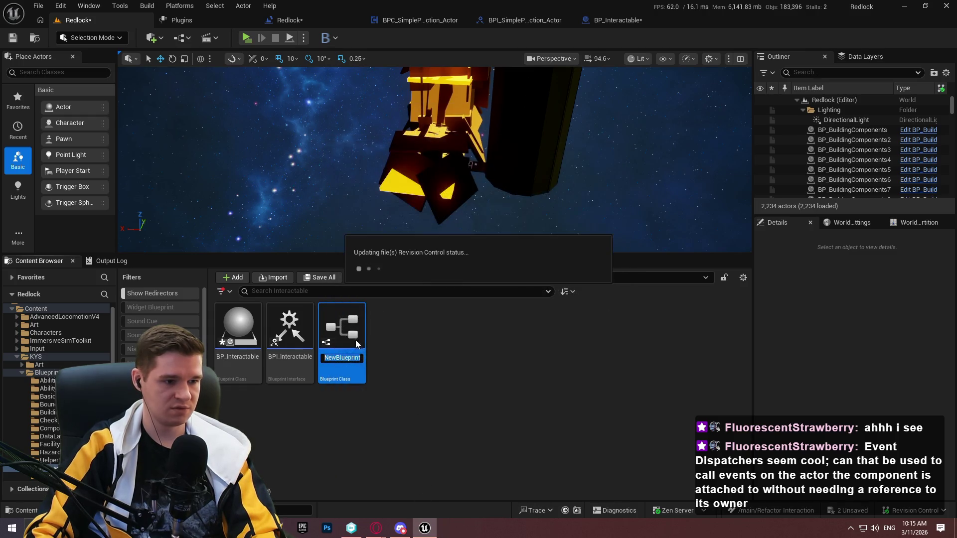
key(Return)
Add the BPC_SimplePlayerInteraction_Actor component to NewBlueprint via a 'simple' search
double_click(341, 363)
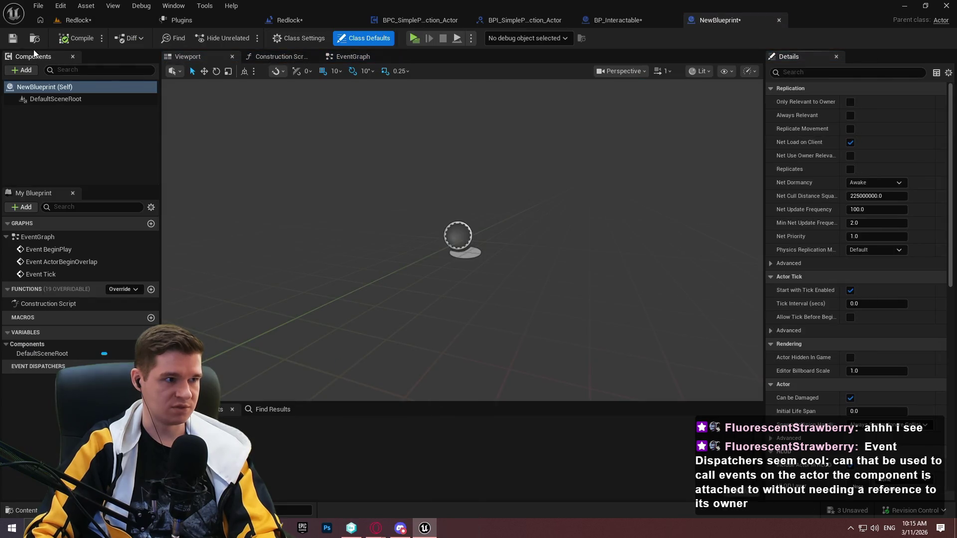
click(345, 57)
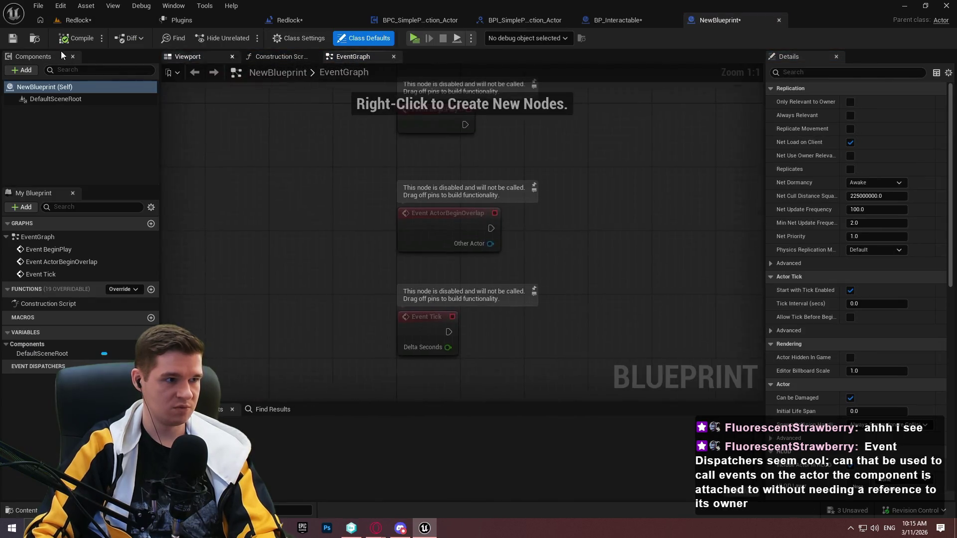
click(22, 70)
text(simple)
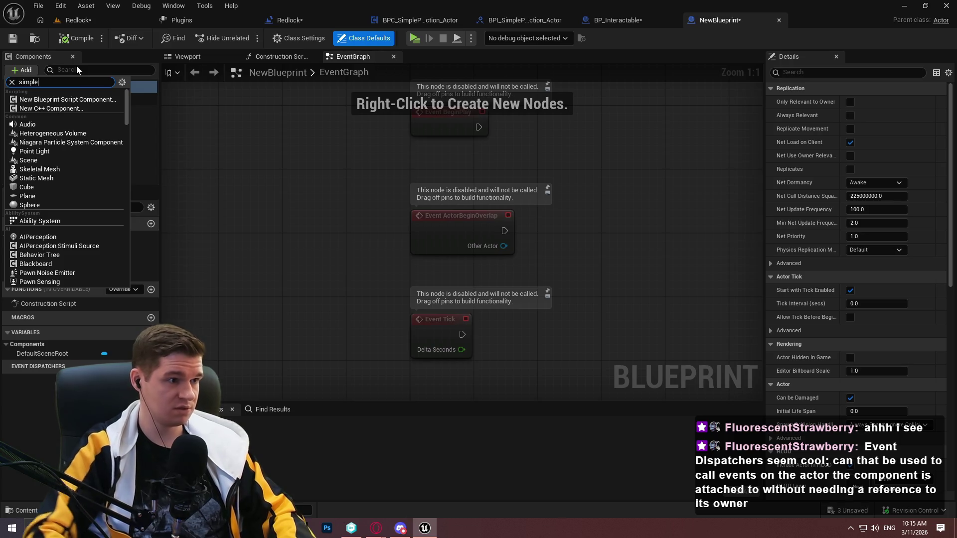
click(82, 100)
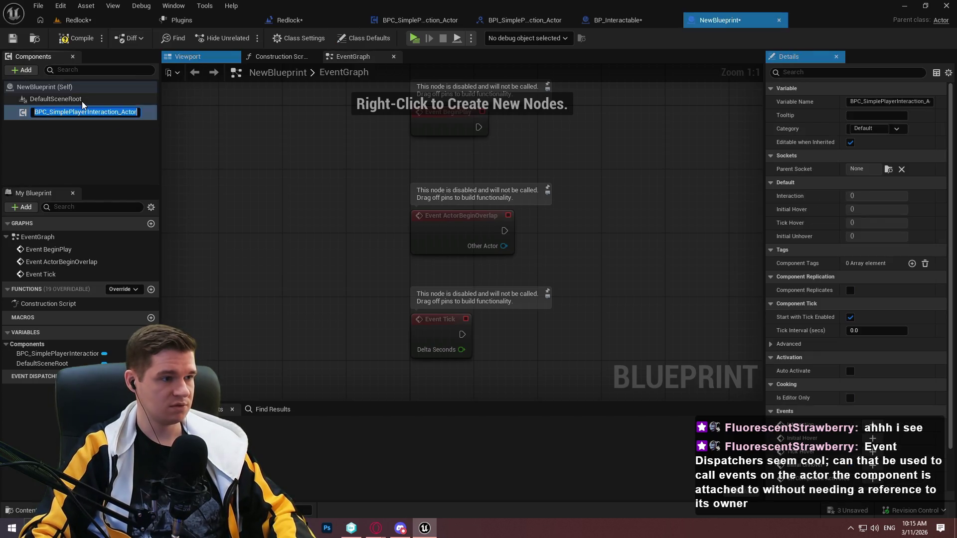
click(149, 160)
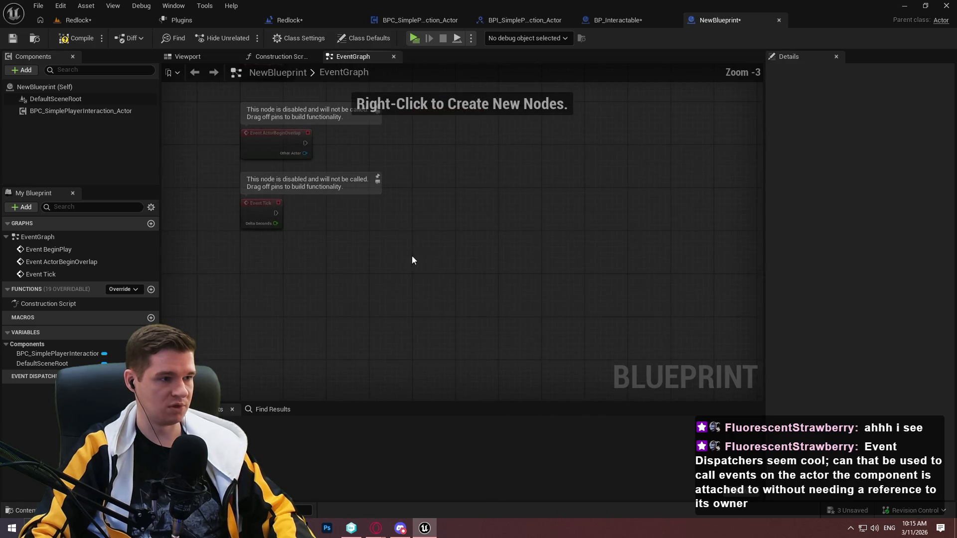
scroll(368, 244, down, 3)
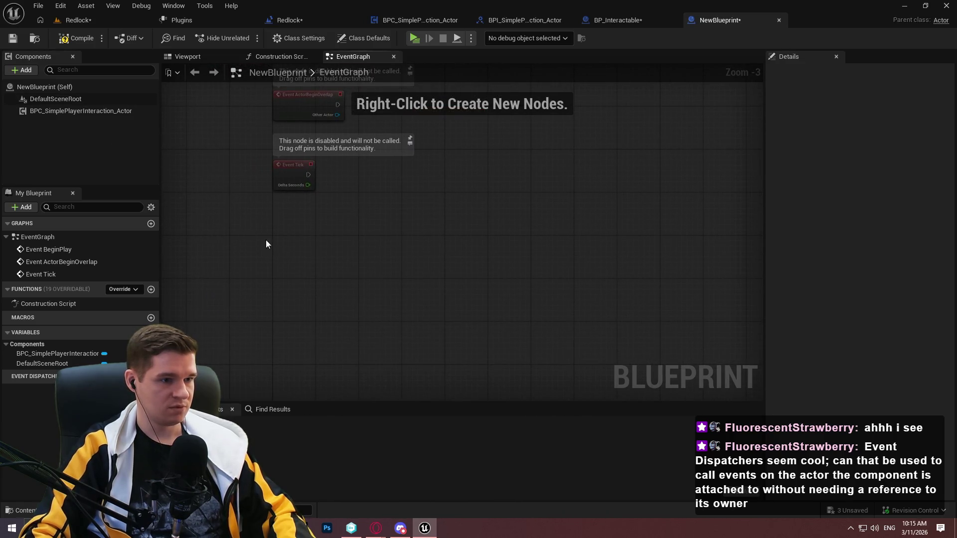
right_click(293, 245)
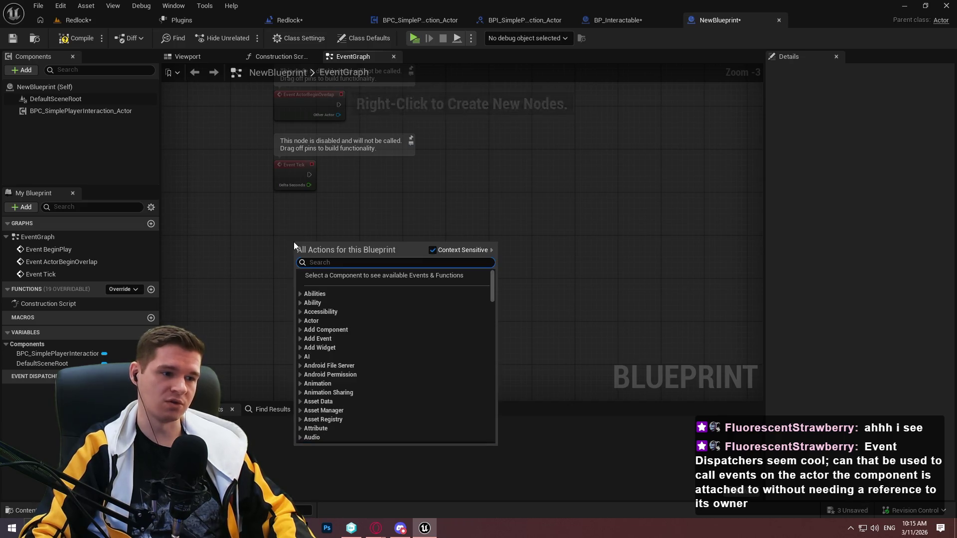
Add an Interact call on the component to NewBlueprint's event graph
text(intera)
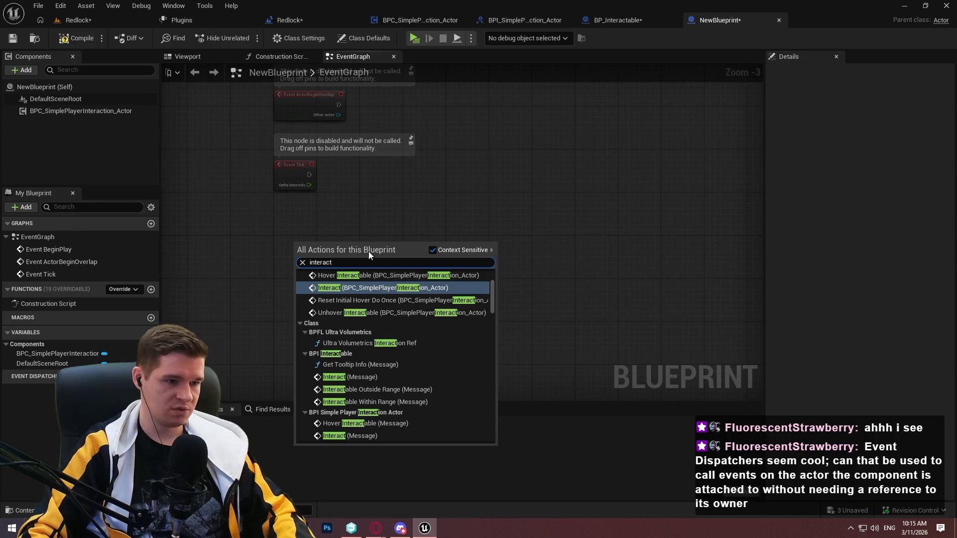
text(ct)
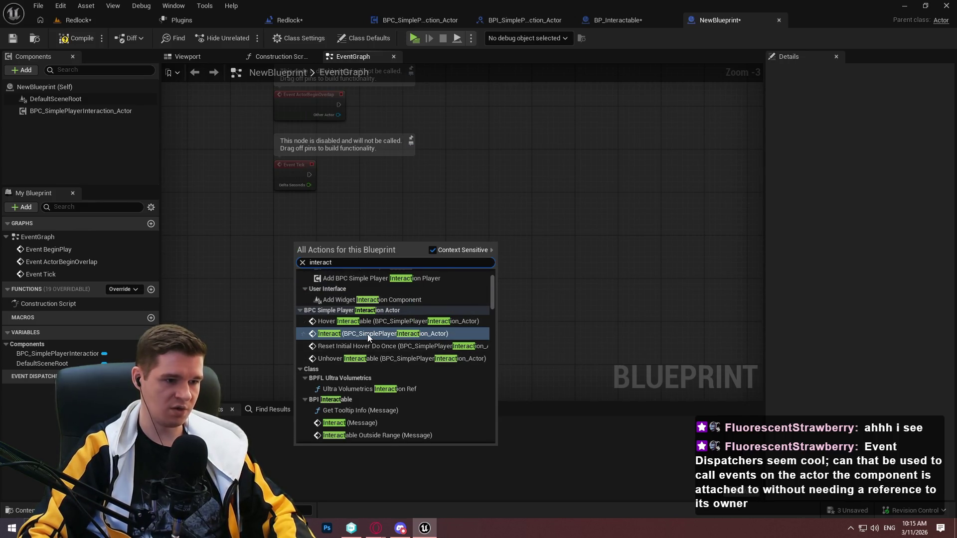
click(366, 334)
scroll(315, 243, up, 3)
mouse_move(315, 243)
mouse_down()
mouse_move(452, 351)
mouse_move(440, 235)
mouse_move(522, 231)
mouse_move(507, 219)
mouse_up()
Browse the Blueprint's overridable functions list without adding any
drag(510, 327, 492, 211)
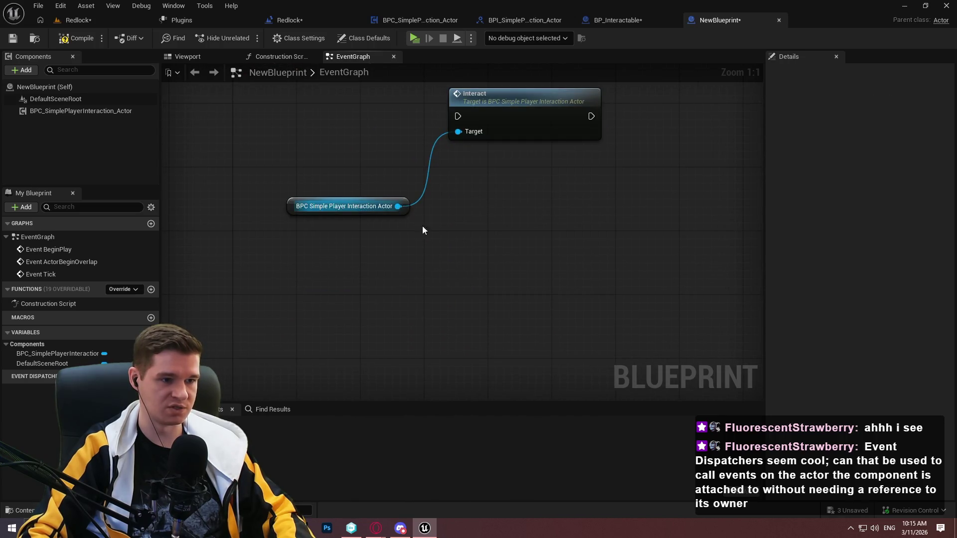
mouse_move(398, 206)
mouse_down()
mouse_move(459, 244)
mouse_move(98, 219)
mouse_up()
click(132, 285)
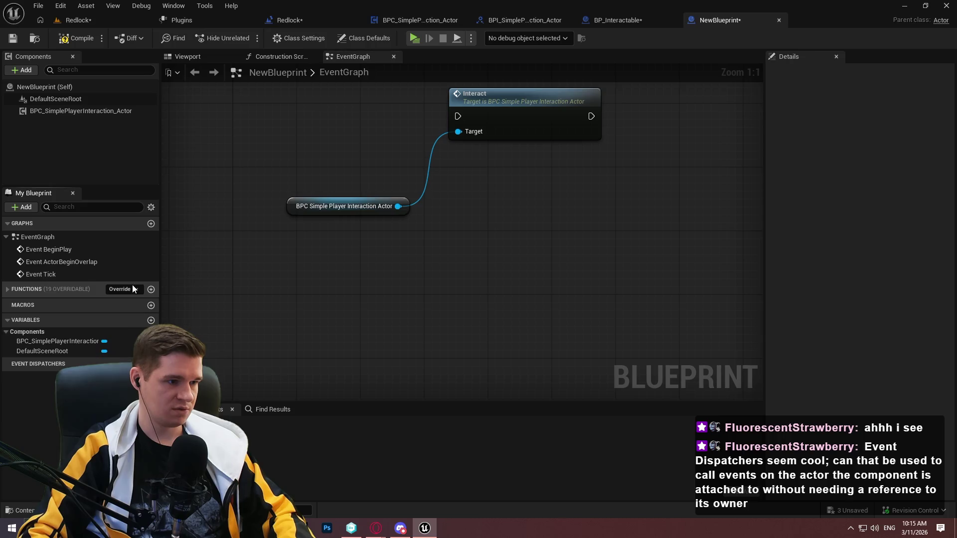
click(129, 288)
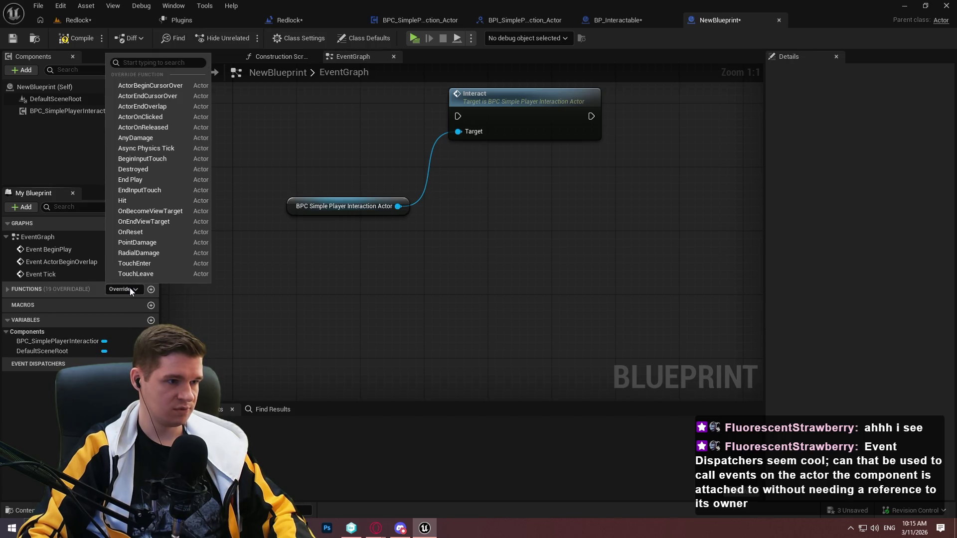
click(129, 288)
Add a Bind Event to Interaction node wired from the component reference
drag(397, 206, 470, 211)
text(b)
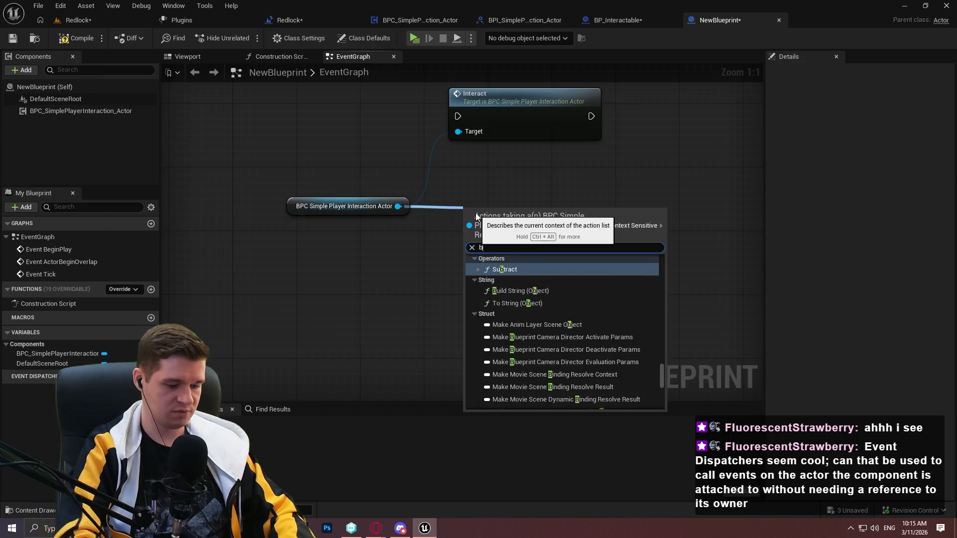
text(ind event)
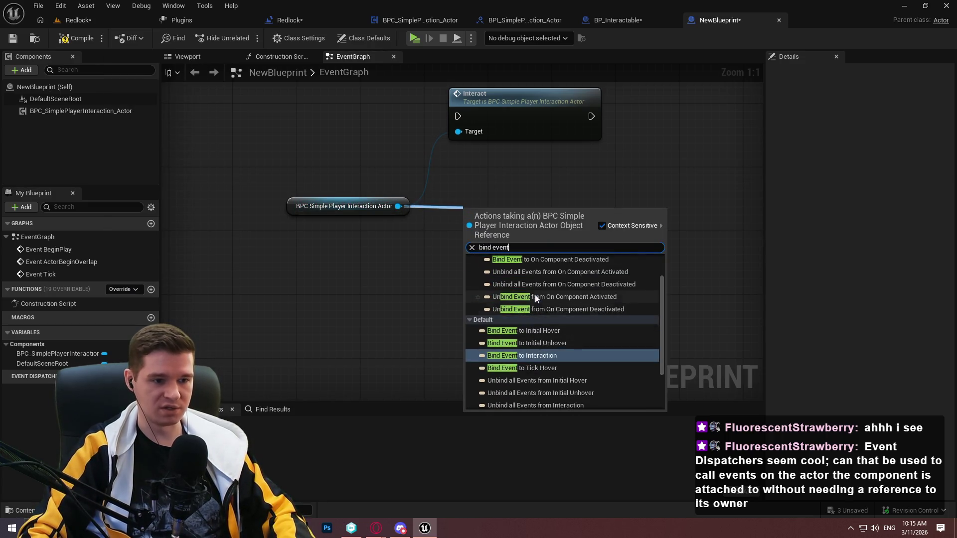
click(540, 357)
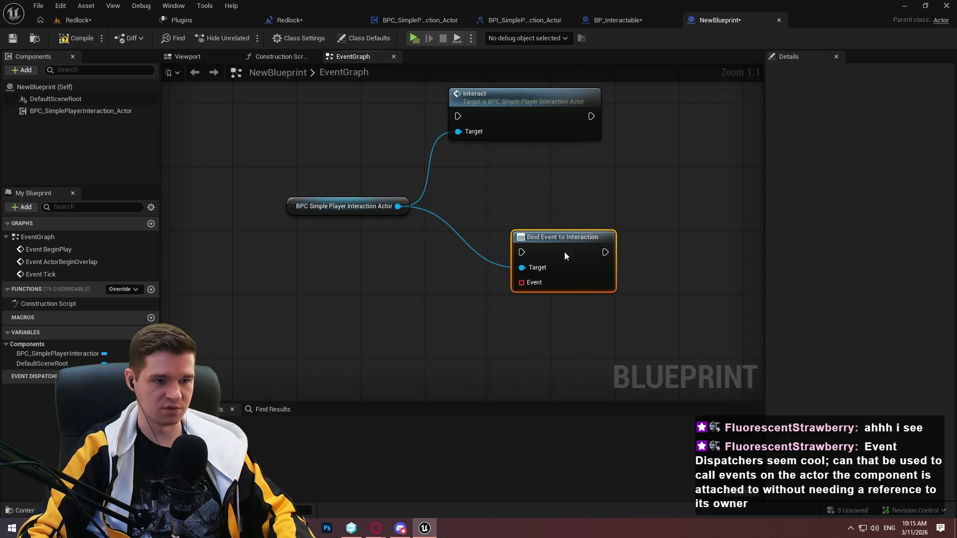
drag(564, 251, 572, 235)
drag(489, 311, 414, 238)
mouse_move(457, 90)
mouse_down()
mouse_move(486, 307)
mouse_move(481, 276)
mouse_up()
scroll(481, 276, down, 1)
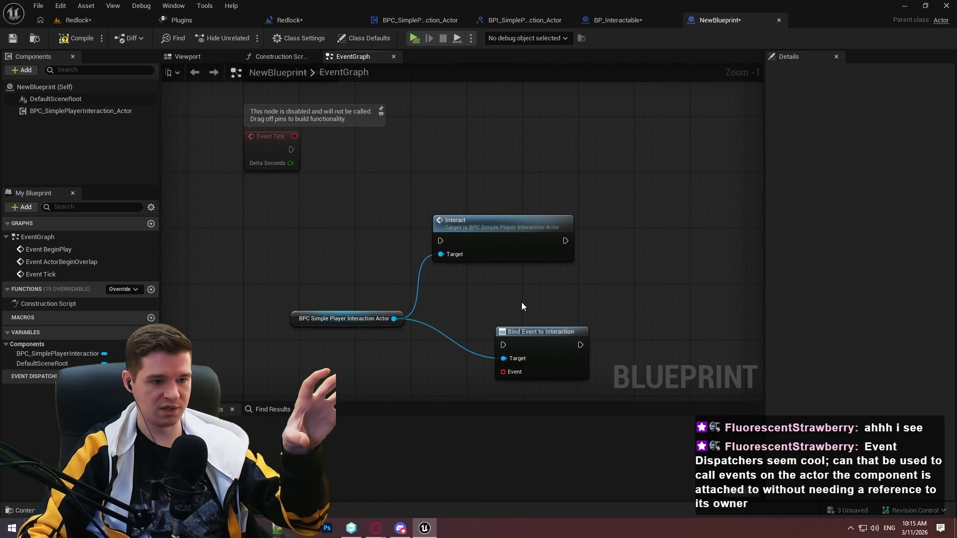
mouse_move(521, 302)
mouse_down()
mouse_move(500, 138)
mouse_move(515, 172)
mouse_up()
Check what can connect to the component reference and Event pin, adding nothing
mouse_move(394, 202)
mouse_down()
mouse_move(348, 173)
mouse_move(364, 301)
mouse_move(390, 286)
mouse_move(331, 283)
mouse_move(378, 275)
mouse_up()
key(Escape)
mouse_move(460, 214)
mouse_down()
mouse_move(346, 290)
mouse_move(306, 291)
mouse_up()
key(Escape)
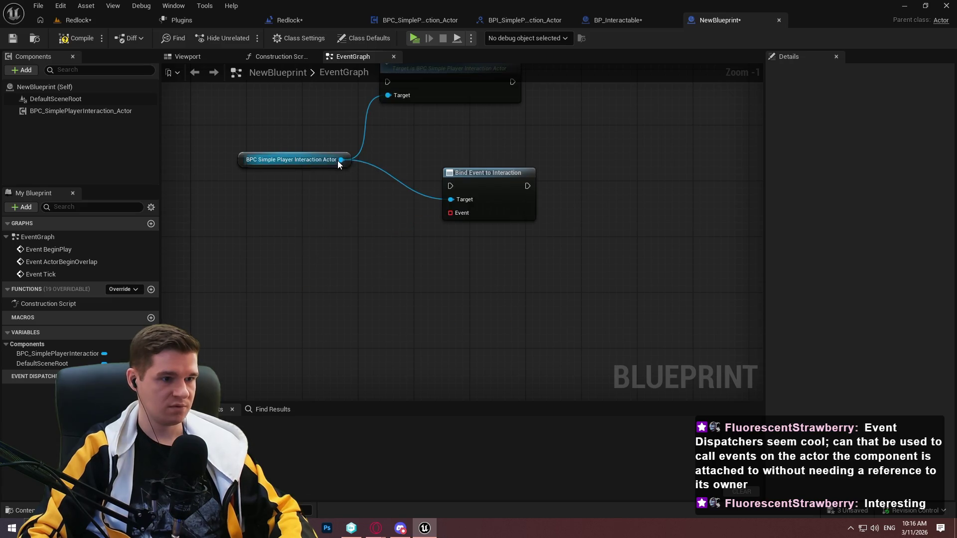
Add a second Interact call on the component by searching 'interact'
drag(341, 159, 382, 291)
text(intea)
key(BackSpace)
text(ract)
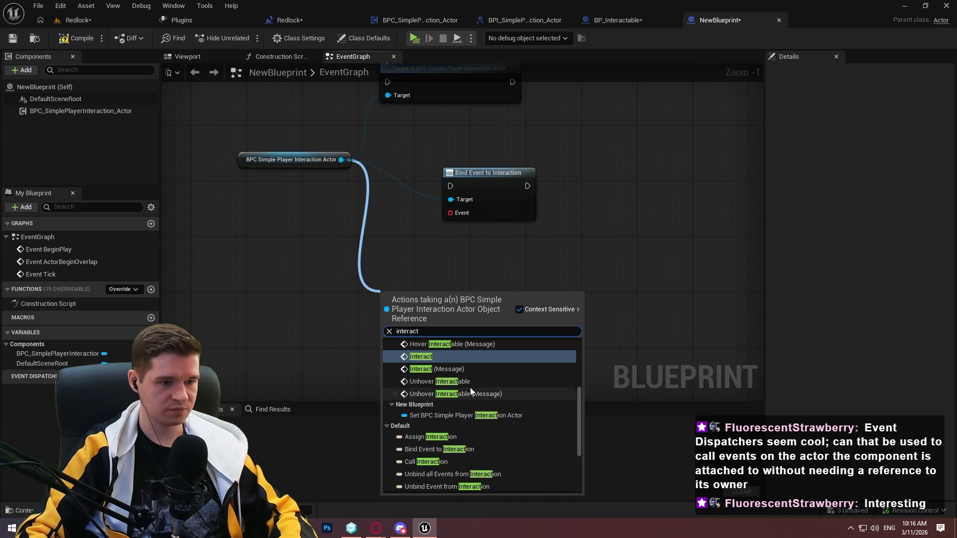
scroll(466, 389, up, 5)
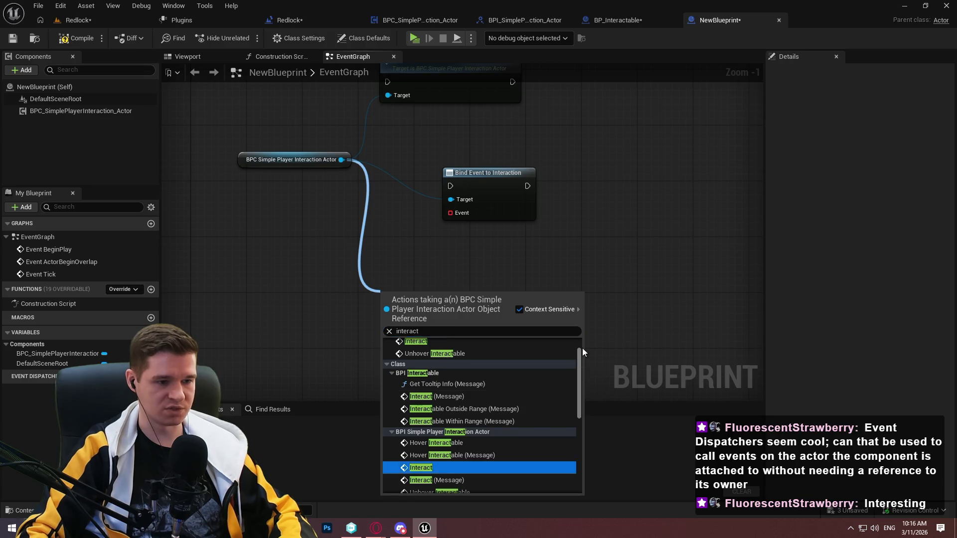
scroll(581, 345, up, 1)
click(424, 366)
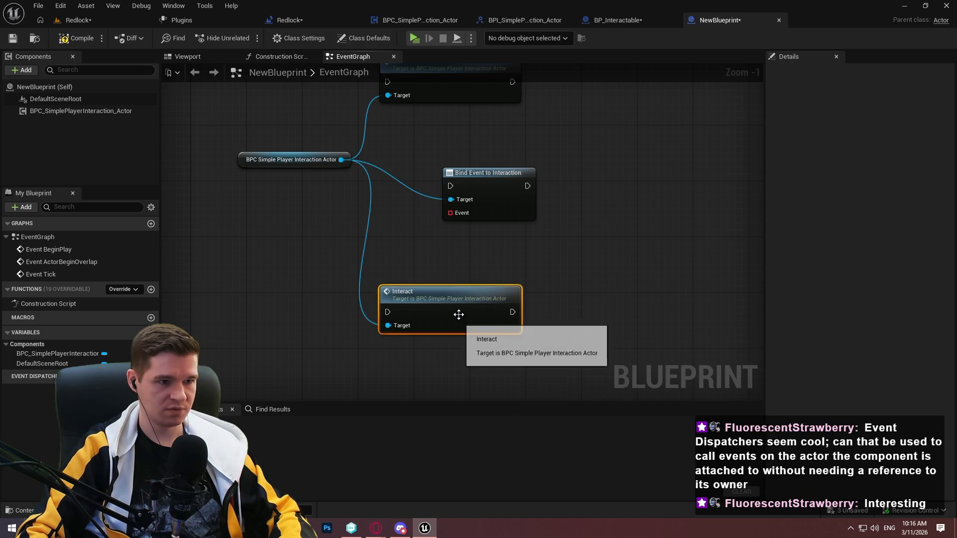
mouse_move(406, 238)
mouse_down()
mouse_move(380, 346)
mouse_move(368, 217)
mouse_up()
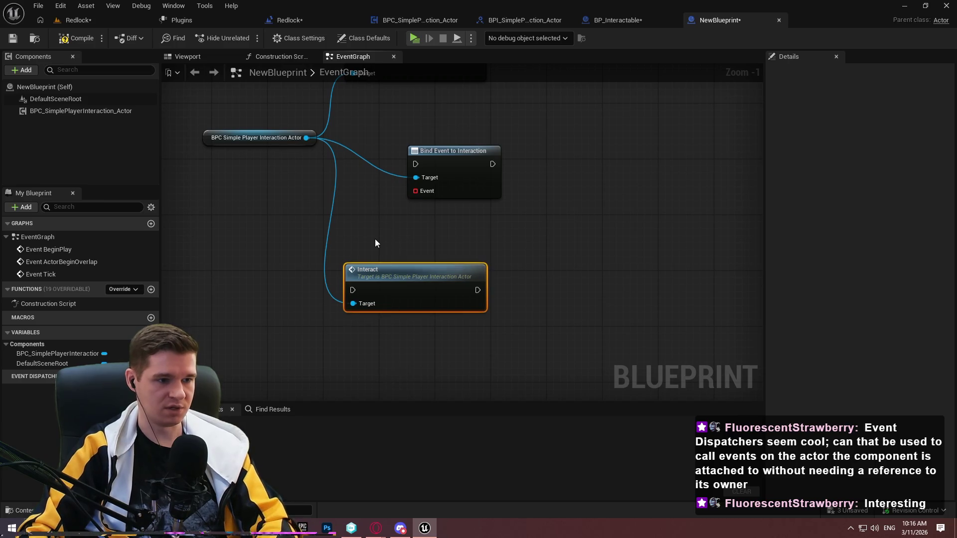
Delete the Interact, component and Bind Event test nodes, then compile the Blueprint
key(Delete)
drag(307, 138, 352, 293)
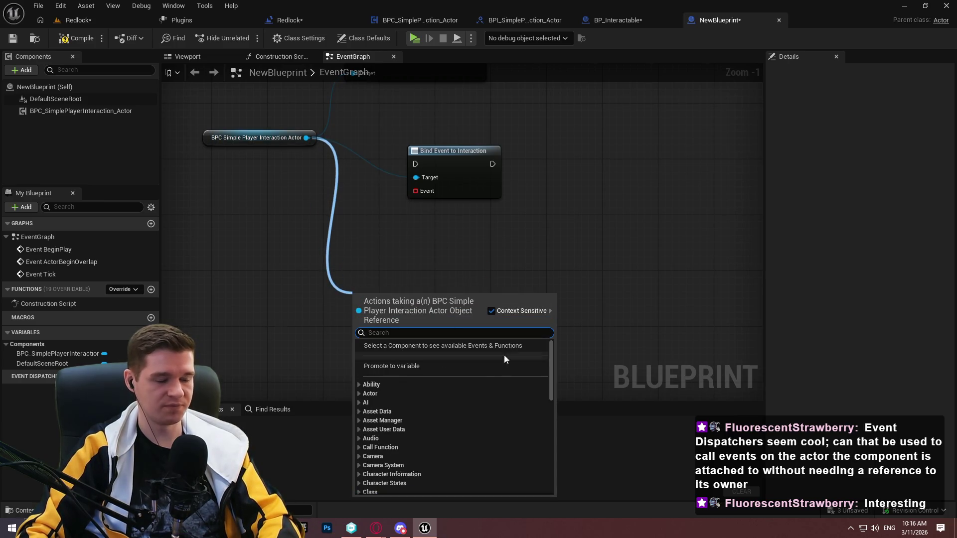
click(552, 330)
mouse_move(567, 171)
mouse_down()
mouse_move(204, 186)
mouse_move(379, 329)
mouse_up()
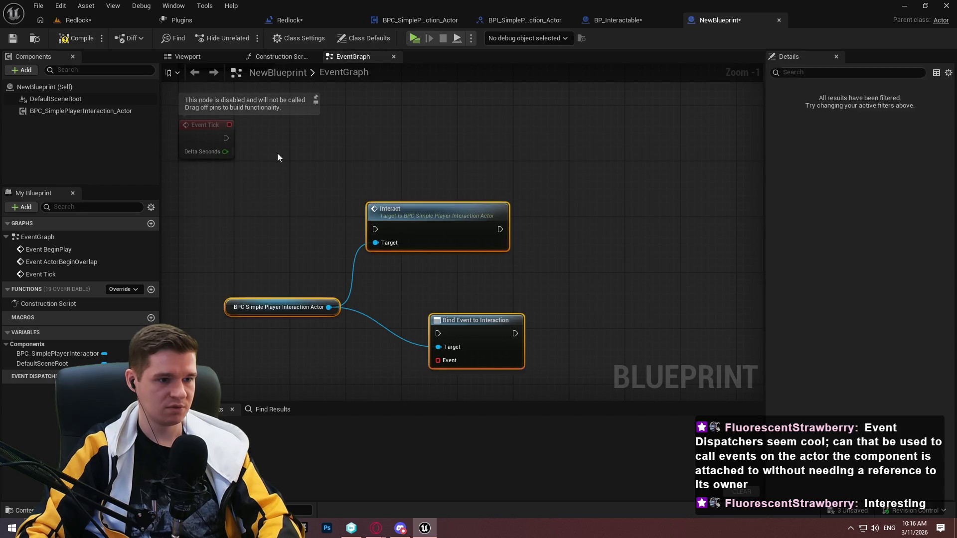
key(Delete)
click(76, 38)
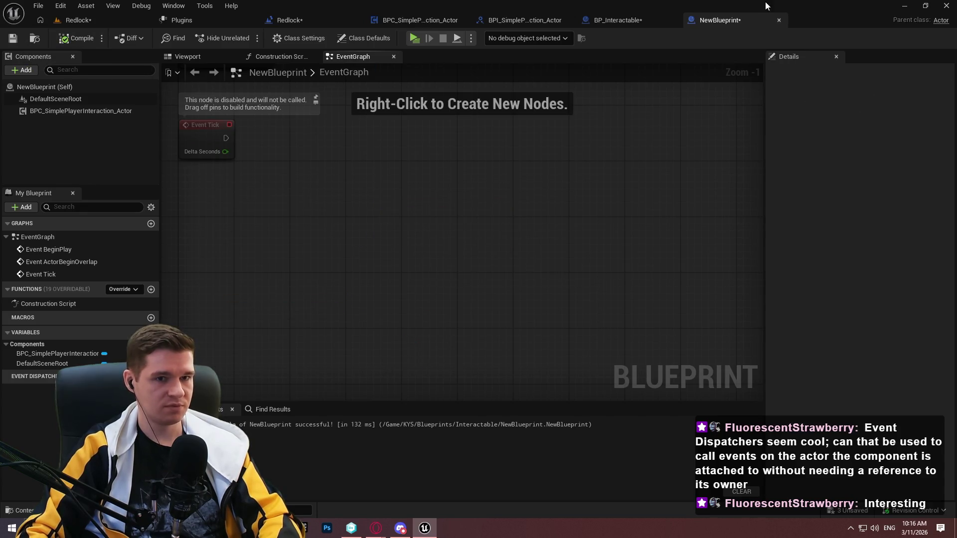
Force delete the NewBlueprint asset from the Content Browser
click(78, 21)
key(Delete)
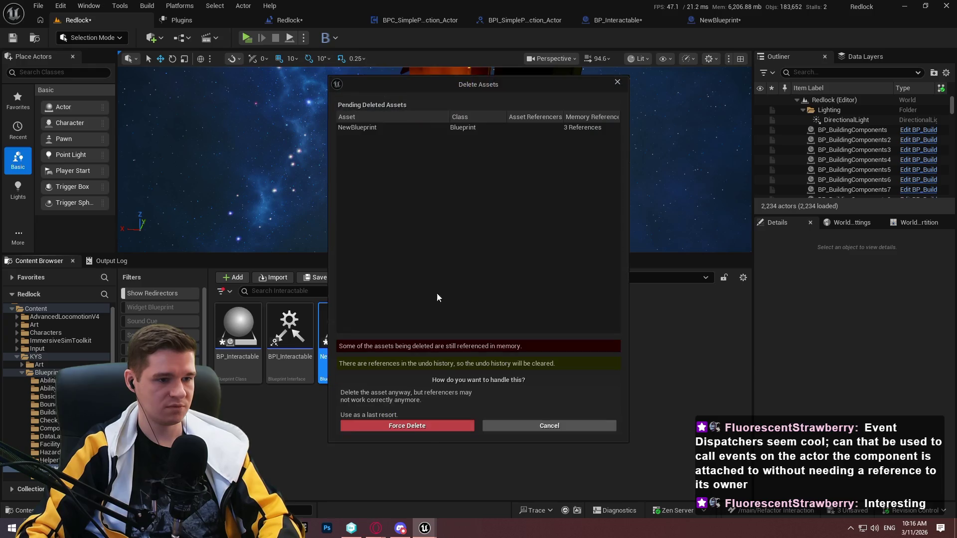
click(412, 424)
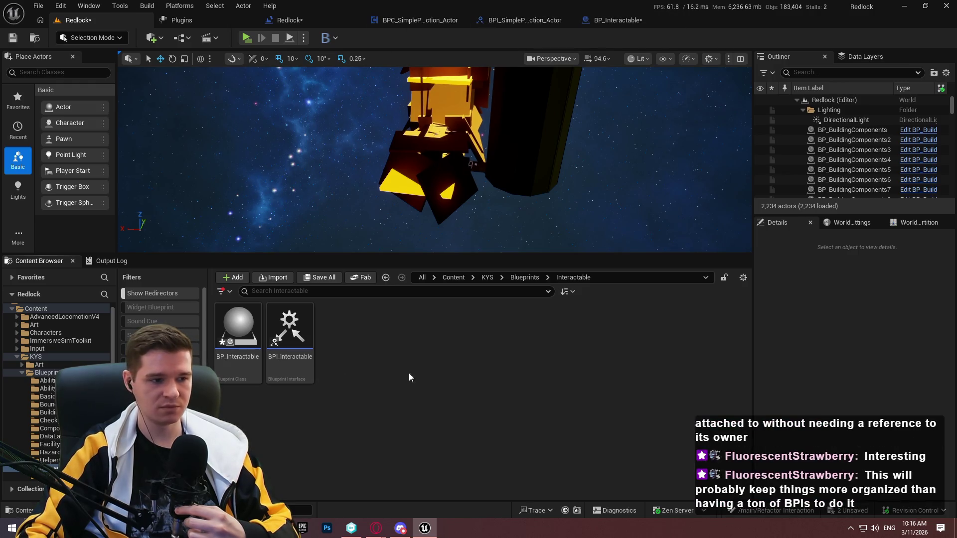
Open the BPC_SimplePlayerInteraction_Player Blueprint and look over its event graph
click(38, 5)
click(436, 366)
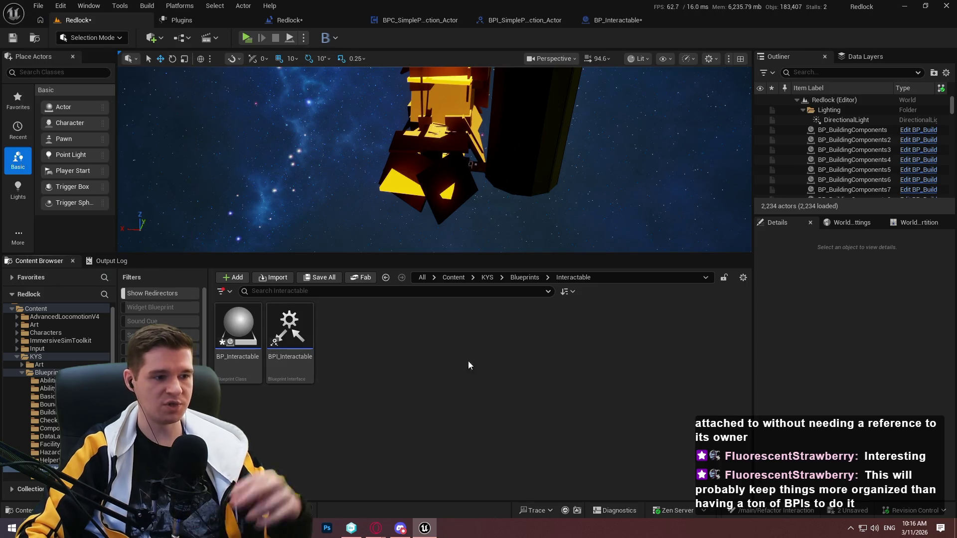
mouse_move(308, 330)
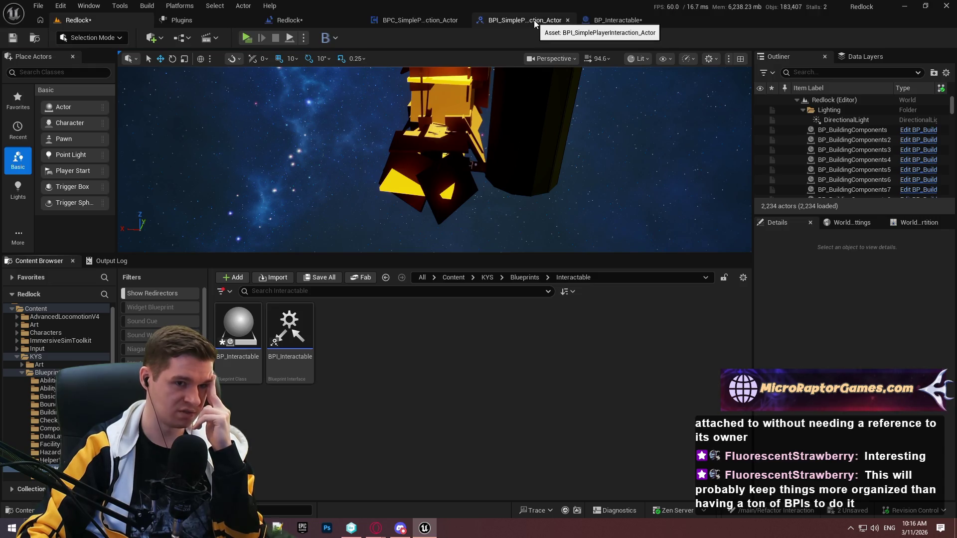
scroll(58, 349, down, 10)
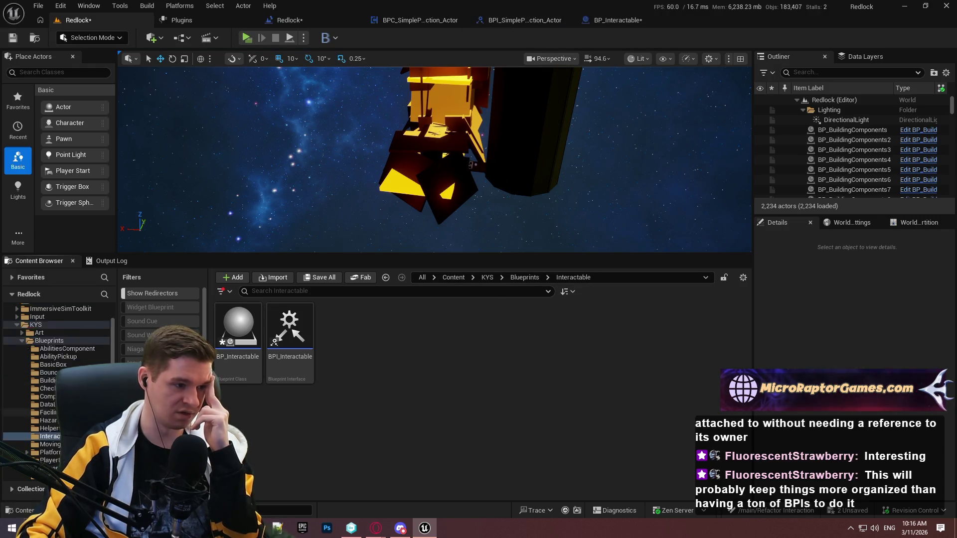
scroll(57, 379, down, 1)
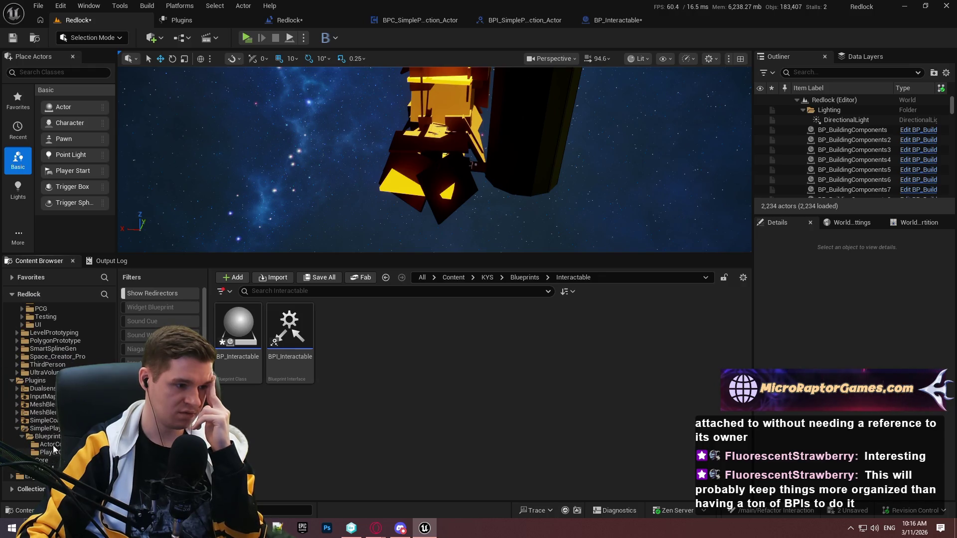
double_click(238, 326)
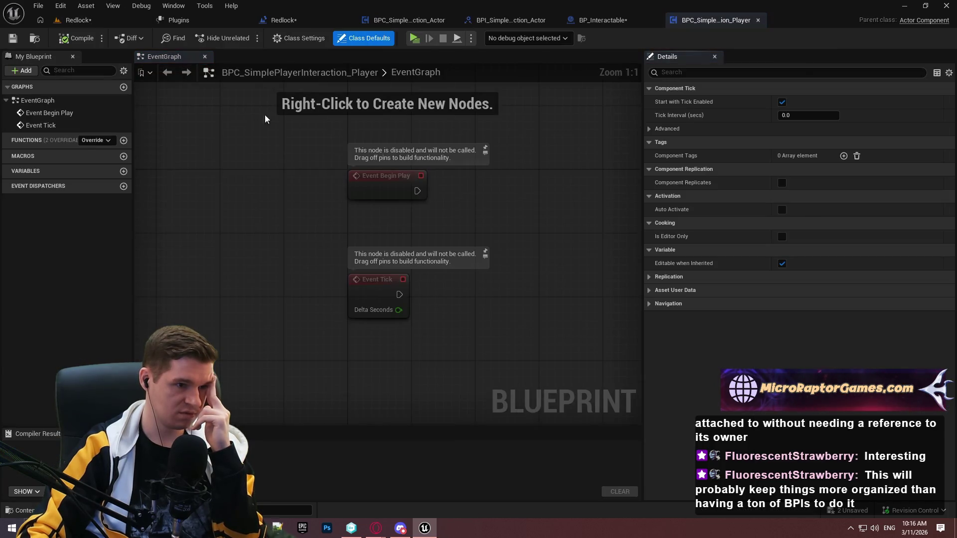
mouse_move(386, 124)
mouse_down()
mouse_move(455, 134)
mouse_move(338, 220)
mouse_move(369, 183)
mouse_up()
scroll(369, 183, down, 1)
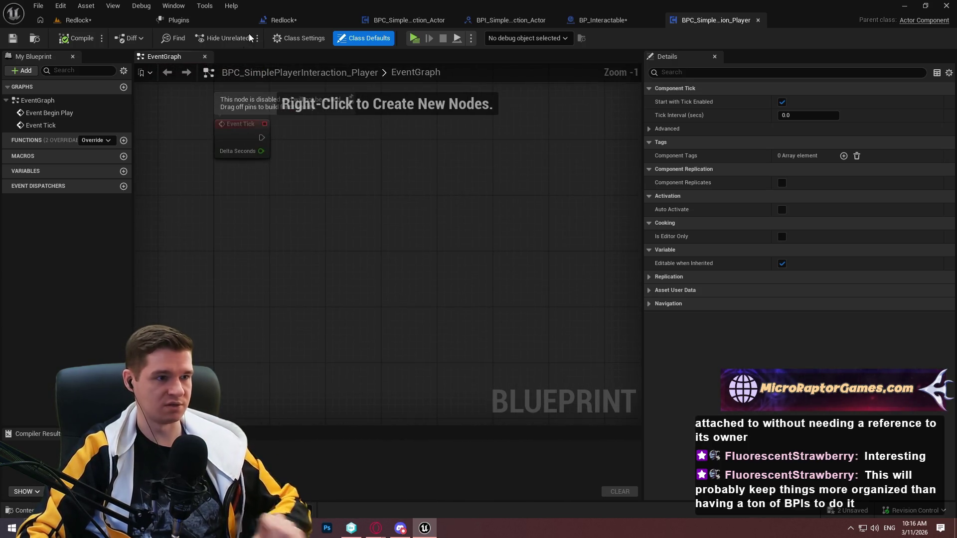
Browse to KYS > AdvancedLocomotionV4 > Blueprints > CharacterLogic in the Content Browser
click(100, 22)
click(453, 277)
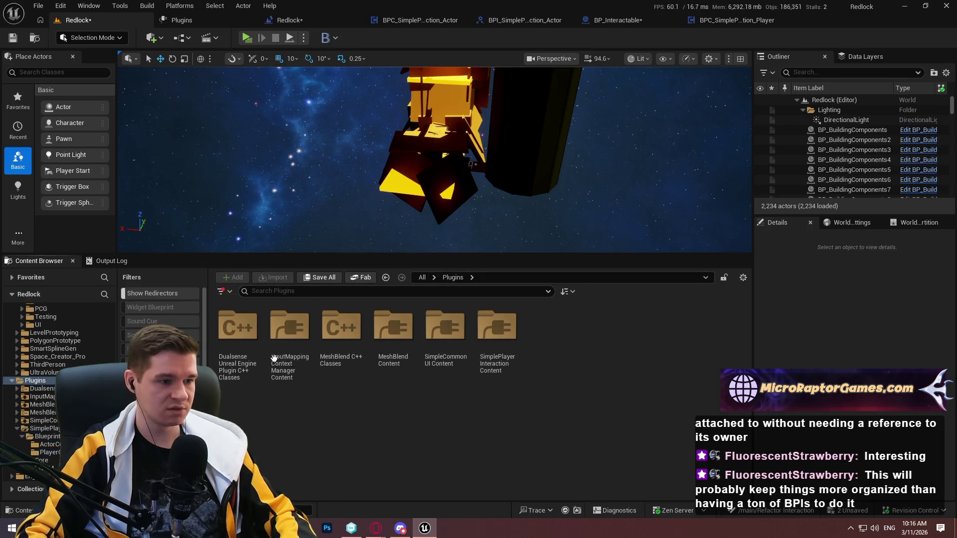
scroll(43, 359, up, 2)
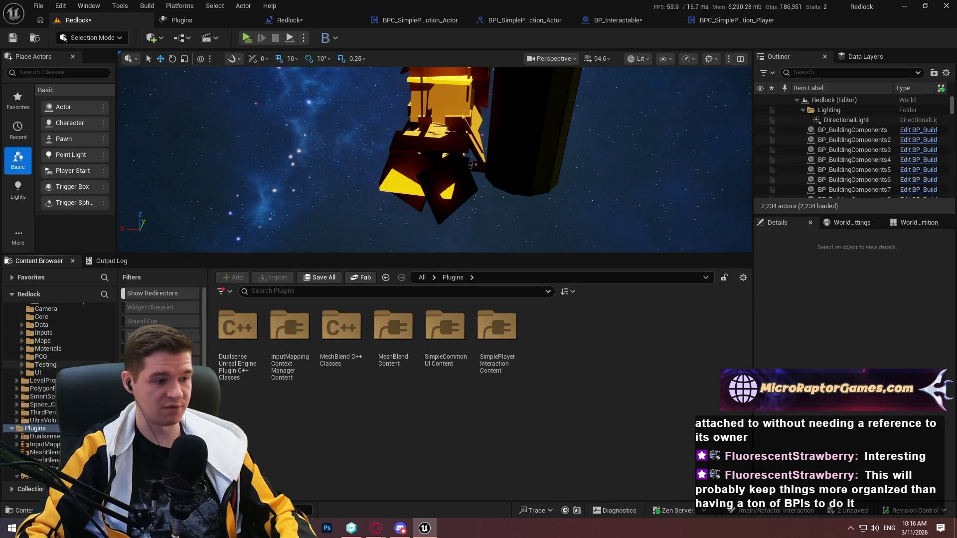
scroll(42, 359, up, 5)
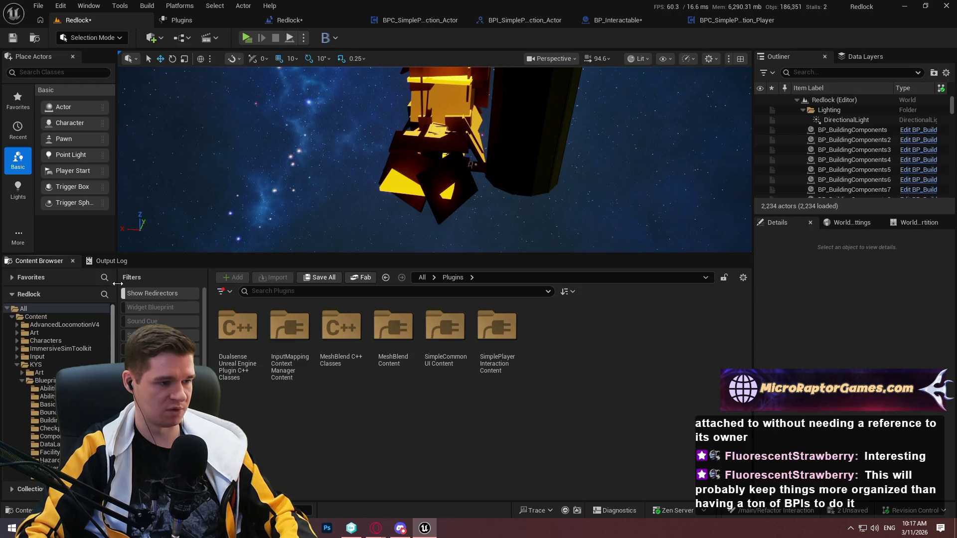
click(35, 365)
click(282, 348)
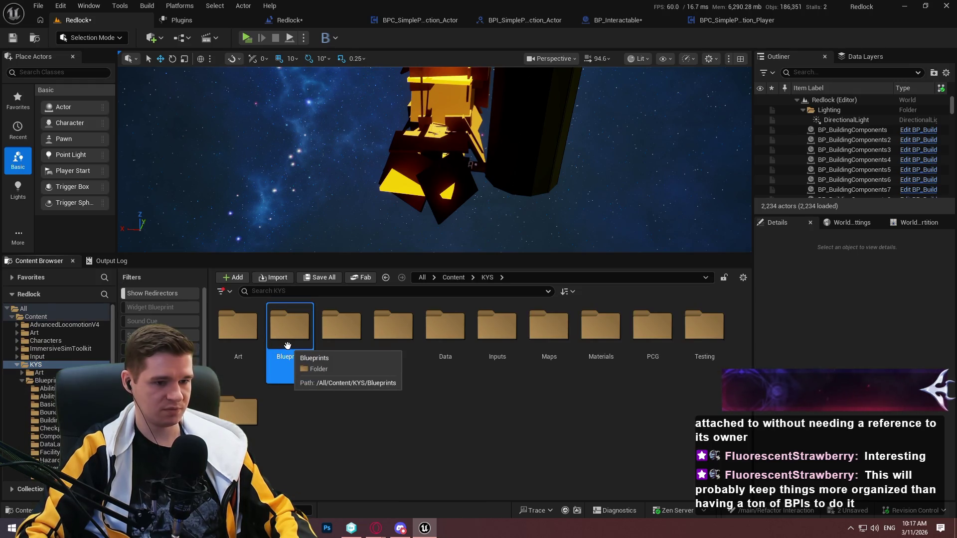
click(65, 324)
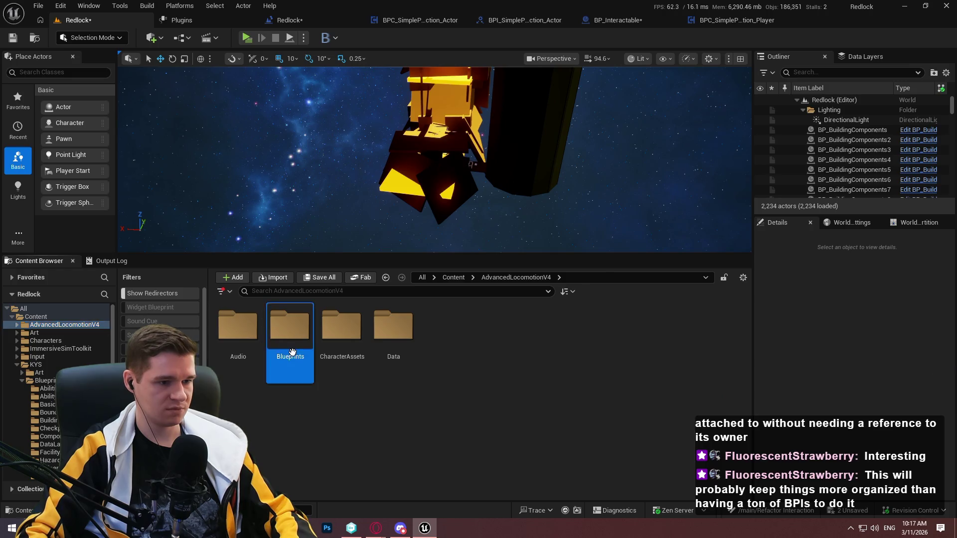
double_click(292, 348)
double_click(394, 329)
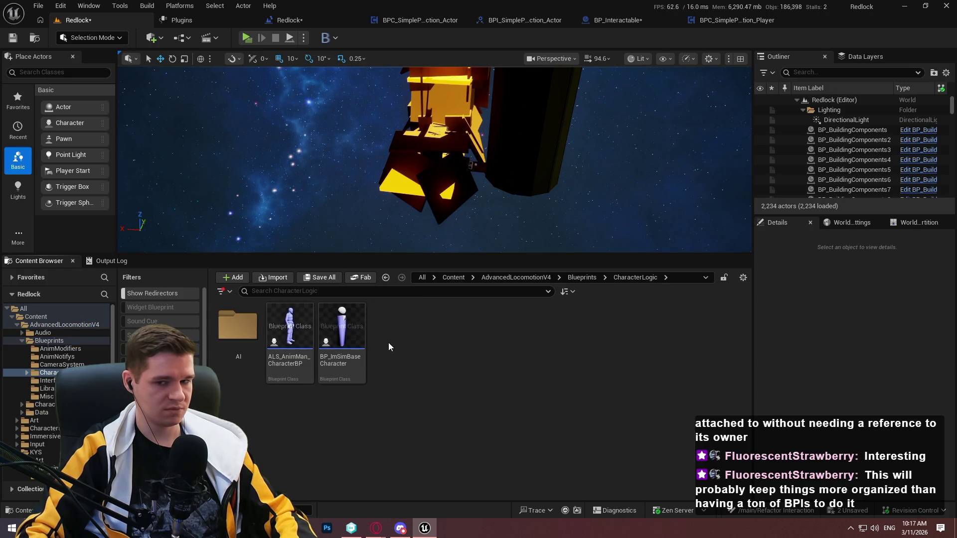
Open BP_ImSimBaseCharacter on its TickGraph
click(349, 348)
double_click(350, 353)
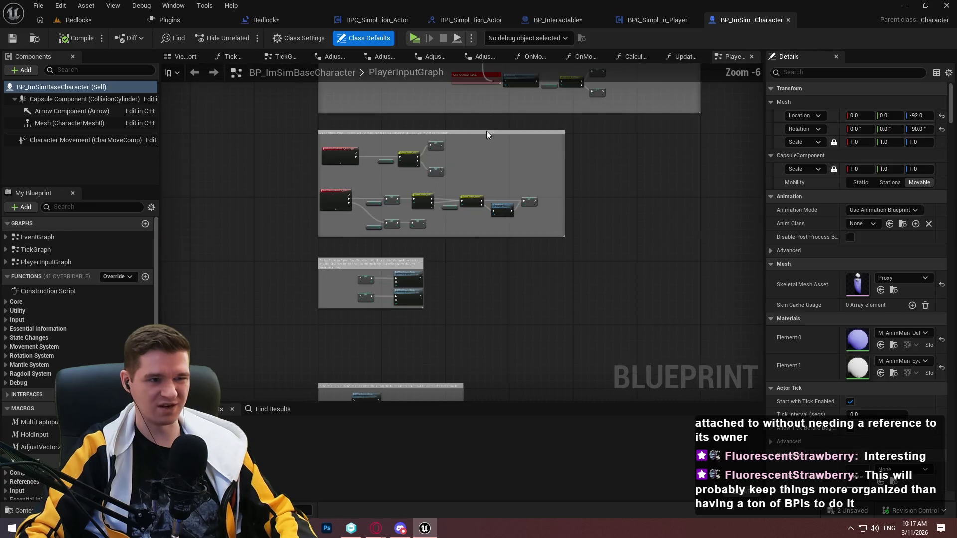
double_click(36, 250)
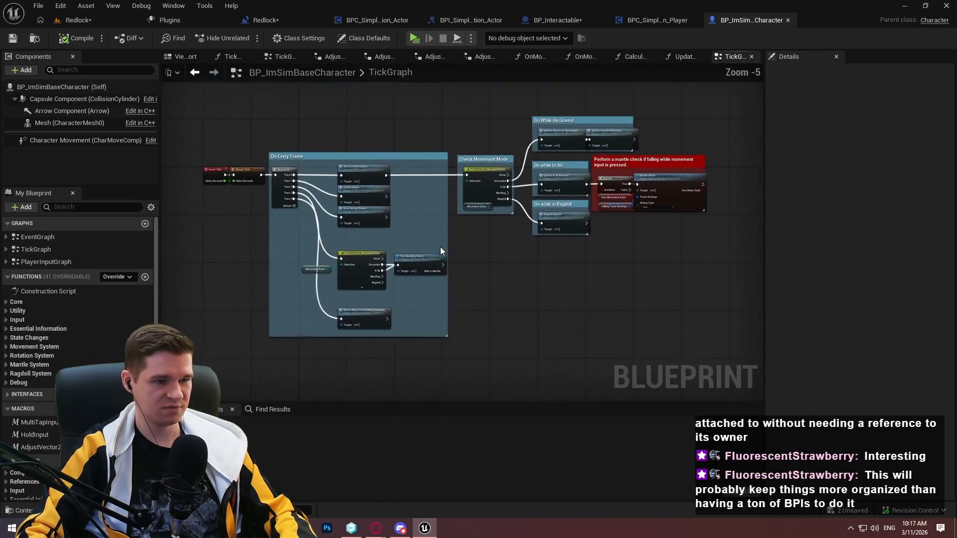
Open ALS_AnimMan_CharacterBP and close the BP_ImSimBaseCharacter editor
click(90, 24)
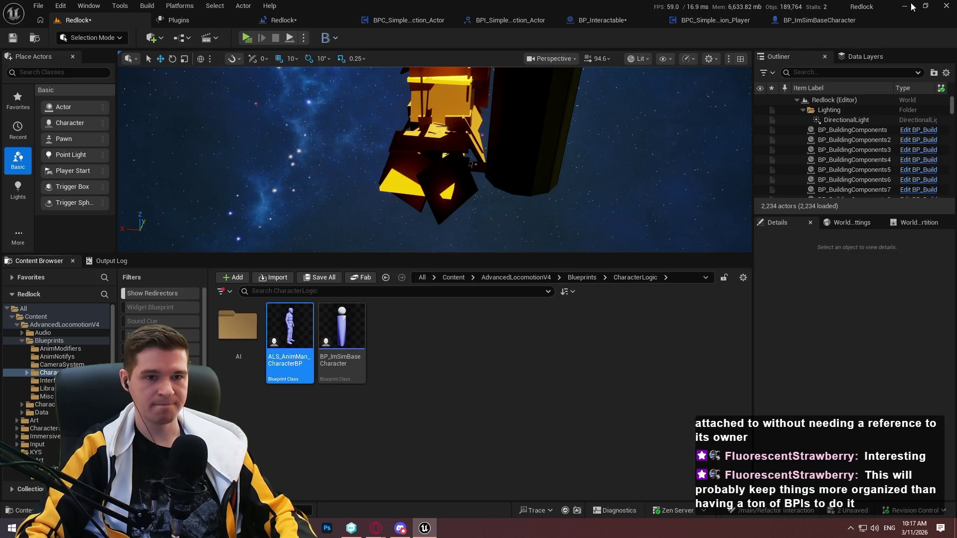
double_click(290, 344)
click(657, 23)
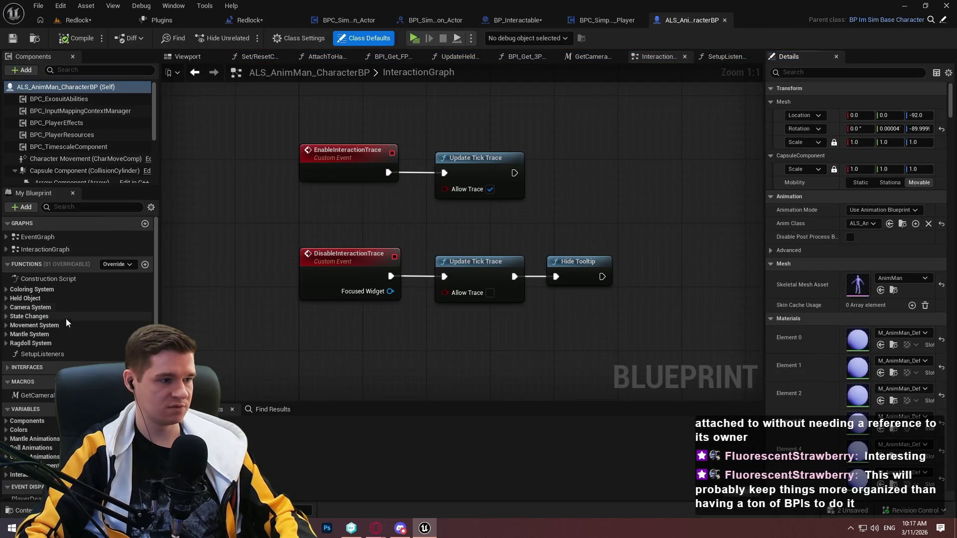
double_click(41, 238)
scroll(364, 258, up, 5)
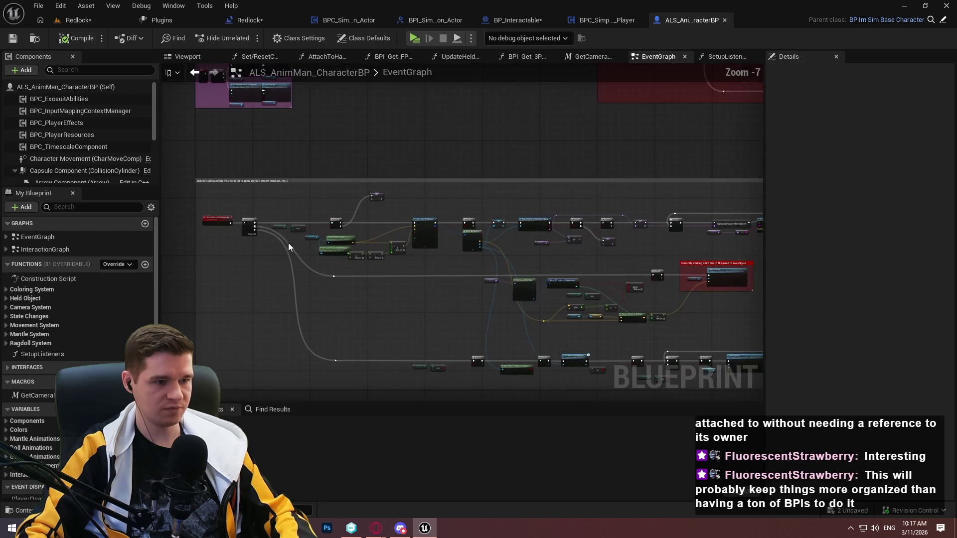
scroll(406, 154, down, 3)
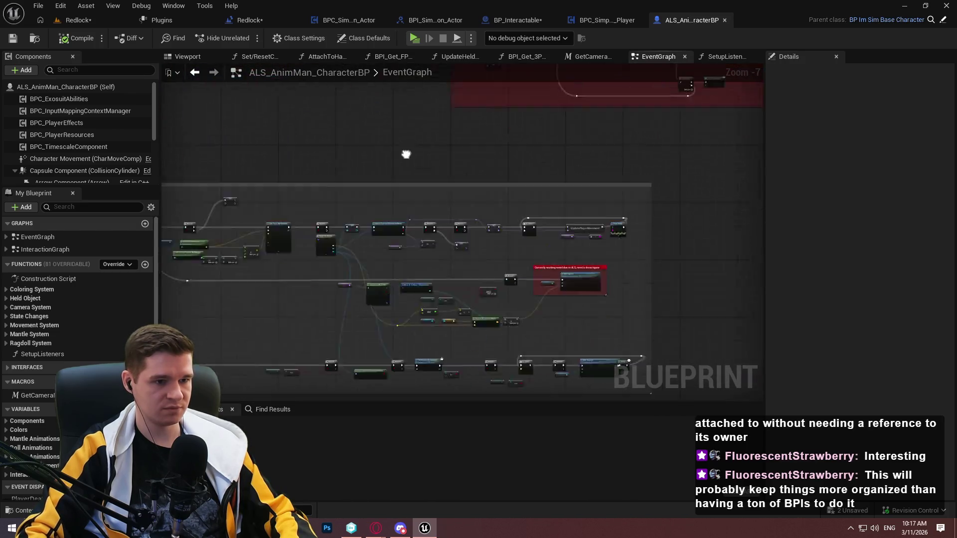
scroll(405, 154, up, 3)
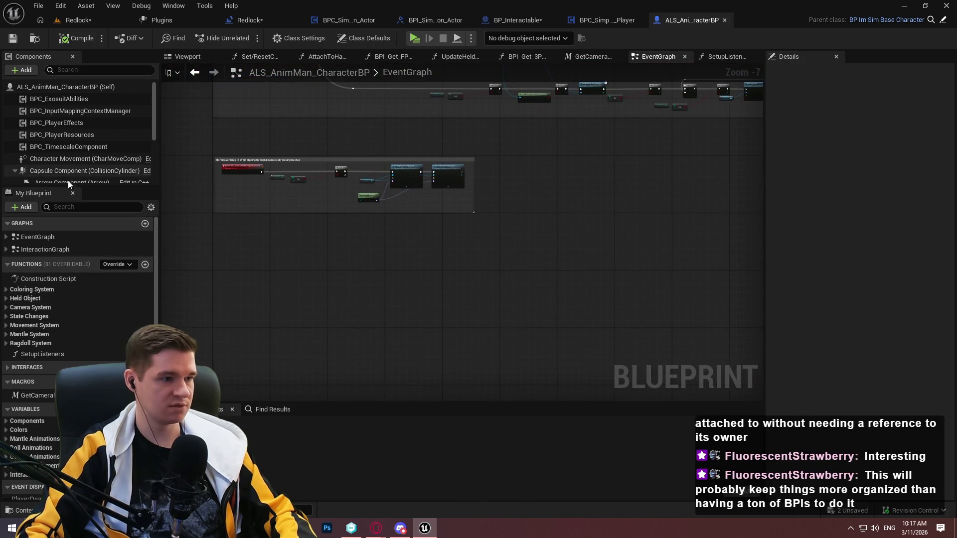
double_click(45, 249)
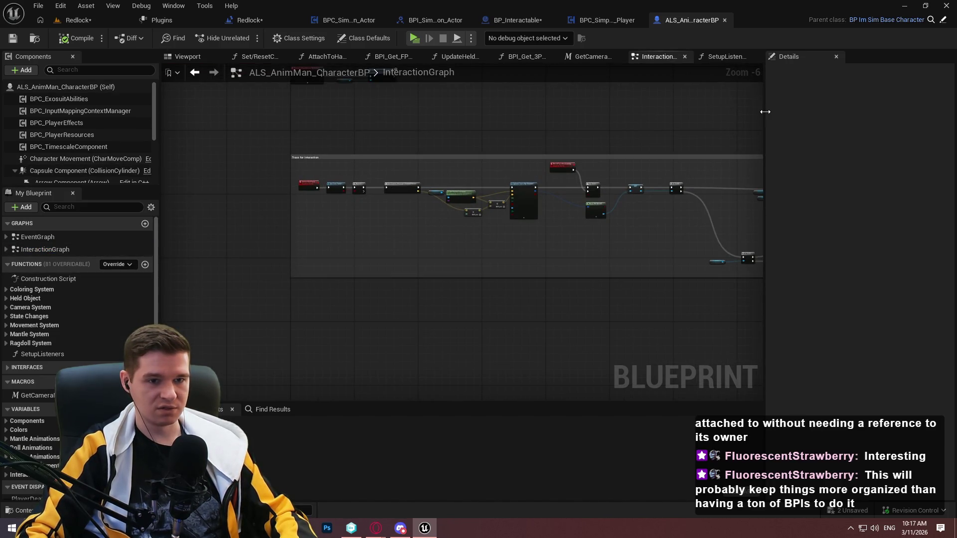
drag(766, 114, 844, 113)
scroll(551, 199, up, 4)
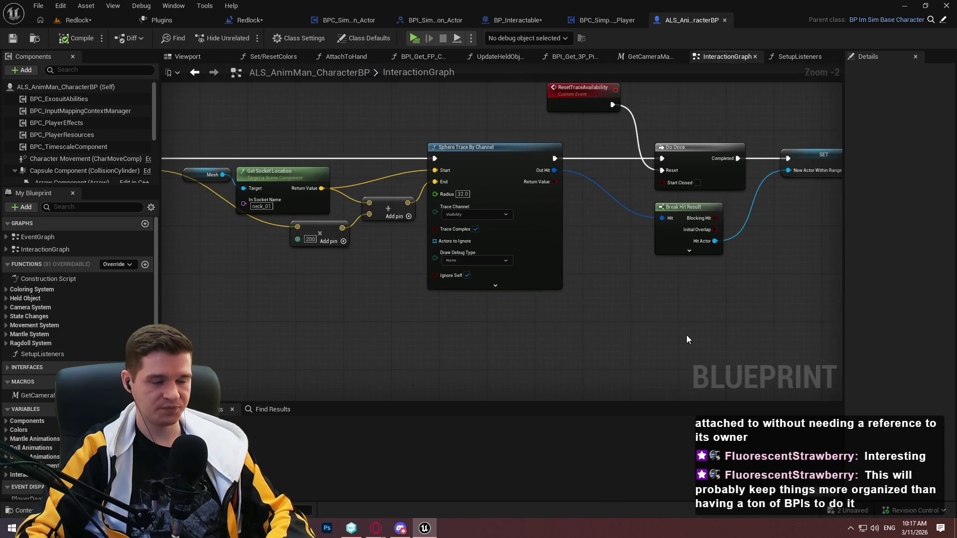
drag(689, 335, 790, 333)
scroll(452, 167, up, 2)
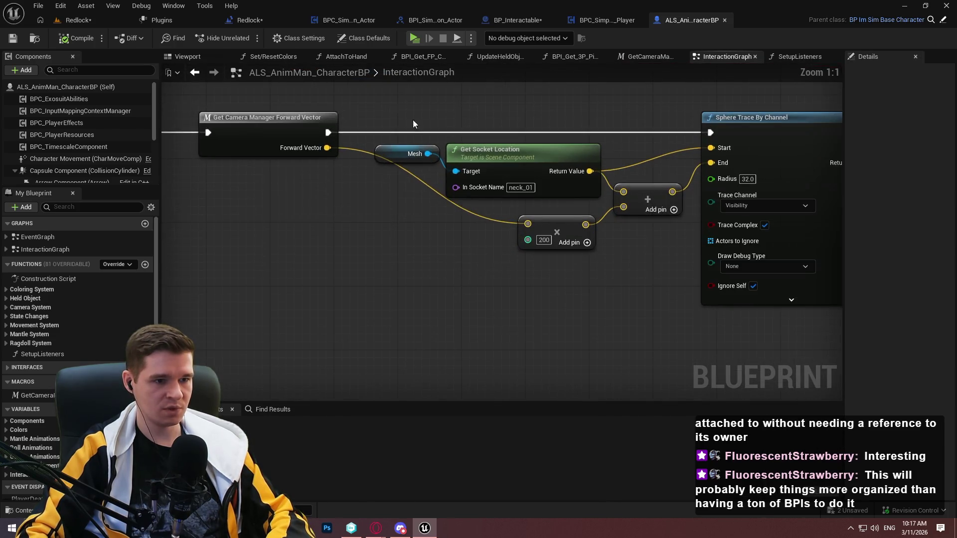
drag(386, 105, 603, 200)
click(367, 245)
mouse_move(367, 245)
mouse_down()
mouse_move(466, 305)
mouse_move(573, 325)
mouse_move(478, 267)
mouse_move(824, 277)
mouse_move(95, 299)
mouse_move(757, 287)
mouse_move(357, 262)
mouse_up()
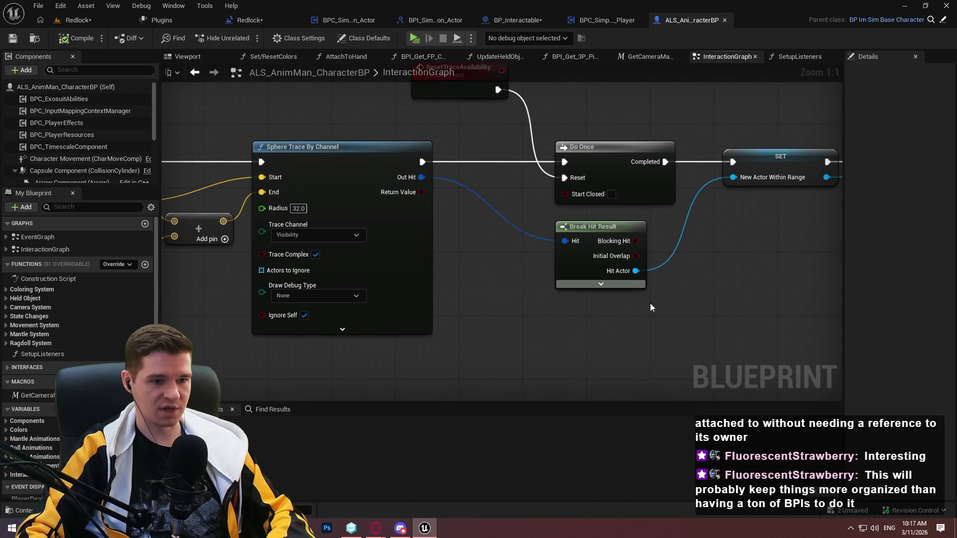
mouse_move(651, 308)
mouse_down()
mouse_move(318, 306)
mouse_move(827, 299)
mouse_up()
mouse_move(463, 299)
mouse_down()
mouse_move(828, 299)
mouse_move(110, 303)
mouse_up()
scroll(279, 122, down, 3)
scroll(608, 325, up, 2)
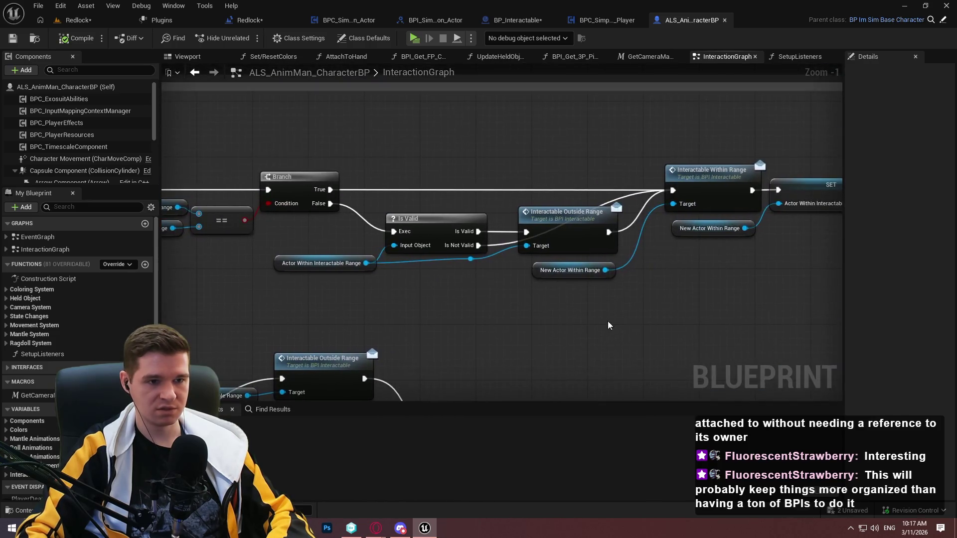
mouse_move(608, 325)
mouse_down()
mouse_move(495, 301)
mouse_move(827, 299)
mouse_up()
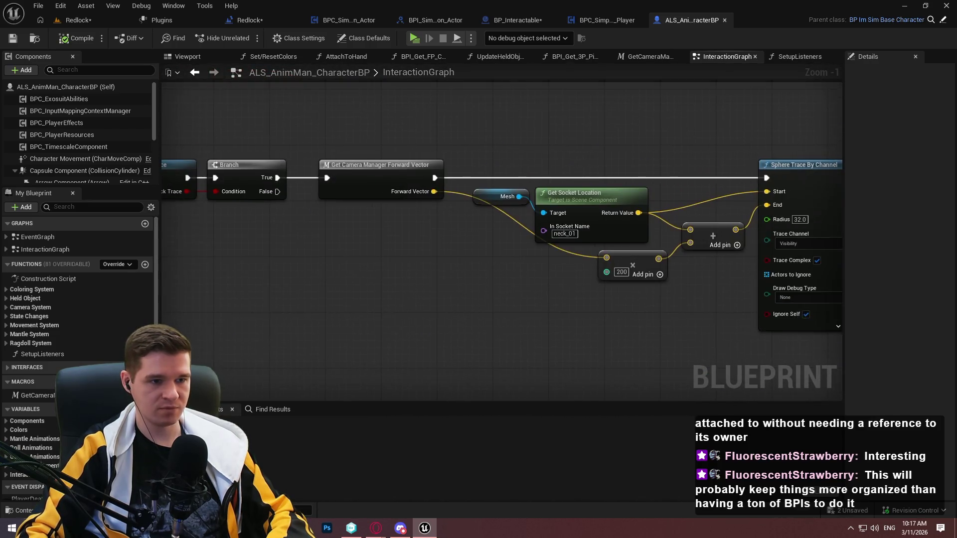
mouse_move(528, 299)
mouse_down()
mouse_move(782, 299)
mouse_move(782, 284)
mouse_move(710, 242)
mouse_up()
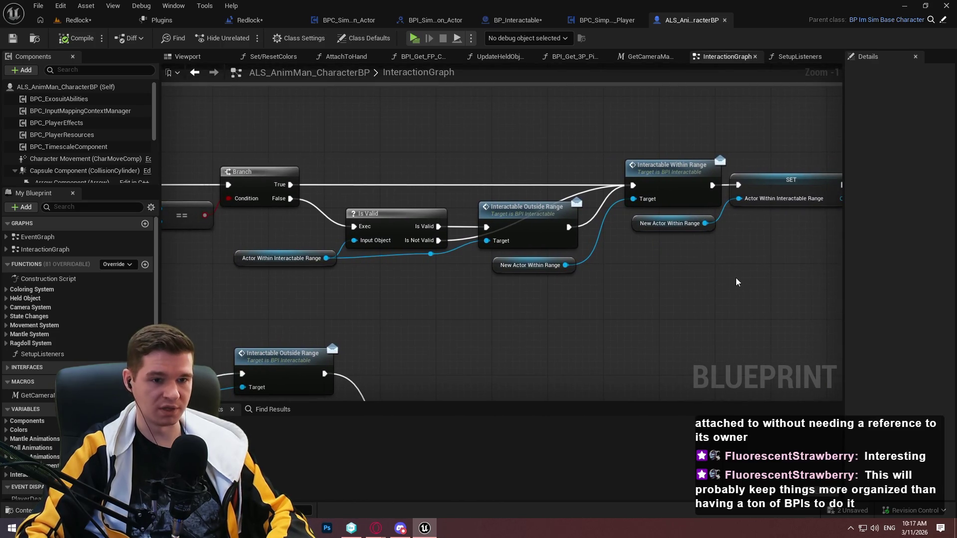
mouse_move(737, 282)
mouse_down()
mouse_move(241, 259)
mouse_move(447, 218)
mouse_up()
scroll(241, 259, down, 2)
scroll(241, 259, up, 2)
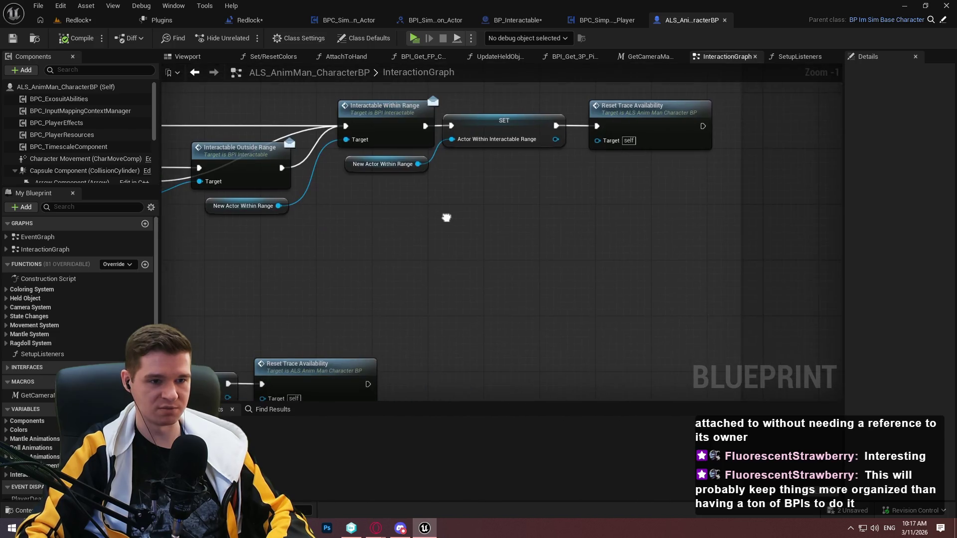
scroll(496, 188, down, 4)
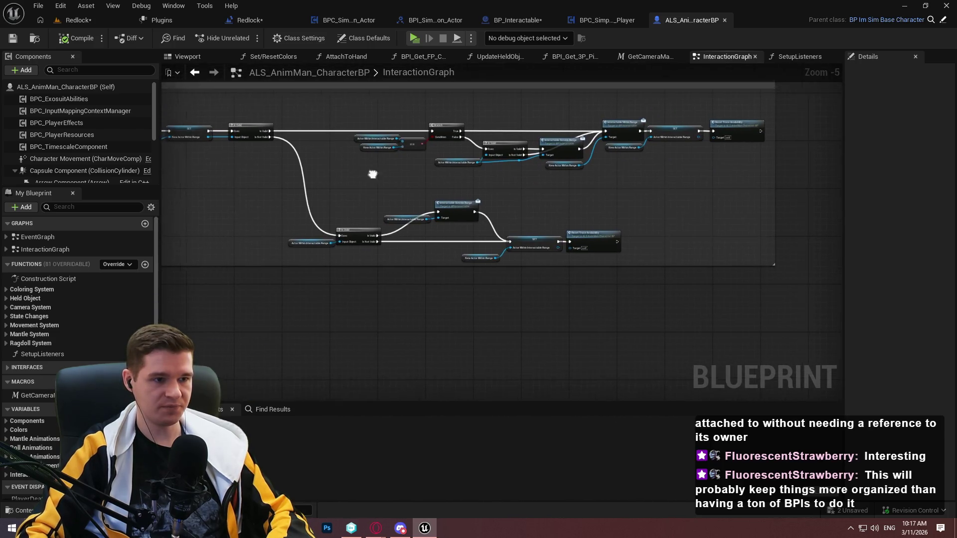
scroll(373, 174, up, 2)
drag(373, 174, 567, 201)
drag(409, 157, 433, 201)
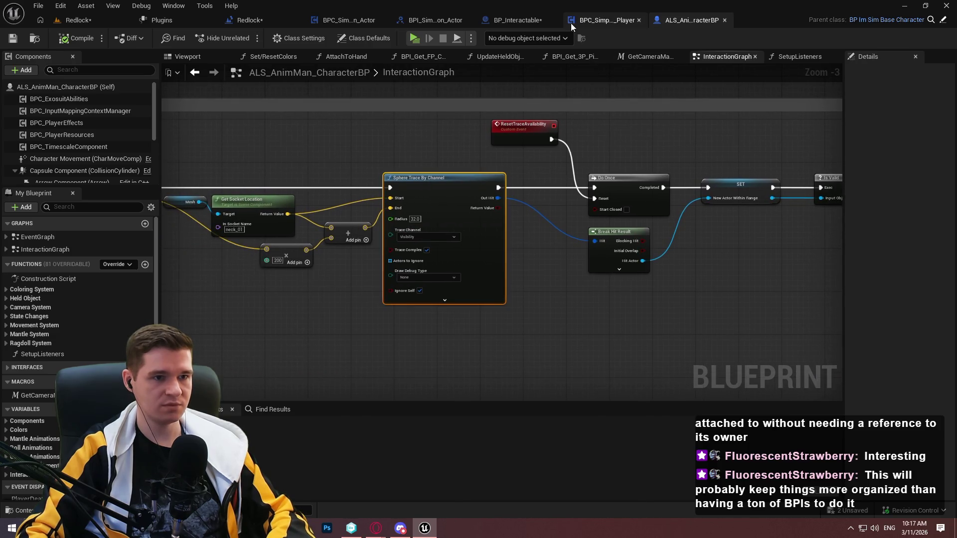
click(618, 21)
Paste the Sphere Trace By Channel node and add an expanded Break Hit Result from Out Hit
key(ctrl+v)
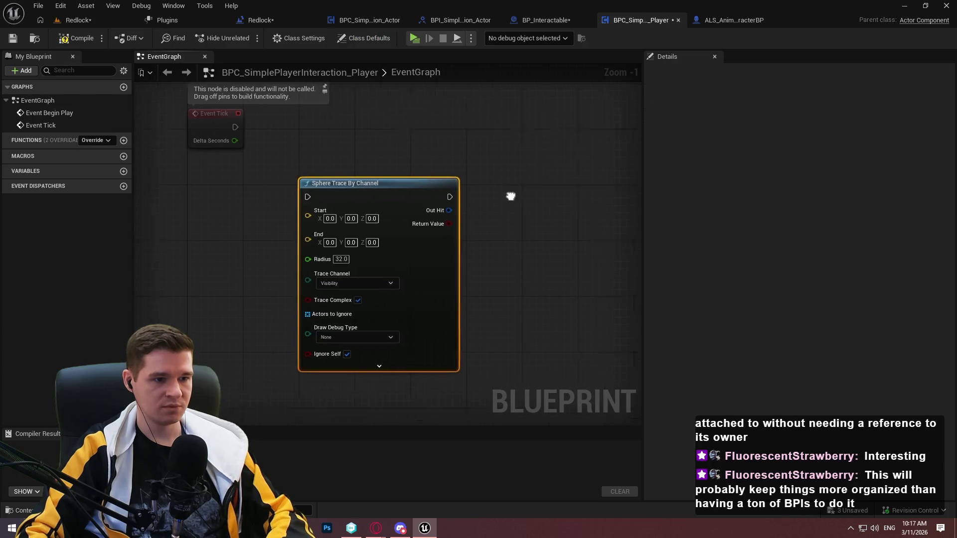
mouse_move(439, 199)
mouse_down()
mouse_move(274, 176)
mouse_move(308, 188)
mouse_up()
text(break)
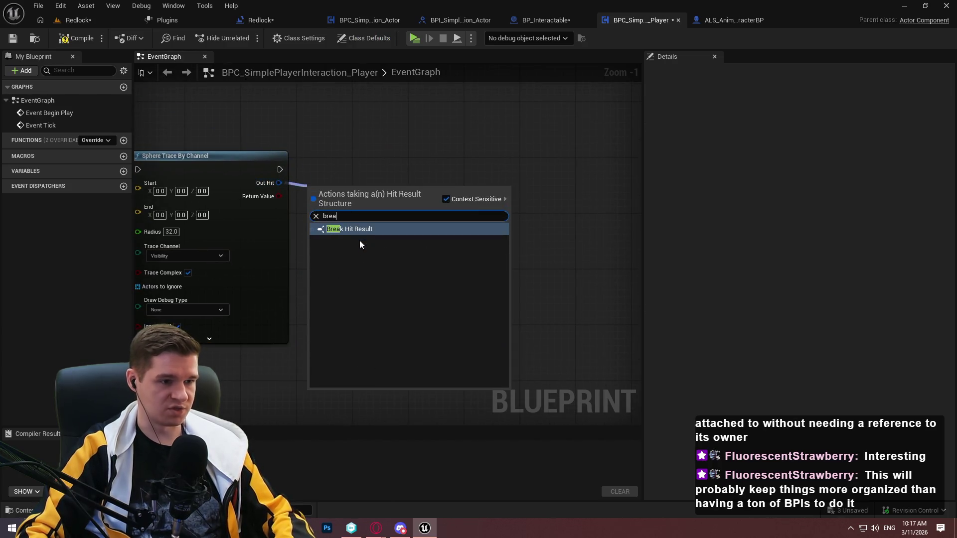
key(Return)
click(359, 229)
mouse_move(368, 331)
mouse_down()
mouse_move(281, 269)
mouse_move(406, 195)
mouse_up()
Add a Does Object Implement Interface check on Hit Actor, then delete it unset
text(does imp)
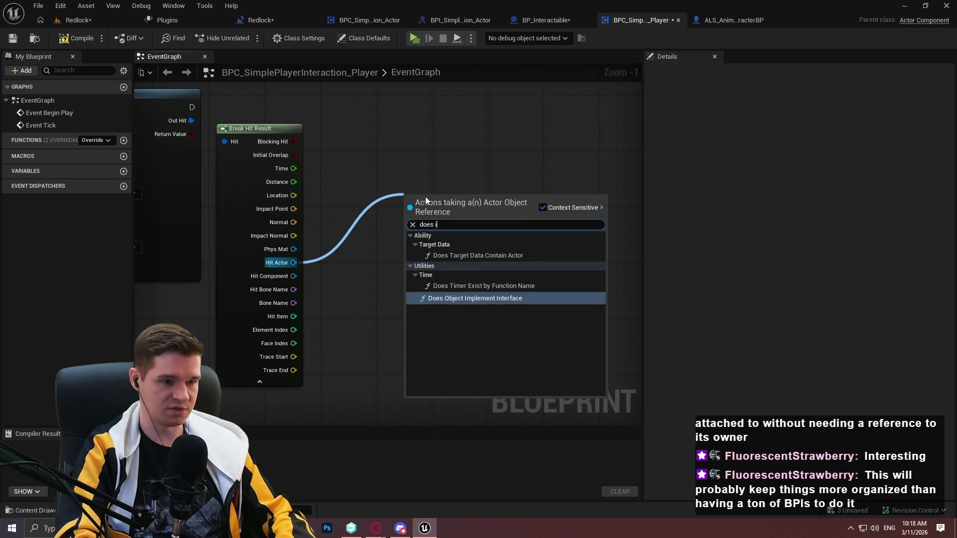
key(Return)
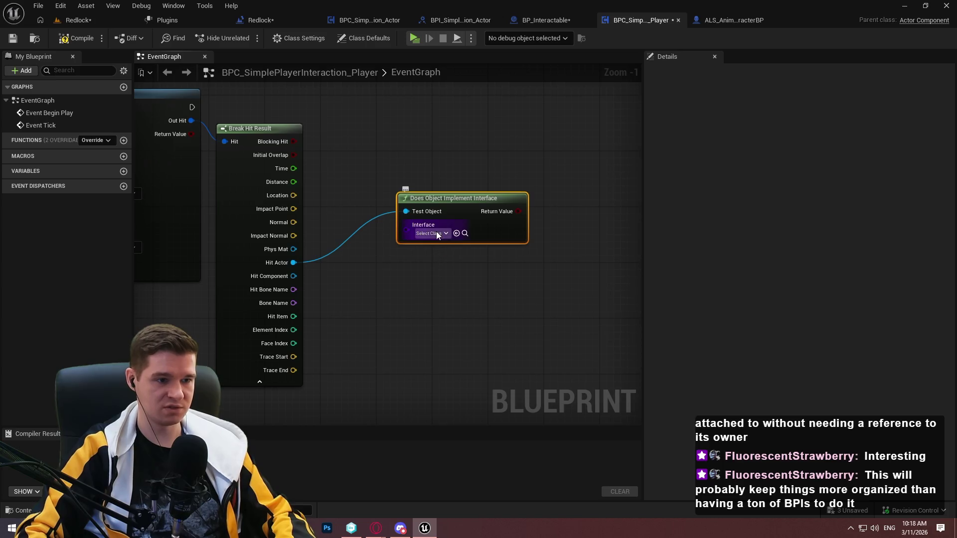
click(437, 234)
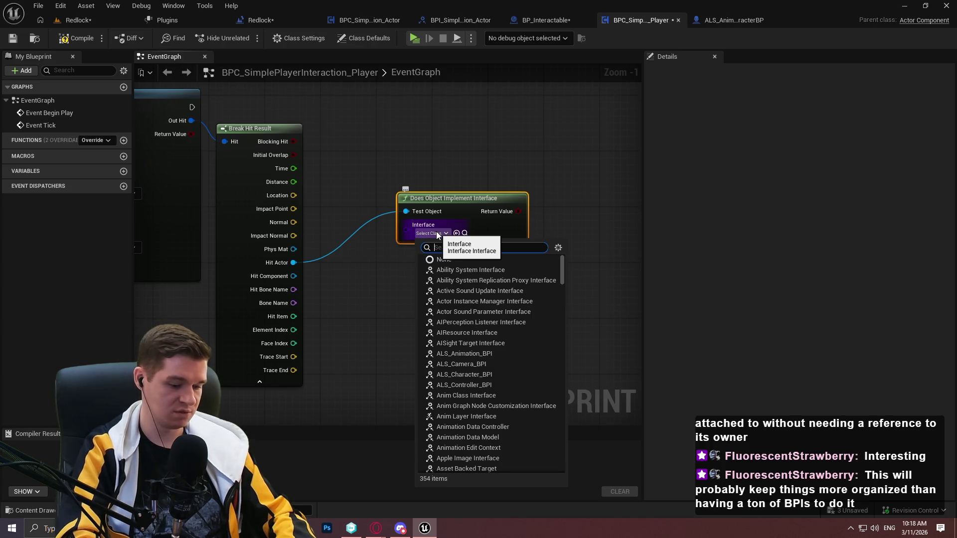
text(bpc)
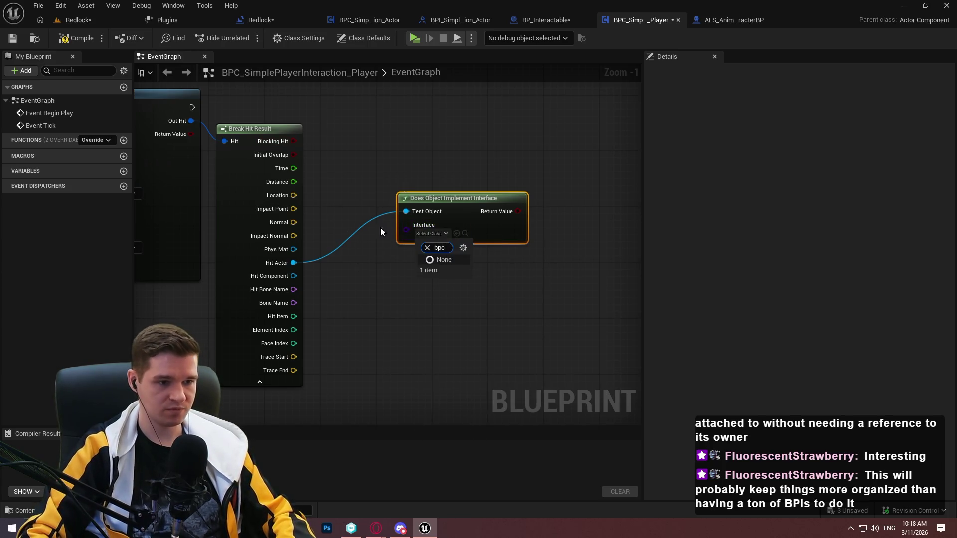
key(BackSpace)
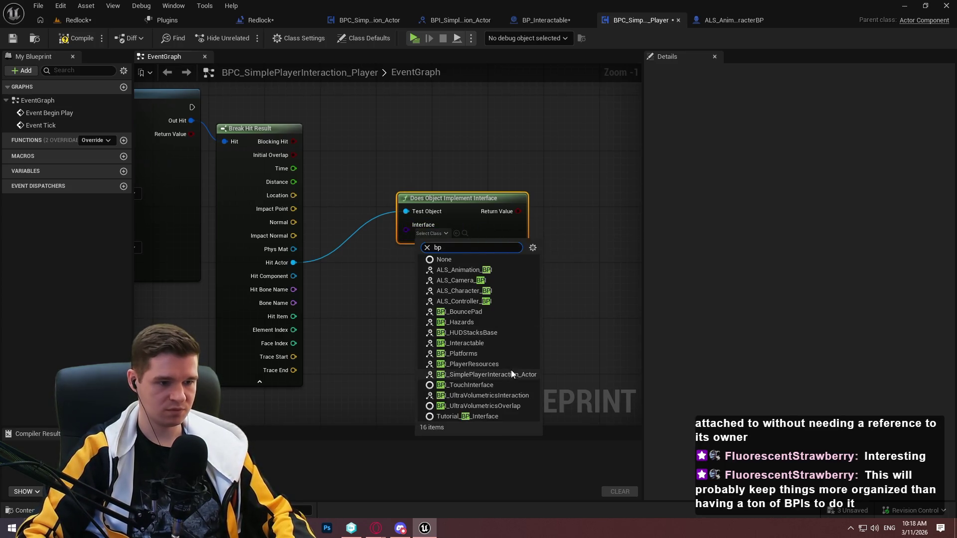
click(390, 267)
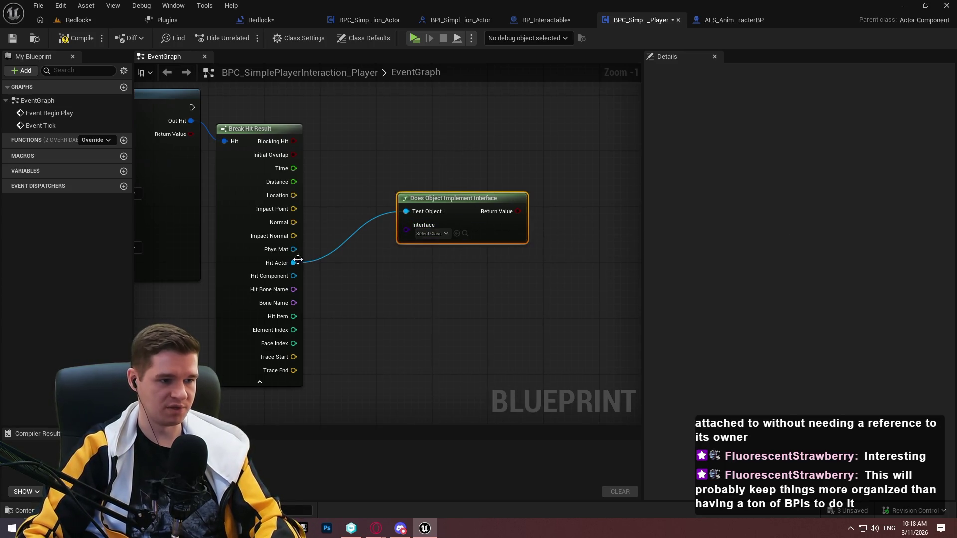
key(Delete)
Search 'component' among the actions available from Hit Actor
drag(293, 263, 491, 237)
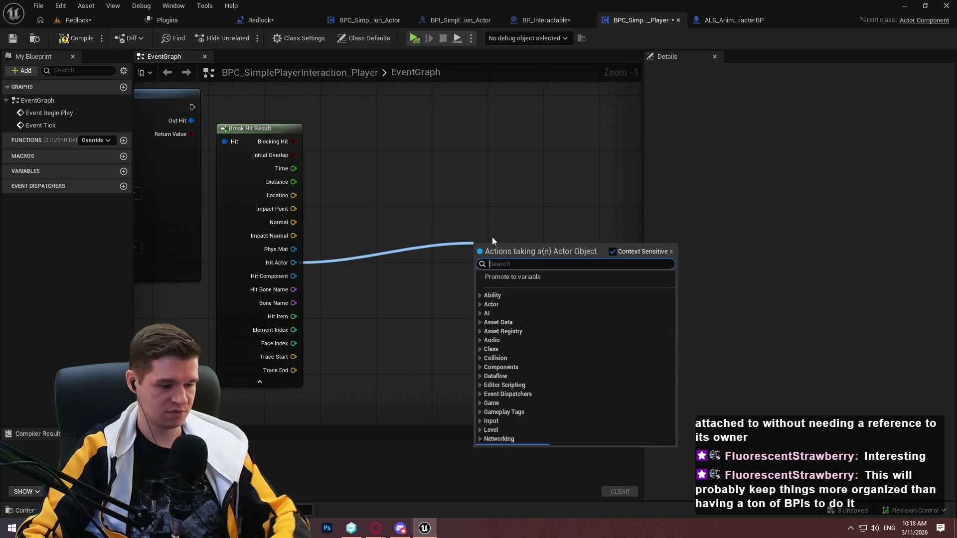
text(comp)
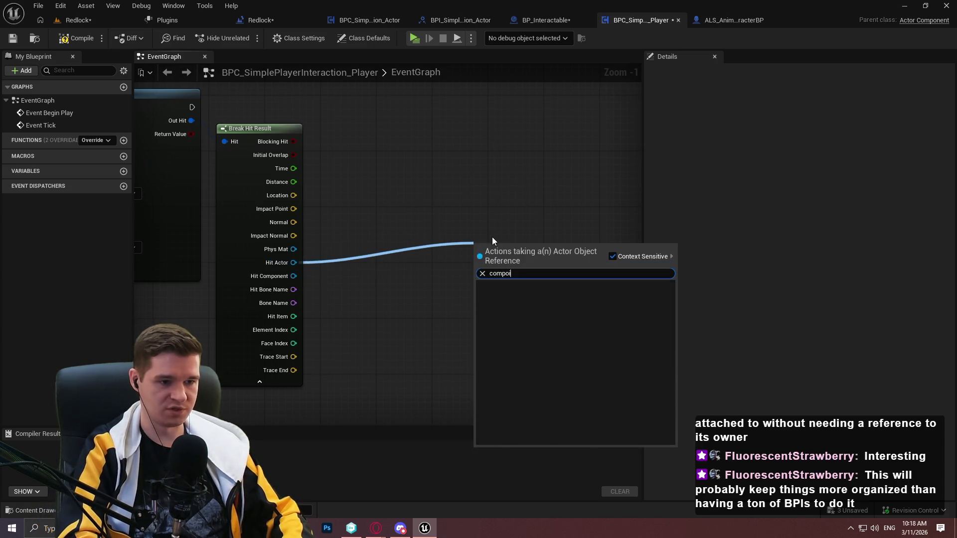
text(onen)
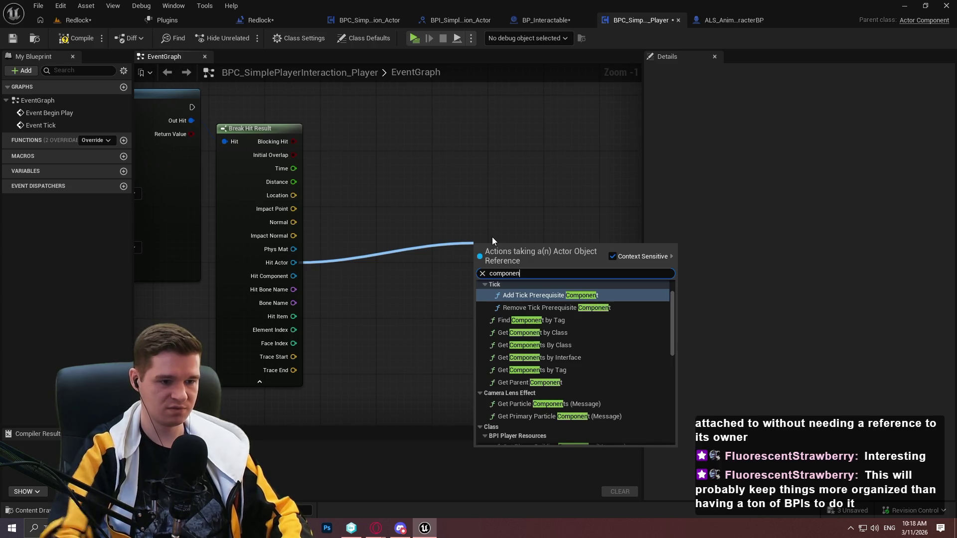
scroll(571, 337, up, 1)
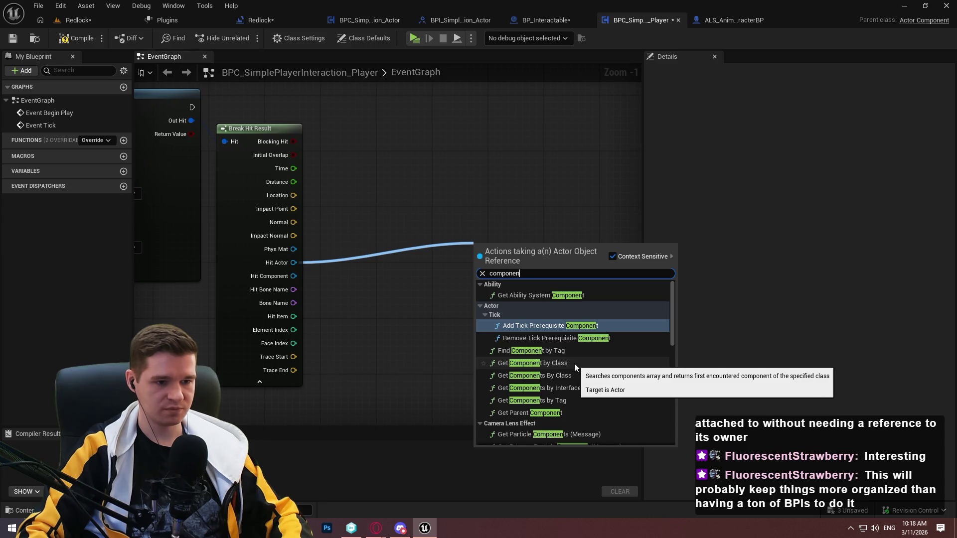
Add Get Component by Class set to BPC_SimplePlayerInteraction_Actor, followed by an Is Valid check
click(574, 363)
click(406, 241)
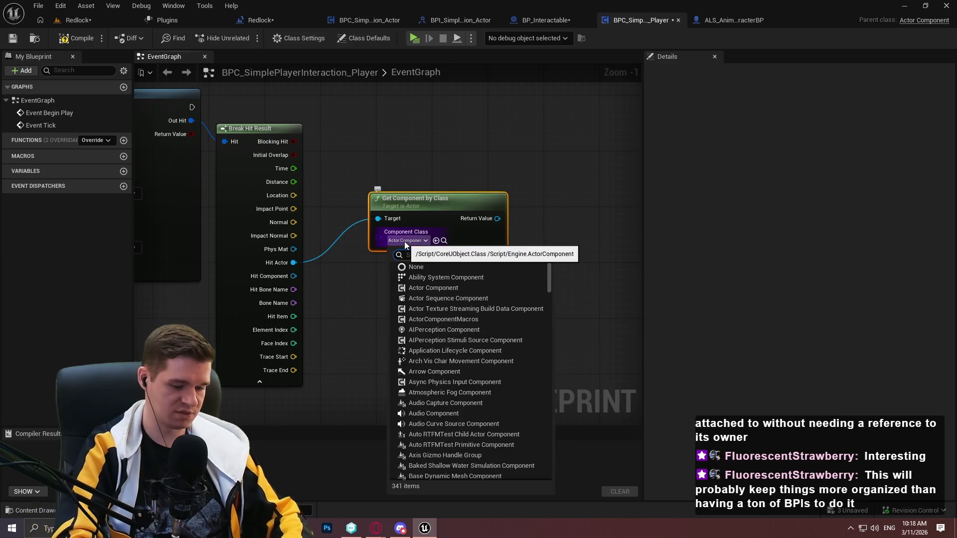
text(bpc)
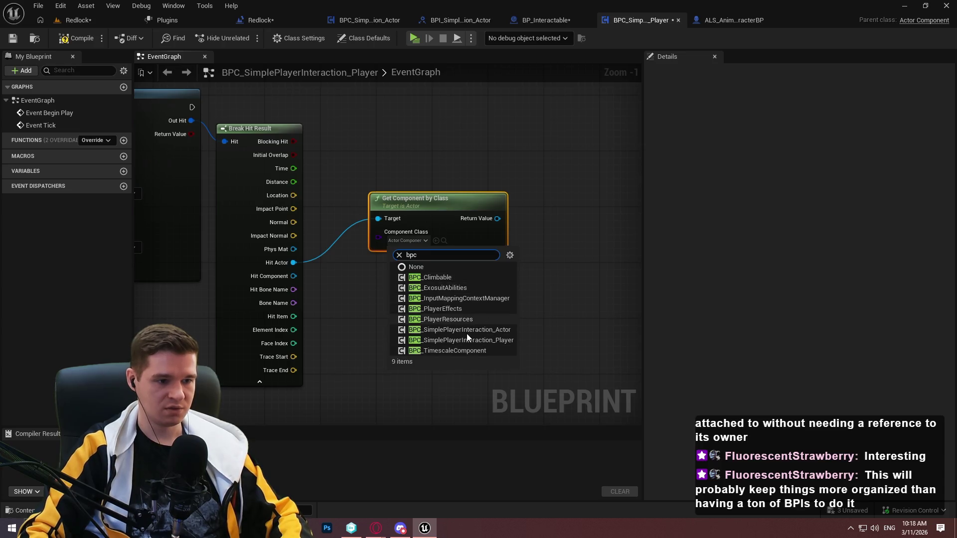
click(466, 333)
mouse_move(497, 218)
mouse_down()
mouse_move(546, 169)
mouse_move(243, 139)
mouse_up()
text(is valid)
key(Return)
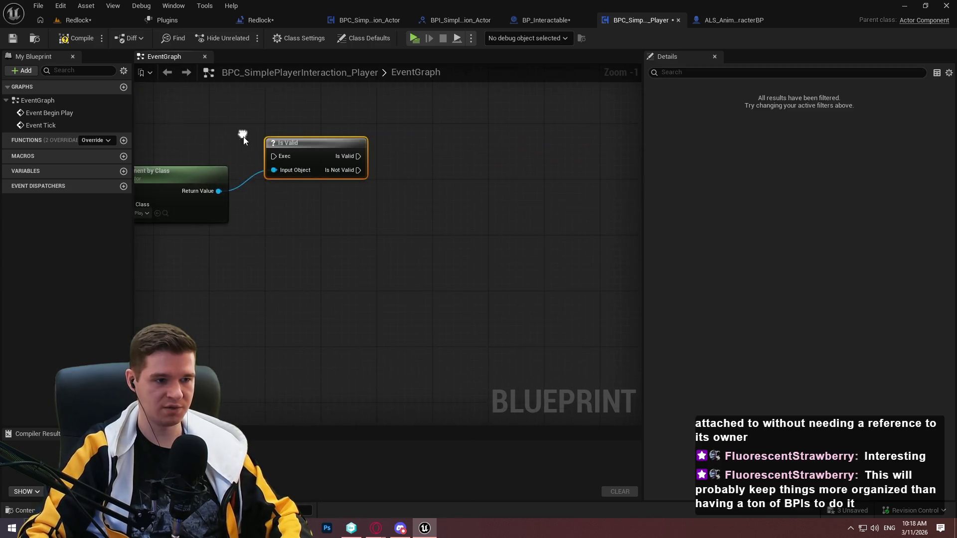
Promote the returned component to a variable, then discard that SET node and NewVar
drag(219, 191, 360, 227)
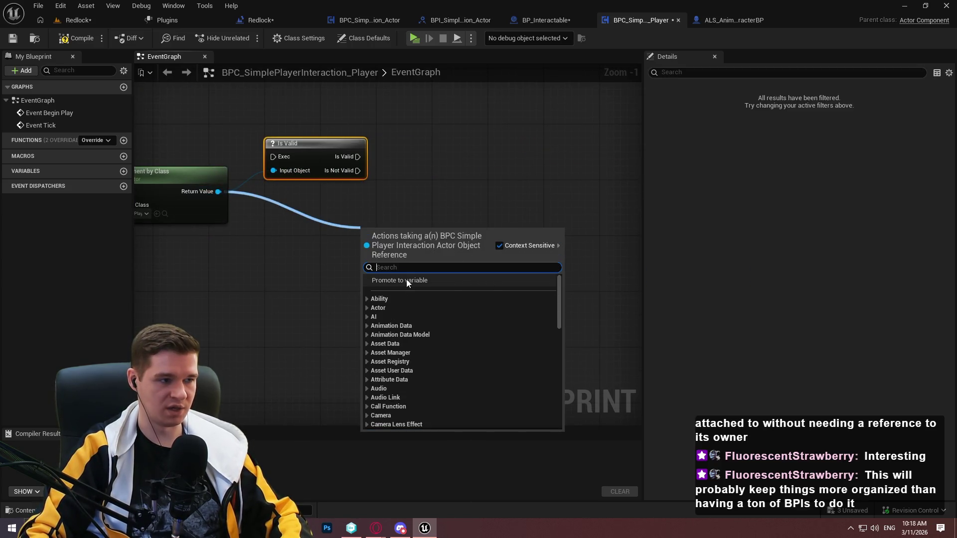
click(419, 282)
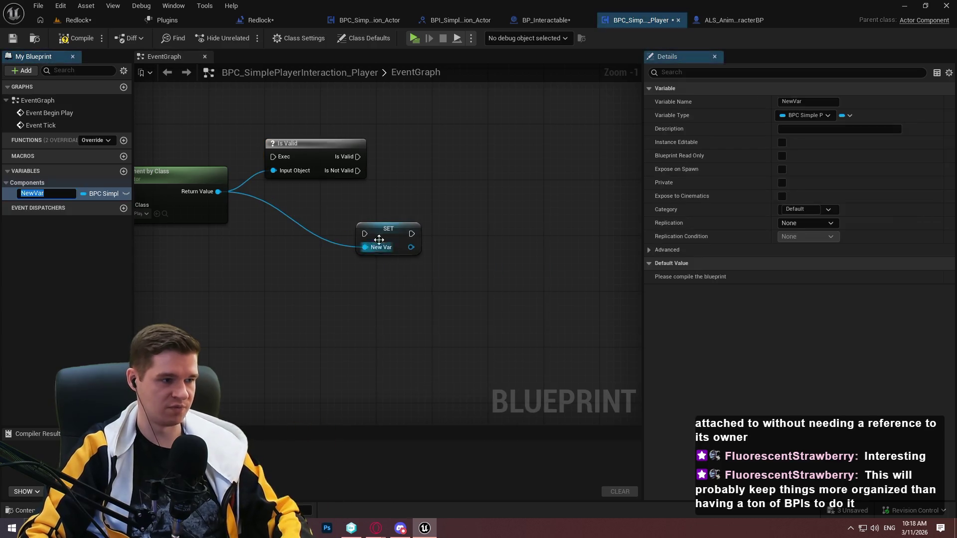
mouse_move(319, 228)
mouse_down()
mouse_move(599, 243)
mouse_move(540, 295)
mouse_up()
drag(579, 327, 558, 225)
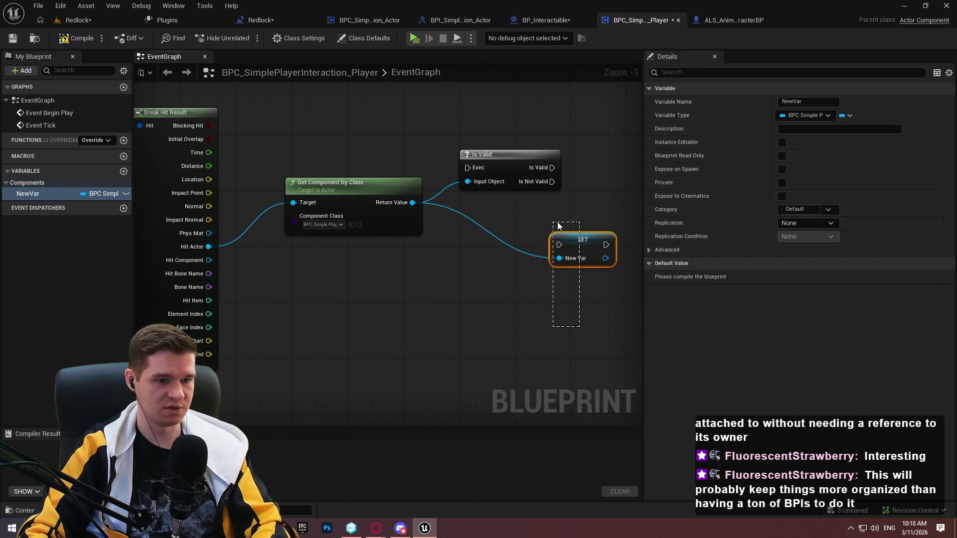
key(Delete)
click(40, 196)
key(Delete)
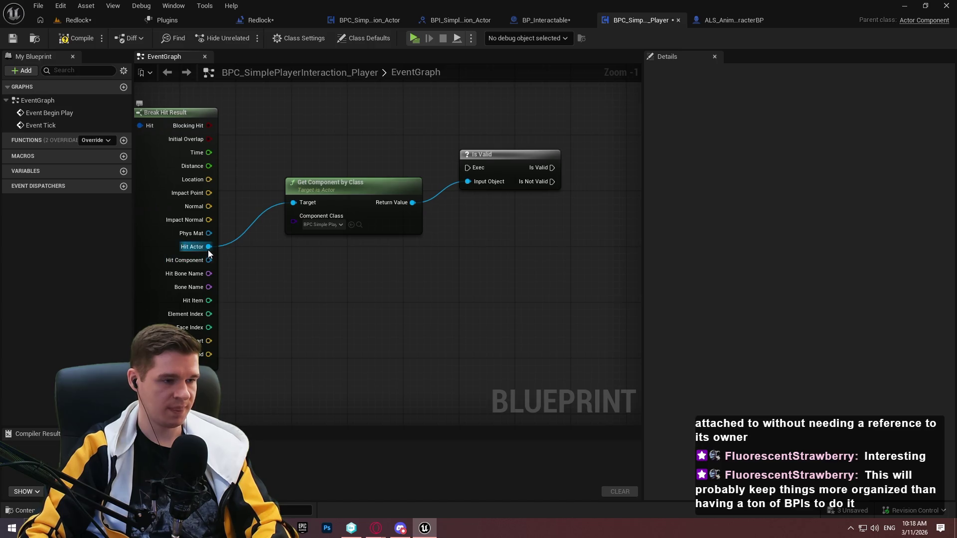
Promote Hit Actor to a Hit Actor variable and position its SET node
drag(208, 247, 288, 252)
click(367, 293)
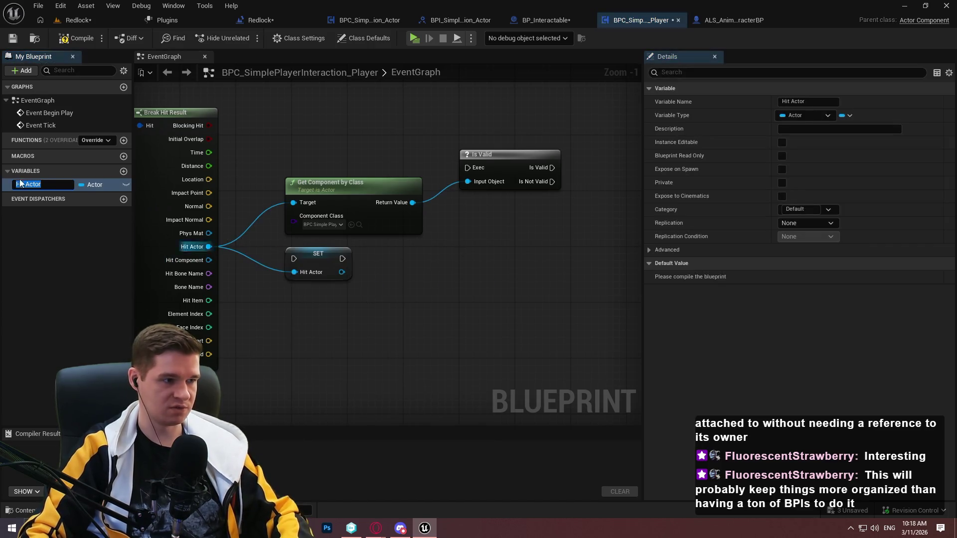
key(Return)
drag(277, 260, 318, 267)
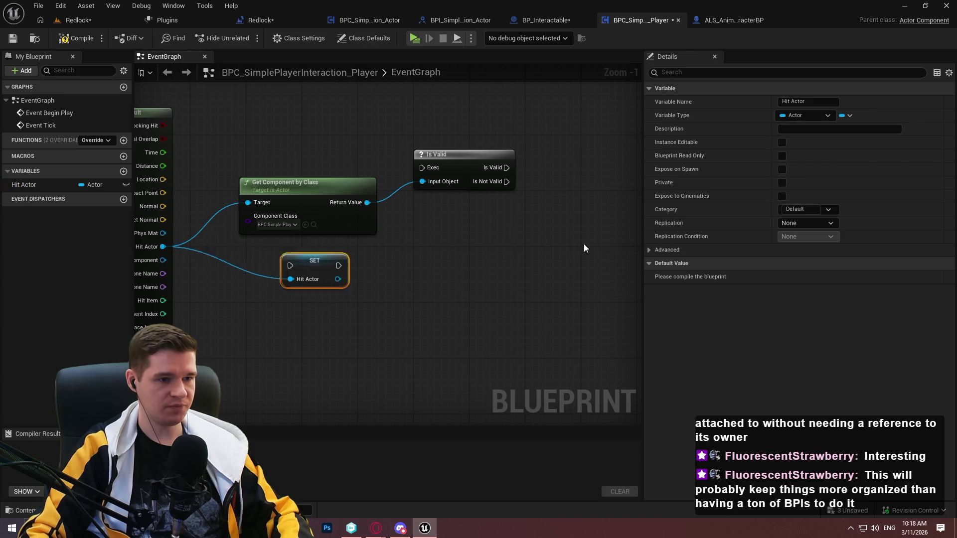
drag(584, 248, 583, 248)
click(501, 239)
mouse_move(367, 202)
mouse_down()
mouse_move(549, 195)
mouse_move(563, 186)
mouse_up()
Add an Interact message call (BPI Simple Player Interaction Actor) targeting the returned component
text(inter)
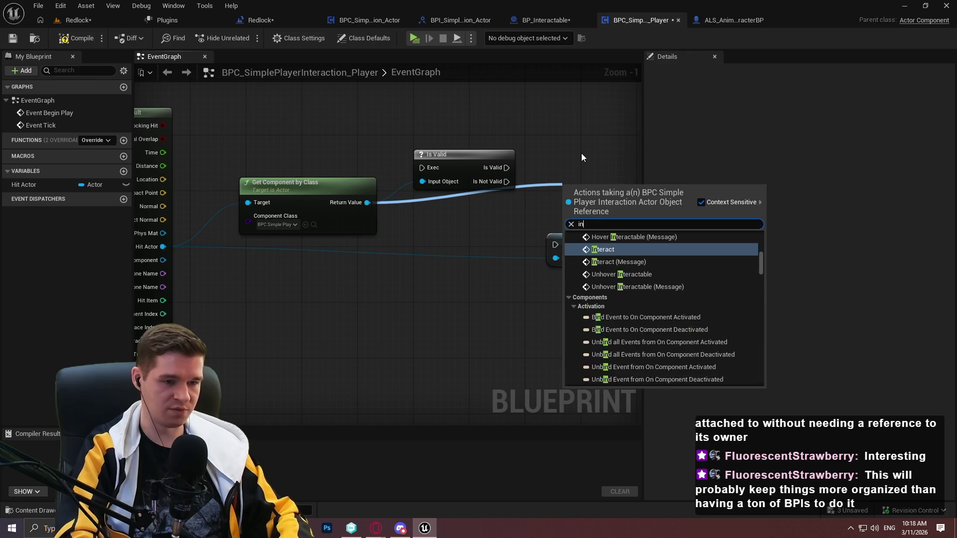
scroll(644, 271, up, 5)
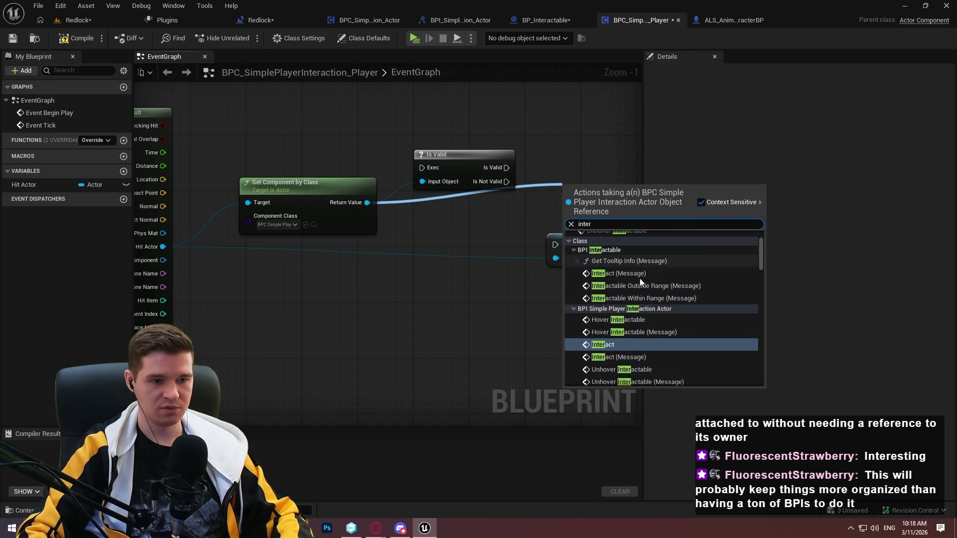
scroll(626, 288, down, 2)
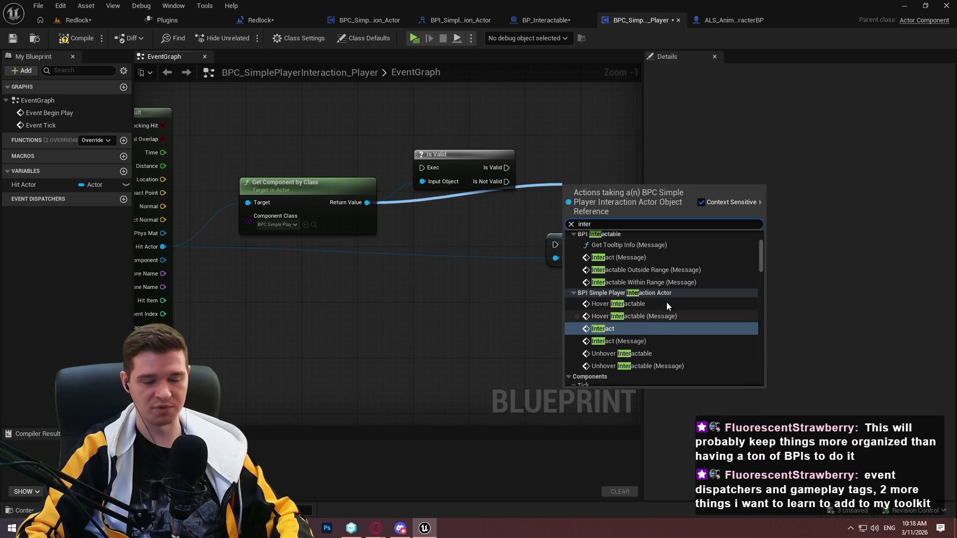
scroll(656, 319, up, 1)
key(Return)
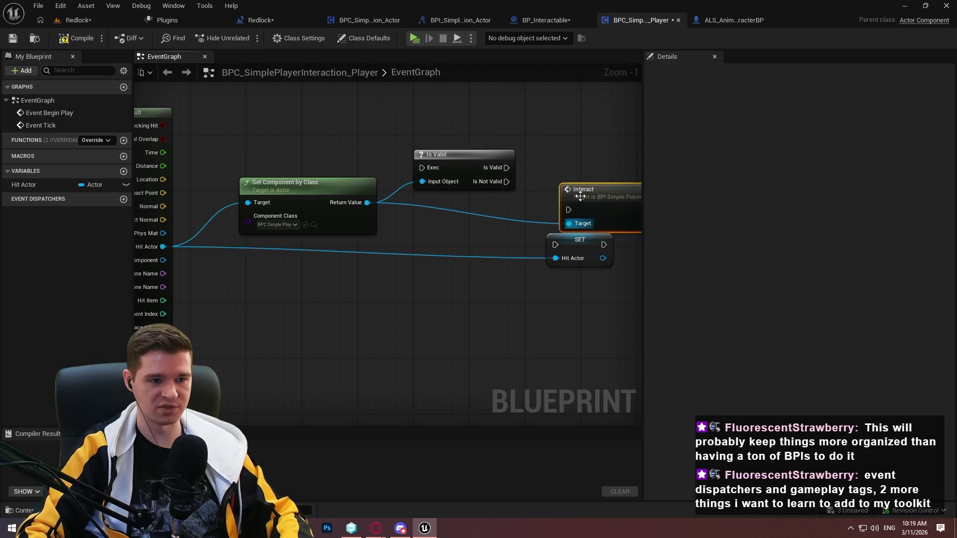
Rearrange the Interact and SET nodes into a tidy layout and zoom out
mouse_move(614, 197)
mouse_down()
mouse_move(632, 136)
mouse_move(597, 154)
mouse_up()
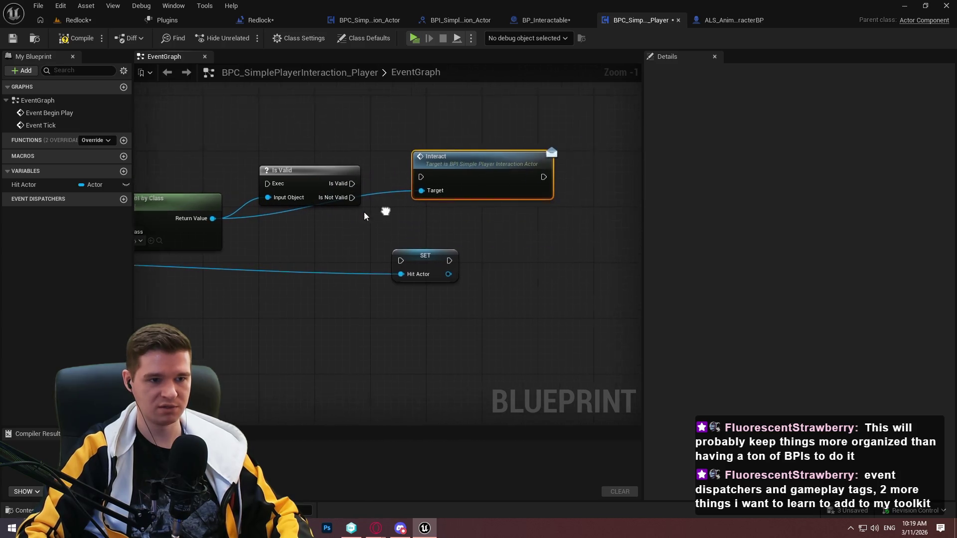
drag(483, 175, 520, 183)
drag(418, 276, 439, 358)
drag(479, 185, 458, 226)
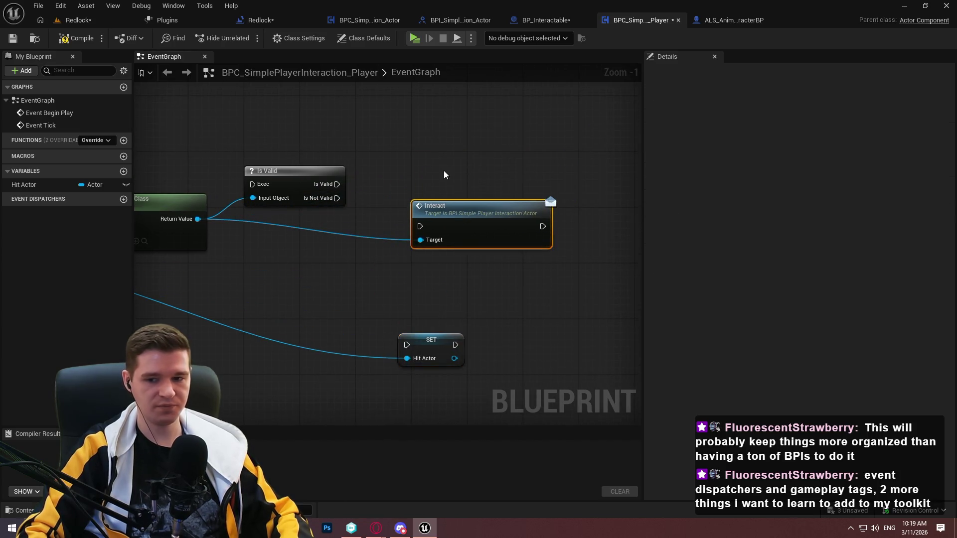
drag(424, 143, 532, 138)
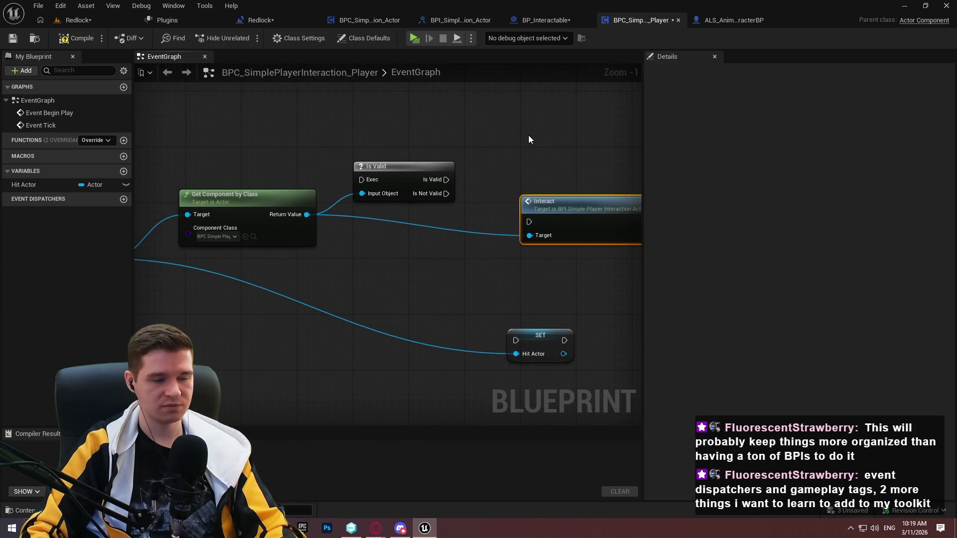
scroll(483, 179, down, 2)
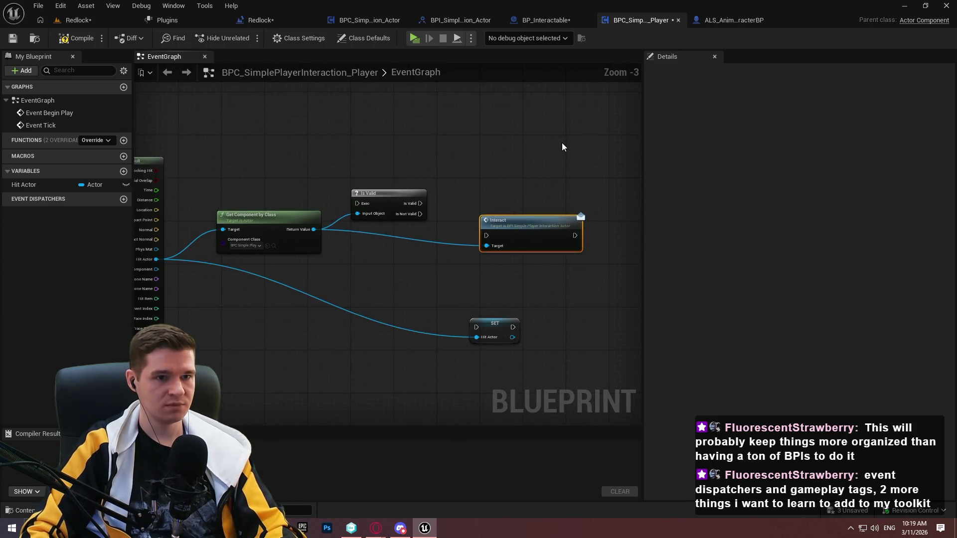
mouse_move(562, 147)
mouse_down()
mouse_move(545, 134)
mouse_move(508, 159)
mouse_up()
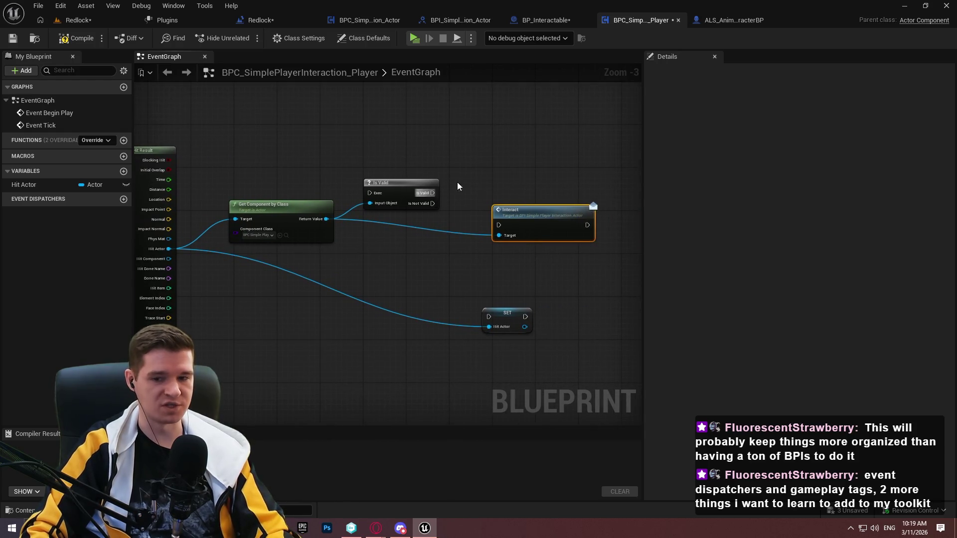
click(526, 154)
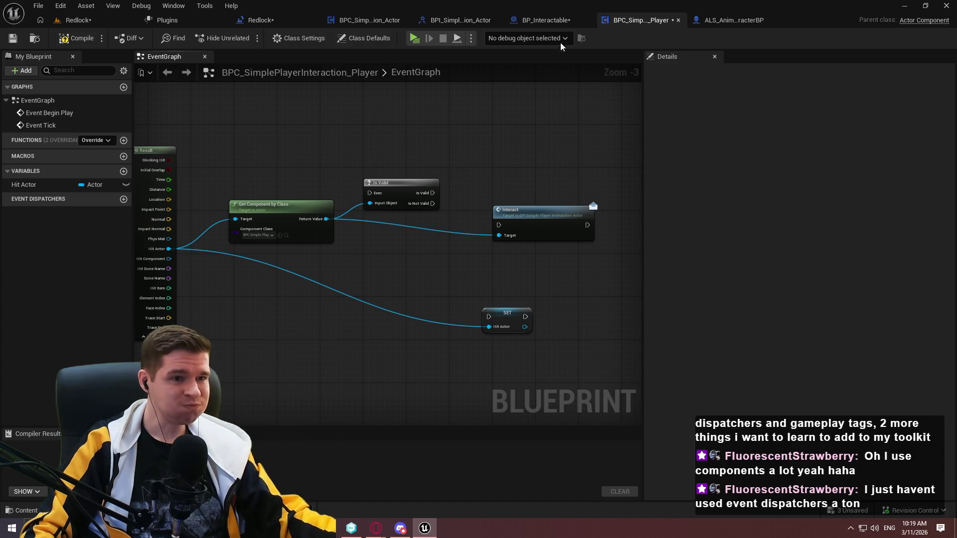
Create a Boolean variable named bInteractable in the BPC_SimplePlayerInteraction_Actor component
click(444, 21)
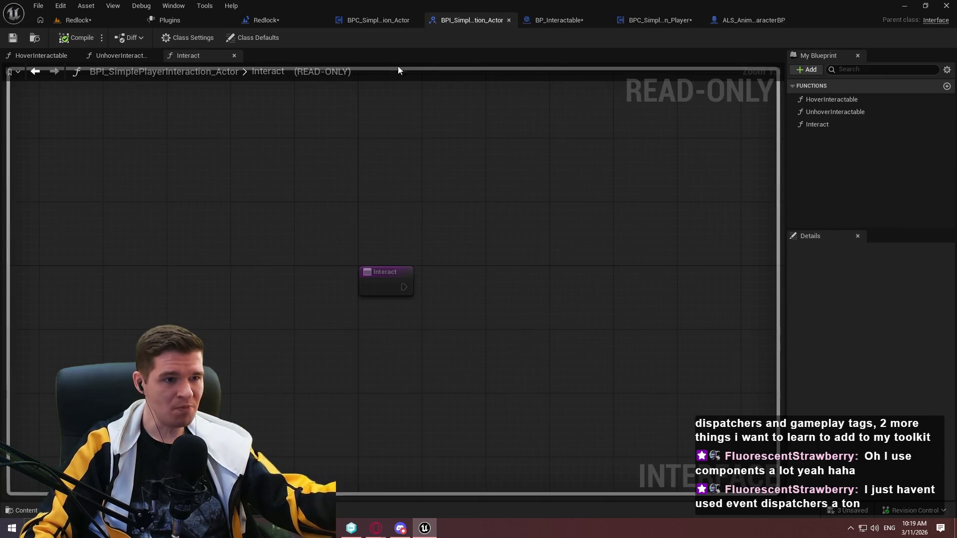
click(381, 20)
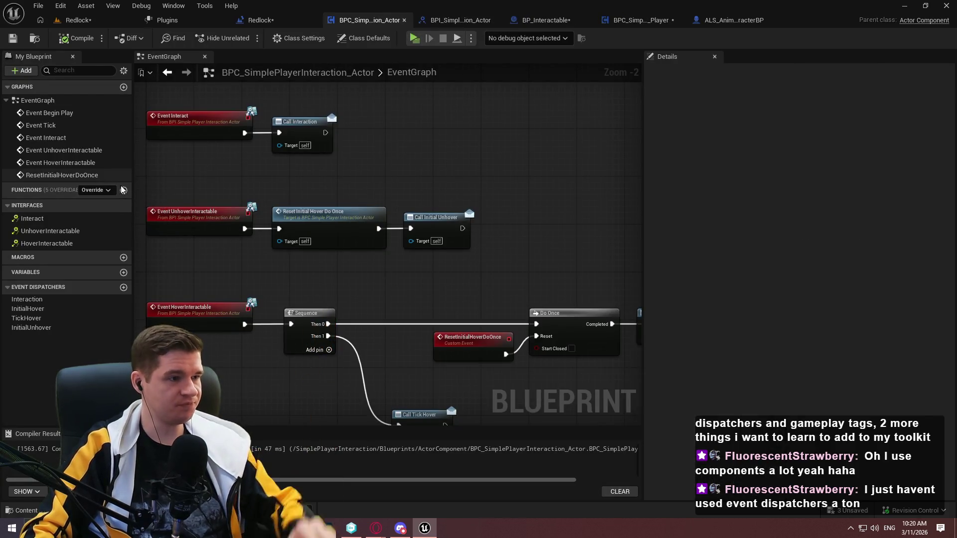
click(123, 273)
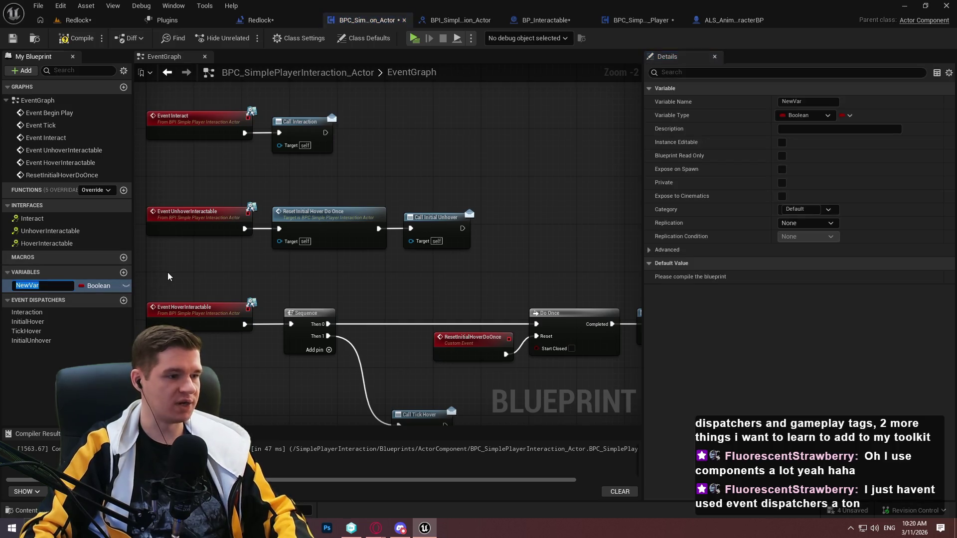
text(bInteractable)
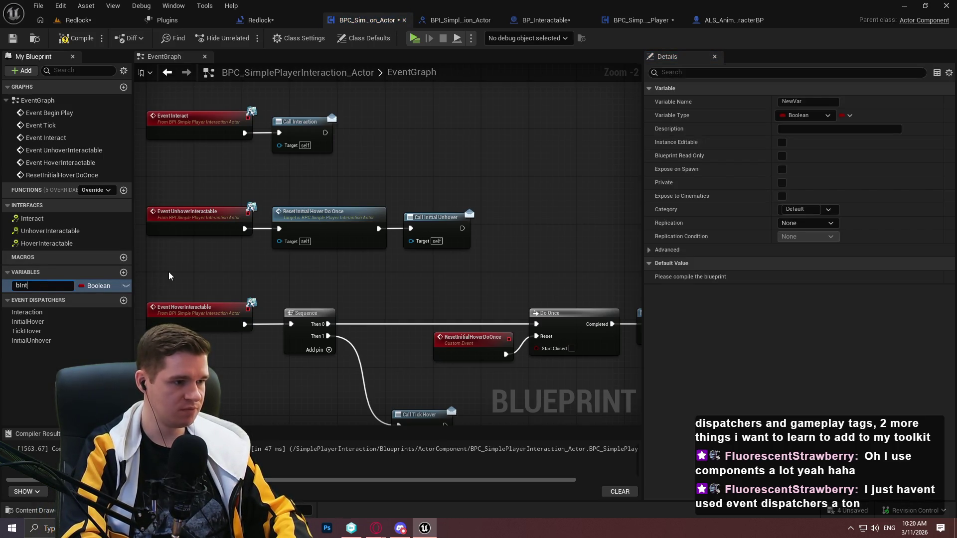
key(Return)
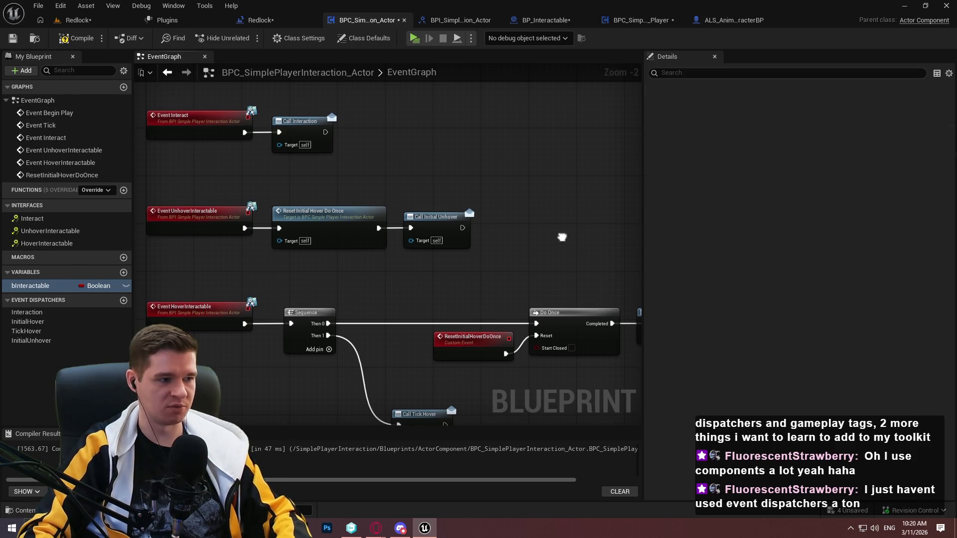
Place an Interactable getter node in the graph beside Event Interact
drag(562, 234, 477, 66)
mouse_move(35, 291)
mouse_down()
mouse_move(332, 330)
mouse_move(363, 351)
mouse_move(349, 330)
mouse_up()
scroll(333, 322, up, 2)
drag(265, 301, 381, 360)
click(424, 331)
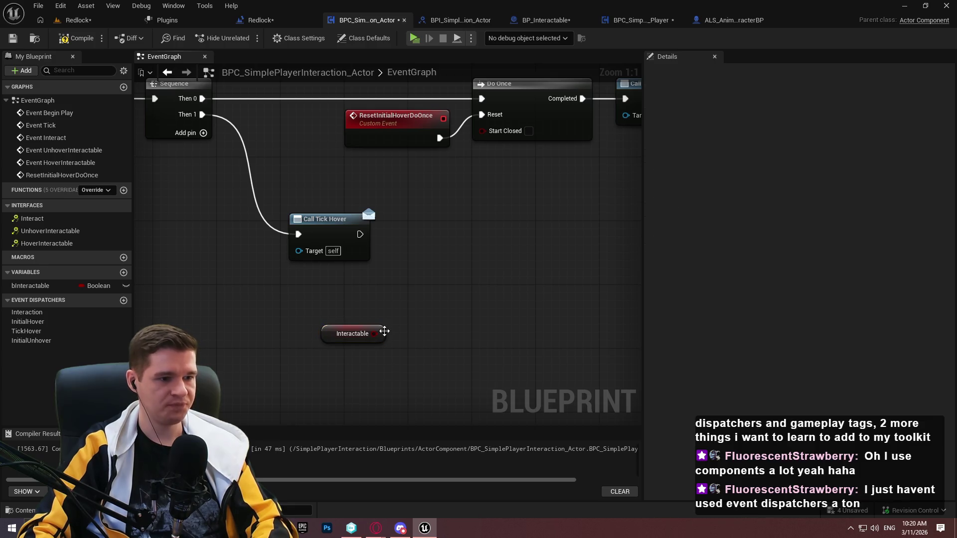
key(ctrl+z)
click(30, 286)
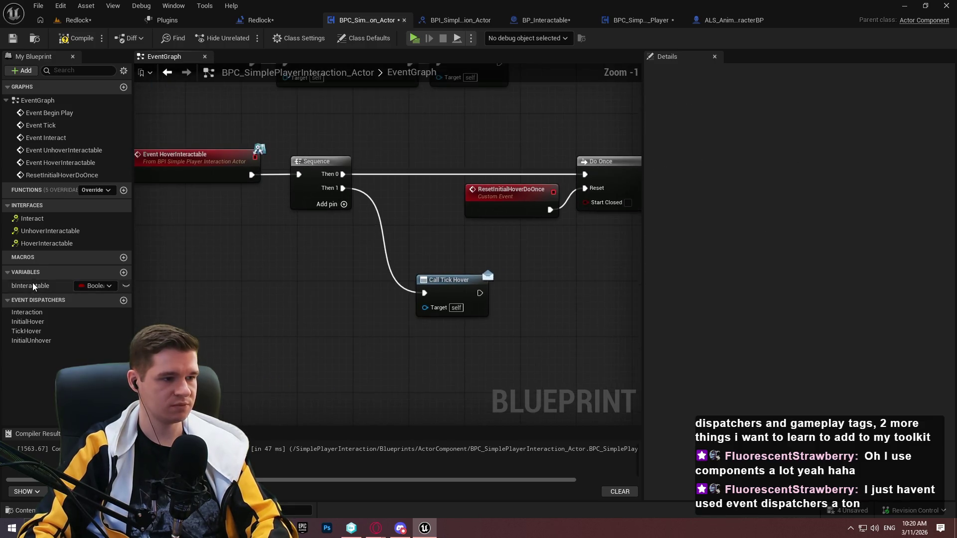
key(ctrl+y)
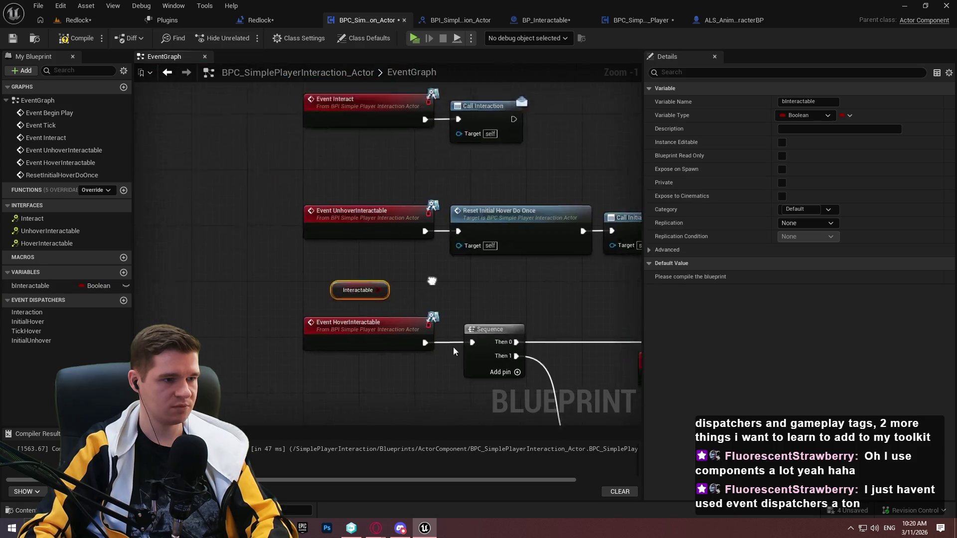
key(ctrl+y)
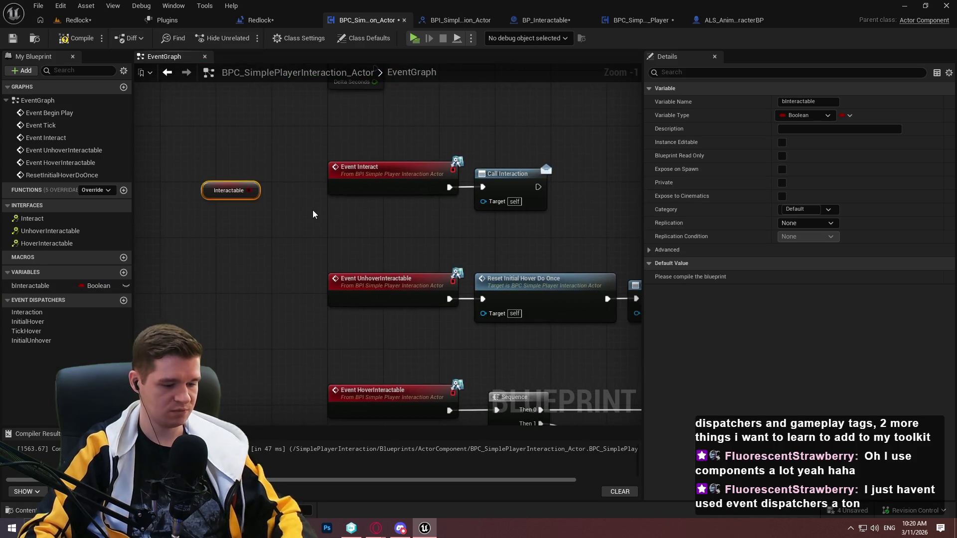
Add a Branch on Interactable between Event Interact and Call Interaction, True into Call Interaction
click(312, 209)
mouse_move(323, 243)
mouse_down()
mouse_move(249, 190)
mouse_move(301, 247)
mouse_move(449, 188)
mouse_up()
mouse_move(422, 184)
mouse_down()
mouse_move(163, 220)
mouse_move(184, 226)
mouse_up()
drag(347, 218, 343, 222)
mouse_move(273, 255)
shift+mouse_down()
mouse_move(167, 196)
mouse_move(209, 172)
shift+mouse_up()
drag(413, 186, 494, 189)
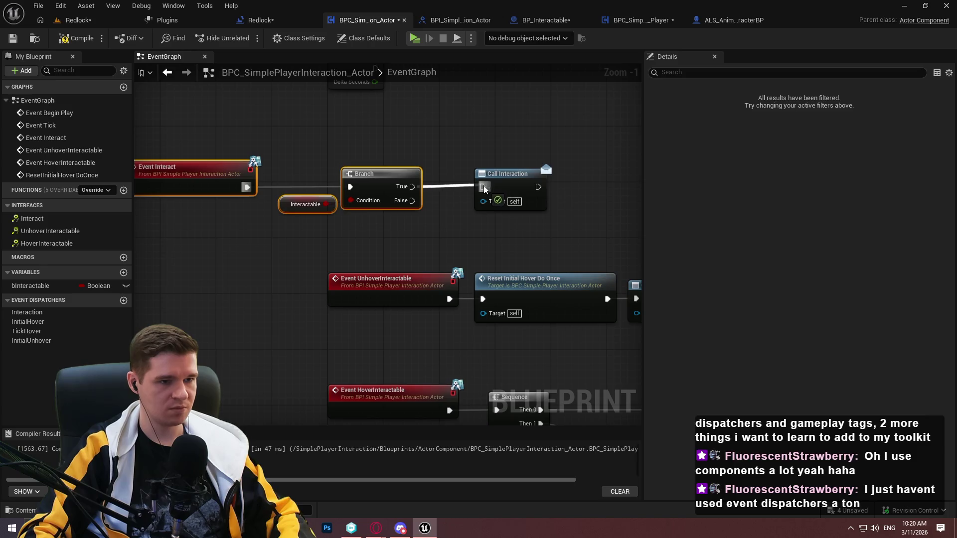
click(496, 189)
Shift the Interact chain right and reposition the Unhover and Hover node groups
scroll(493, 199, down, 3)
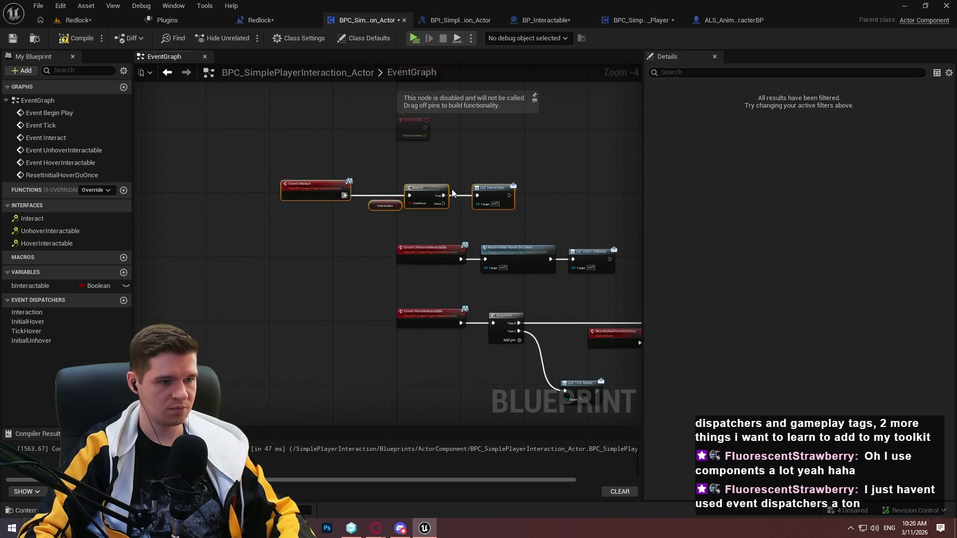
mouse_move(293, 183)
mouse_down()
mouse_move(428, 184)
mouse_move(408, 183)
mouse_up()
scroll(613, 244, down, 2)
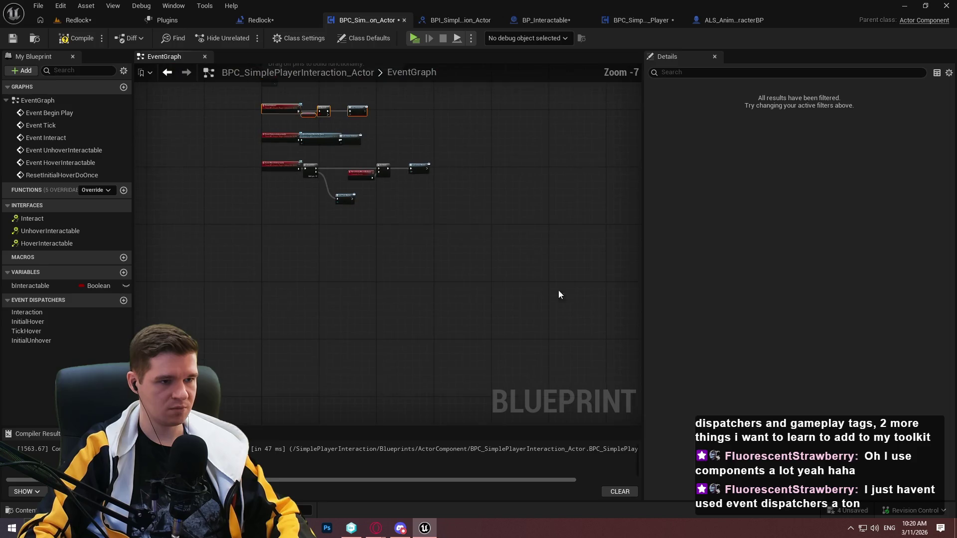
mouse_move(550, 380)
mouse_down()
mouse_move(261, 129)
mouse_move(270, 177)
mouse_up()
scroll(269, 138, up, 3)
click(396, 150)
Move the HoverInteractable chain lower, then compile and save the component blueprint
scroll(396, 151, down, 2)
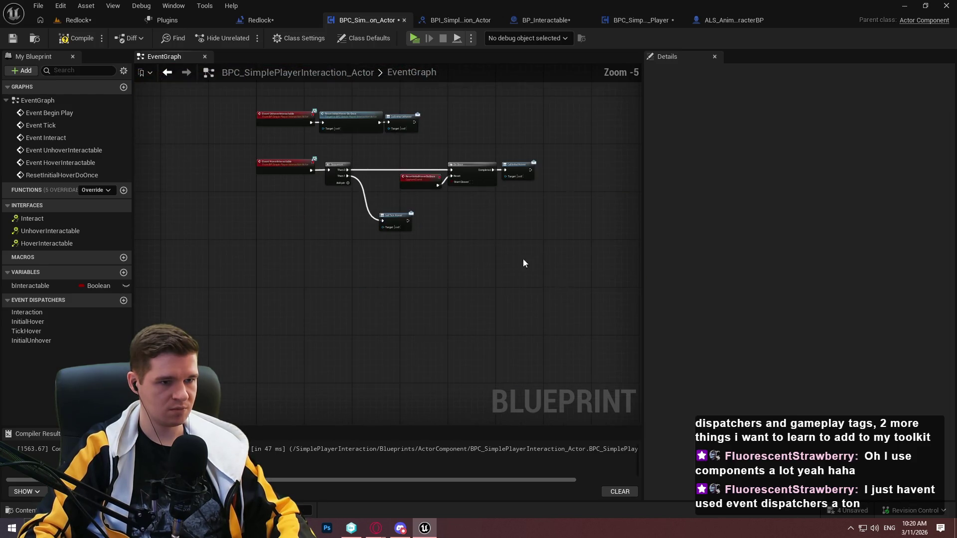
drag(561, 284, 231, 163)
scroll(231, 163, up, 4)
drag(294, 192, 297, 231)
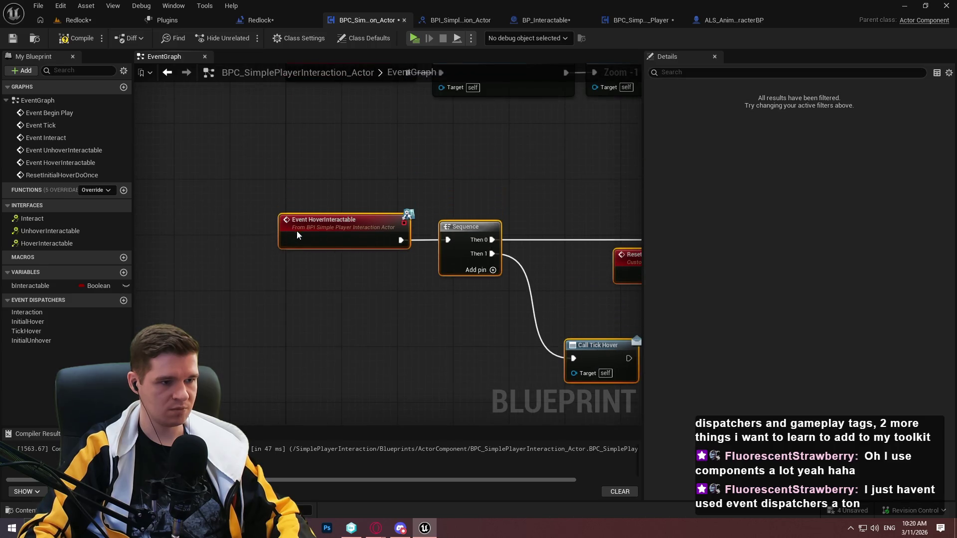
click(342, 178)
scroll(390, 248, up, 5)
drag(389, 248, 301, 293)
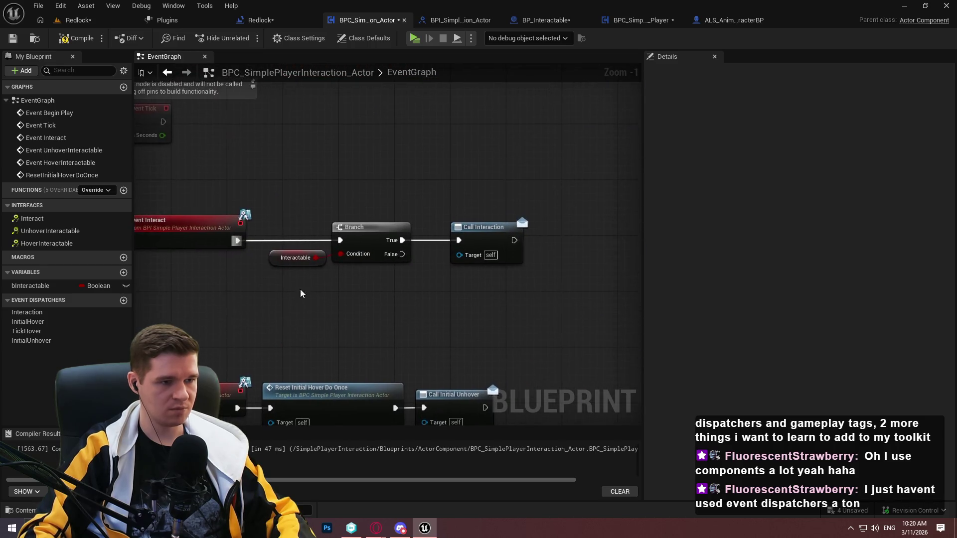
click(77, 38)
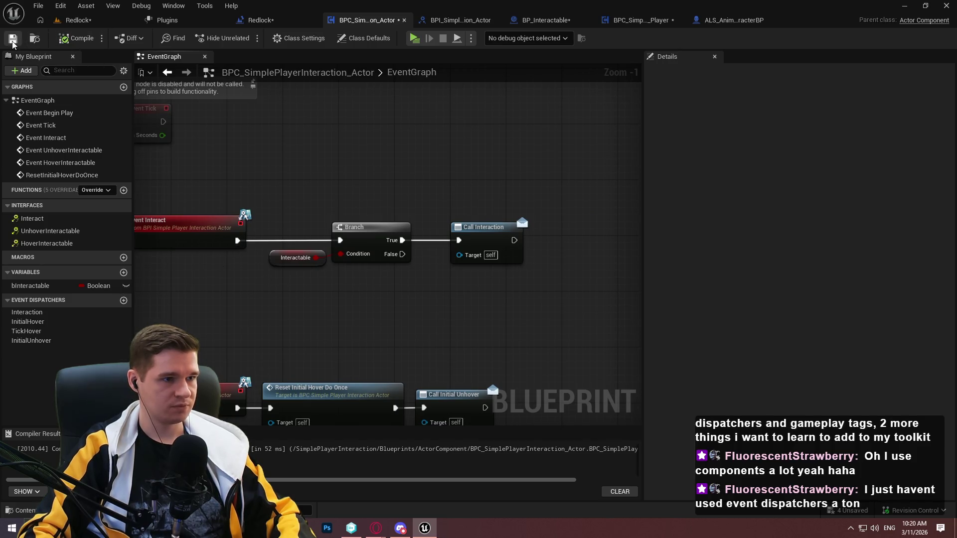
click(12, 42)
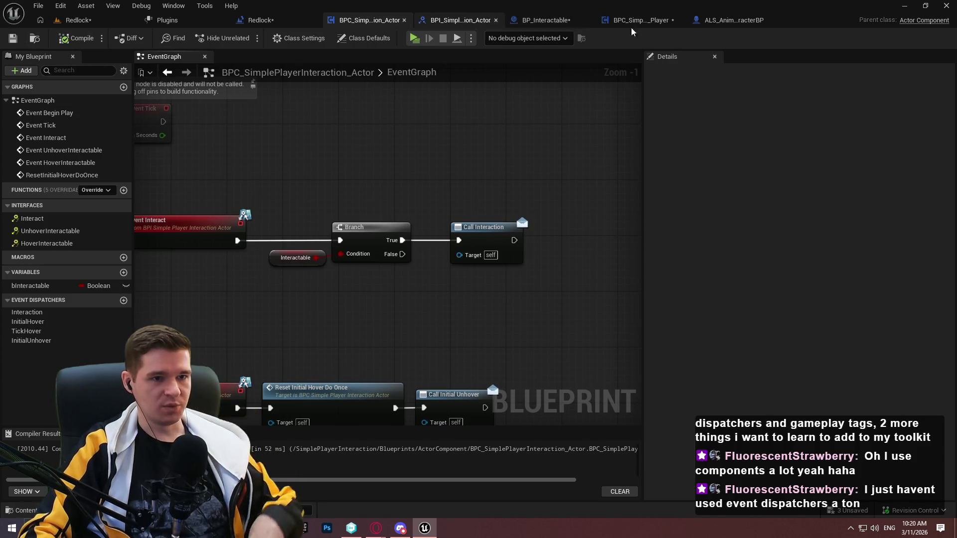
Add an UpdateInteractableStatus function to BPI_SimplePlayerInteraction_Actor, then compile and save
click(463, 20)
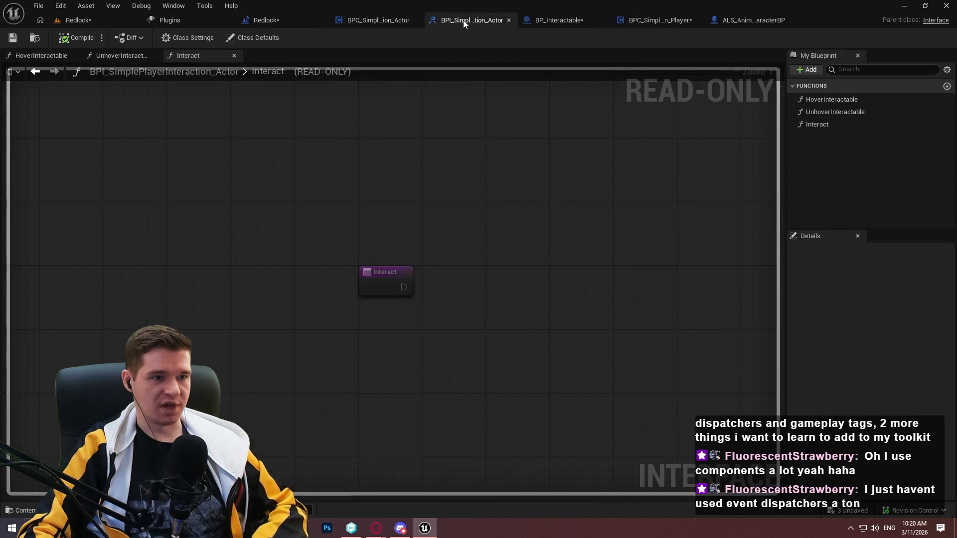
click(809, 68)
click(848, 104)
text(Up)
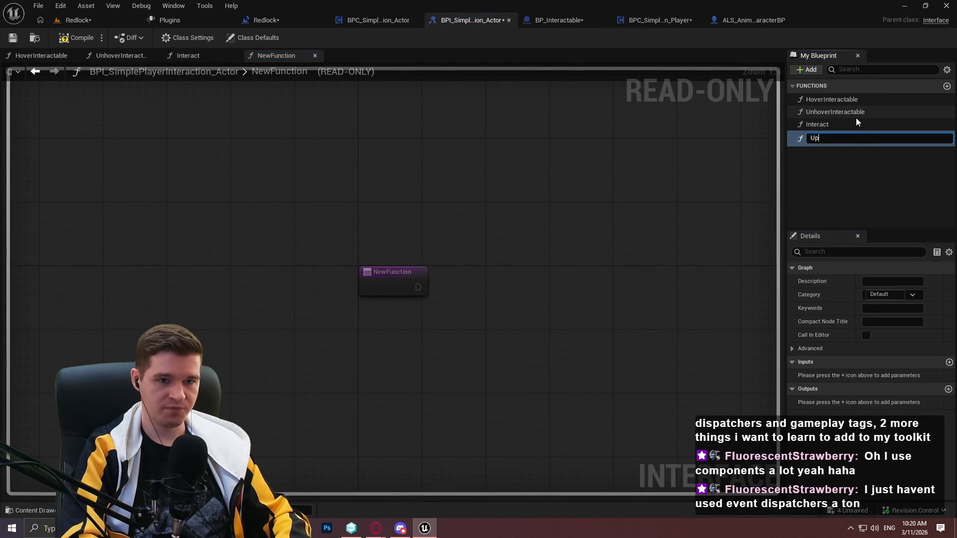
text(dateInteracrta)
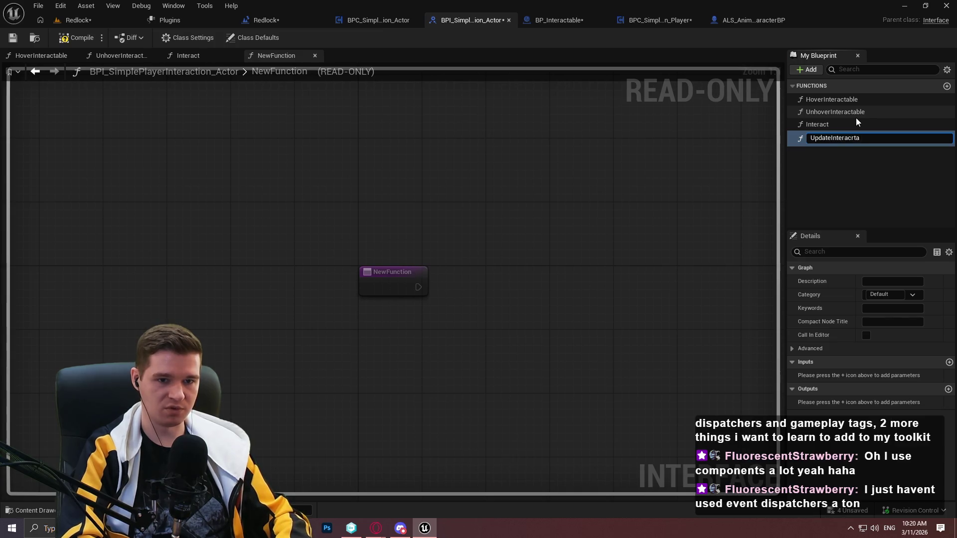
text(tus)
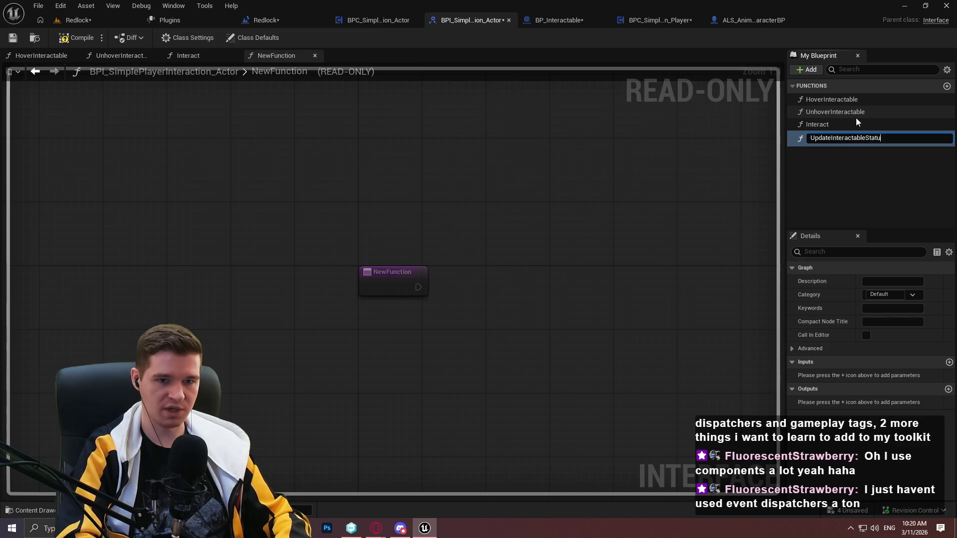
key(Return)
click(63, 43)
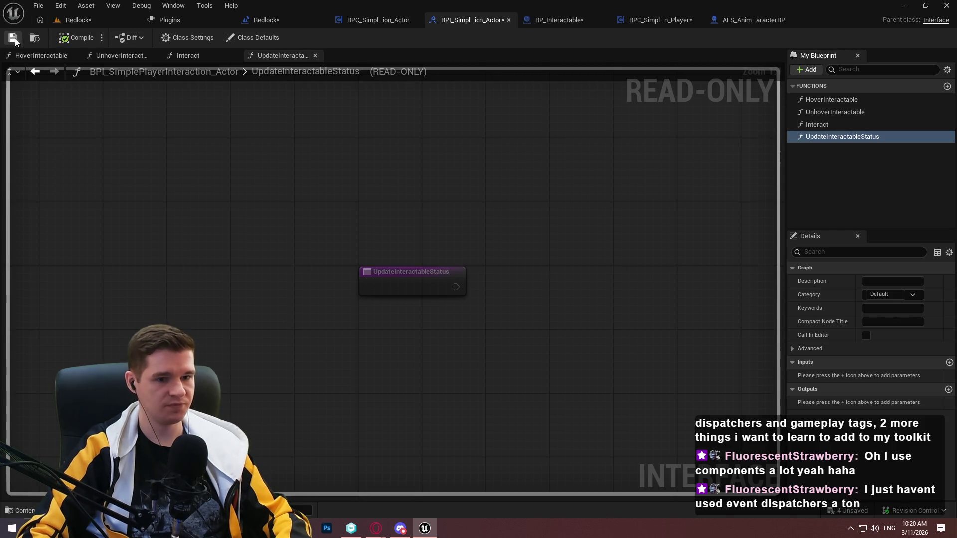
click(12, 37)
Give UpdateInteractableStatus a Boolean input bShouldBeInteractable, then compile and save
click(949, 362)
text(bShouldBe)
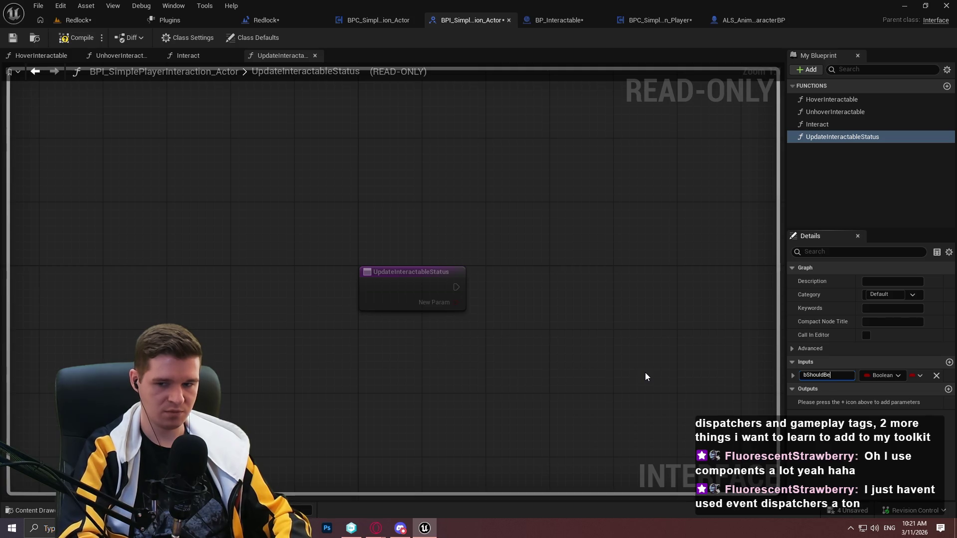
text(Interactable)
key(Return)
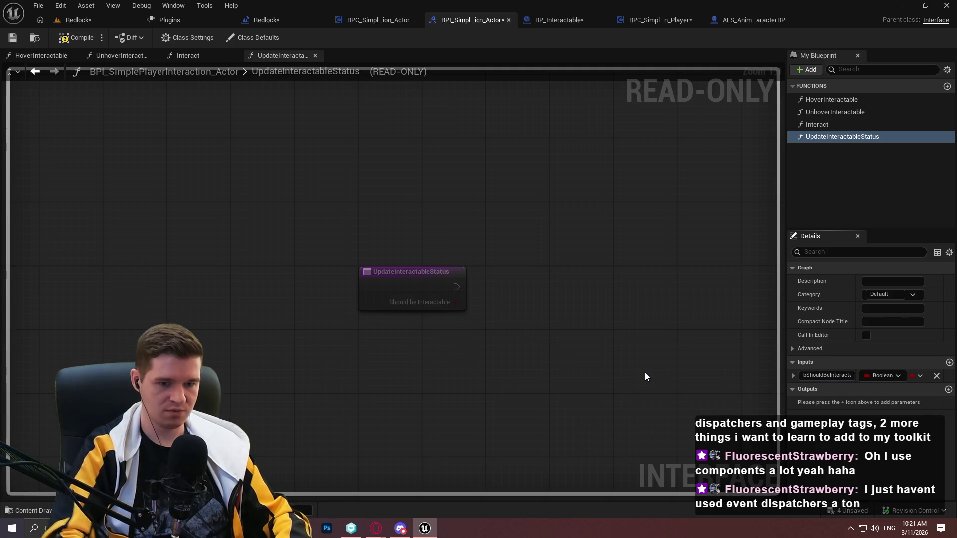
click(75, 38)
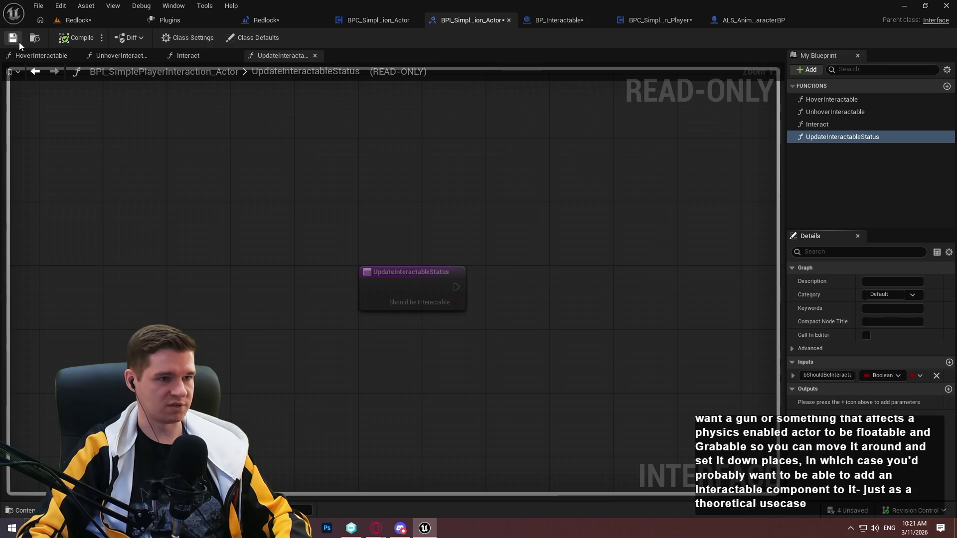
click(13, 38)
Add Event UpdateInteractableStatus to the player interaction component's event graph
click(379, 20)
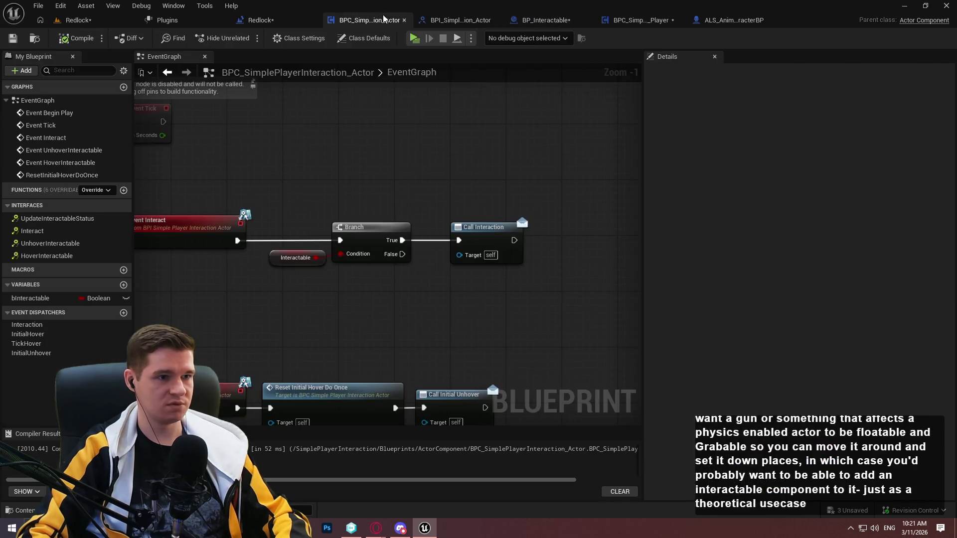
click(61, 222)
double_click(61, 222)
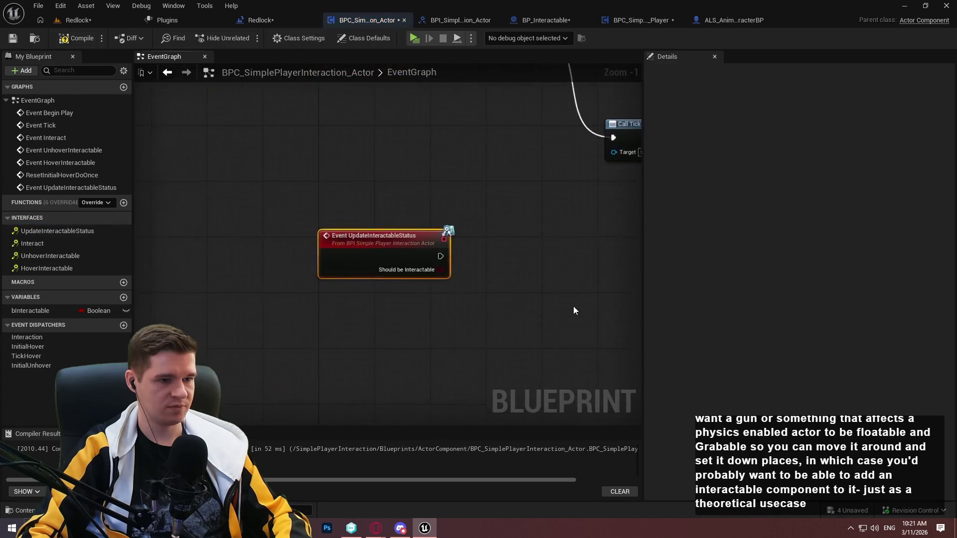
Have Event UpdateInteractableStatus set Interactable from Should be Interactable, then compile and save
mouse_move(21, 307)
mouse_down()
mouse_move(430, 177)
mouse_move(404, 178)
mouse_up()
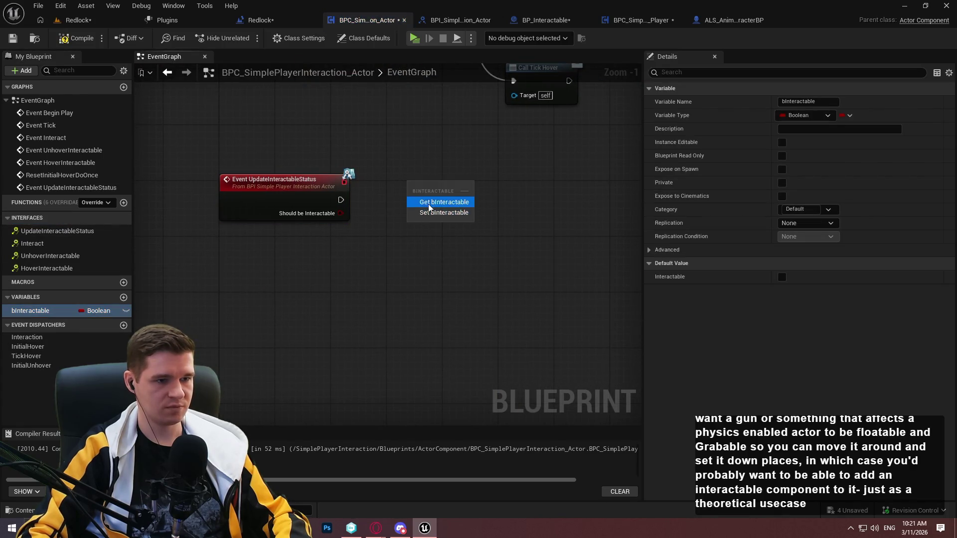
click(429, 200)
mouse_move(340, 213)
mouse_down()
mouse_move(406, 194)
mouse_move(340, 199)
mouse_up()
drag(431, 188, 403, 202)
shift+click(261, 200)
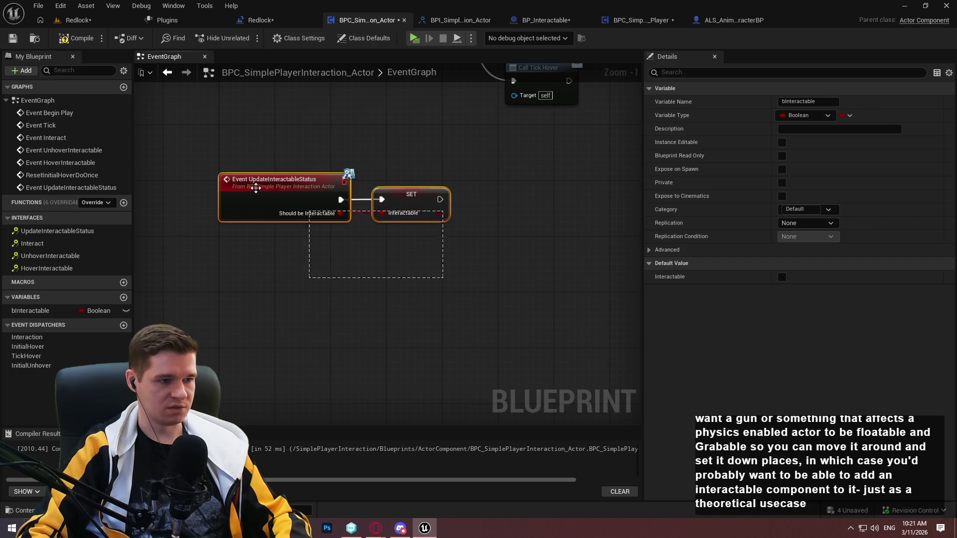
drag(261, 199, 261, 226)
click(479, 178)
scroll(450, 322, down, 2)
scroll(450, 321, down, 1)
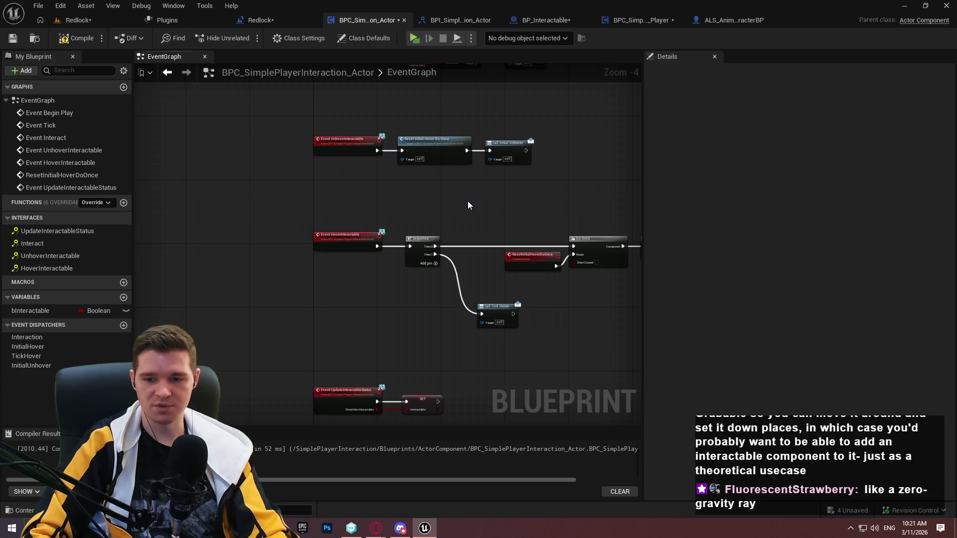
click(76, 38)
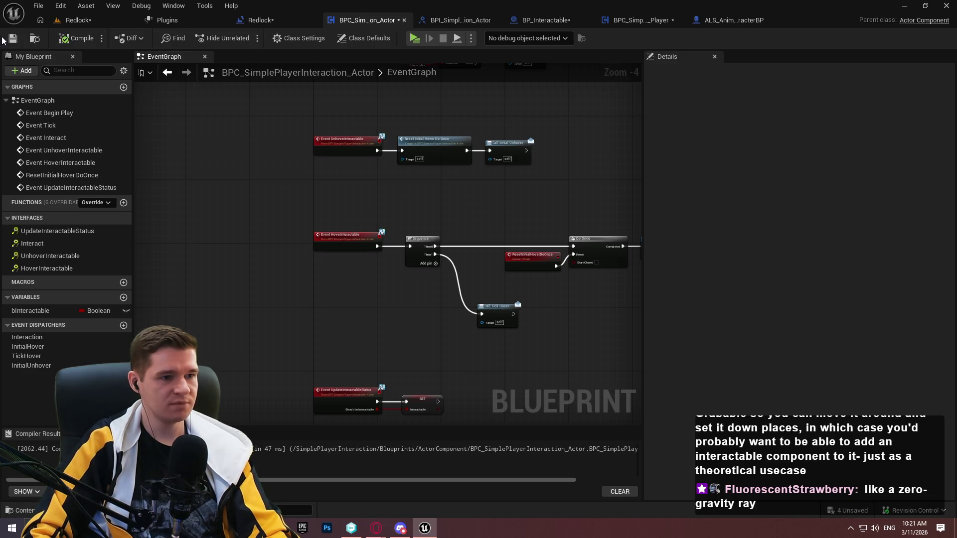
click(12, 38)
Pan and zoom the graph to centre Event Interact, Branch and Call Interaction
scroll(367, 187, up, 3)
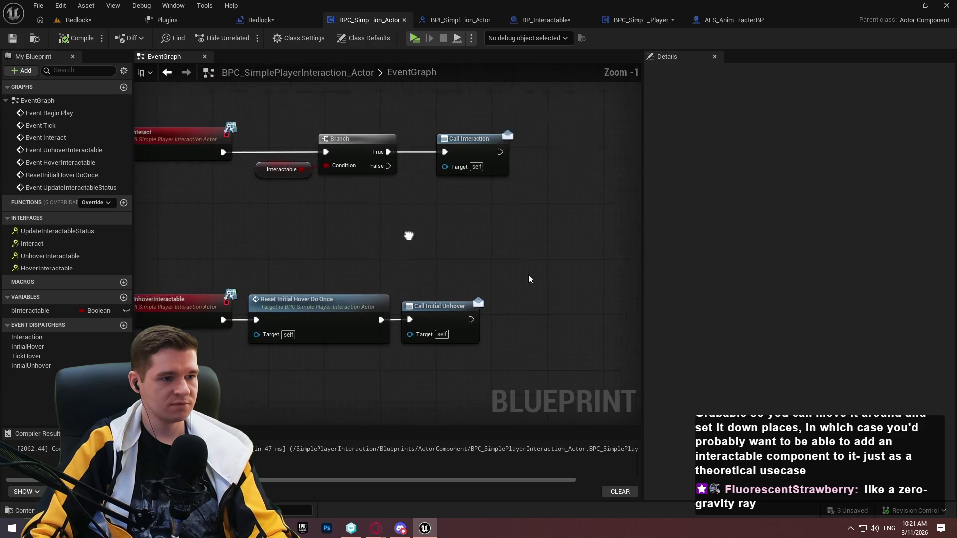
scroll(409, 236, down, 1)
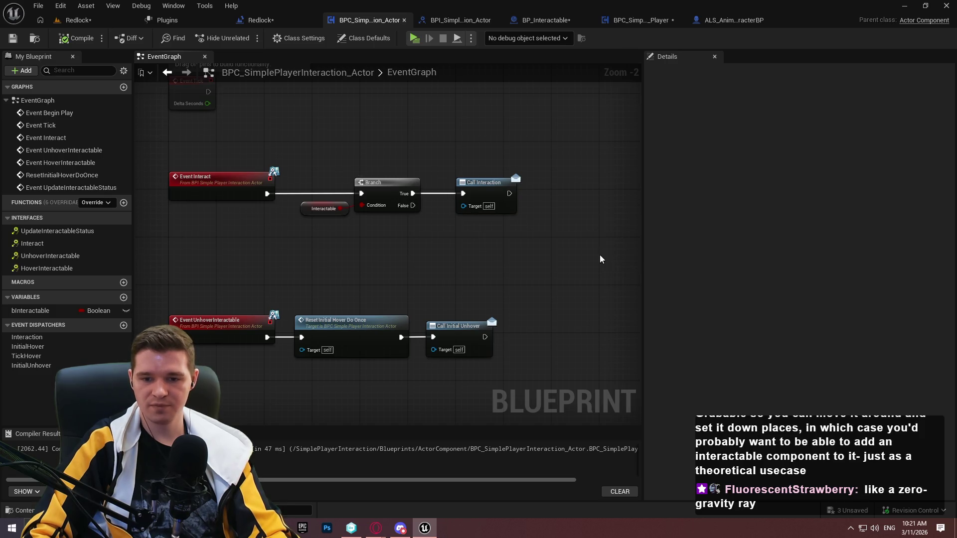
drag(537, 194, 419, 94)
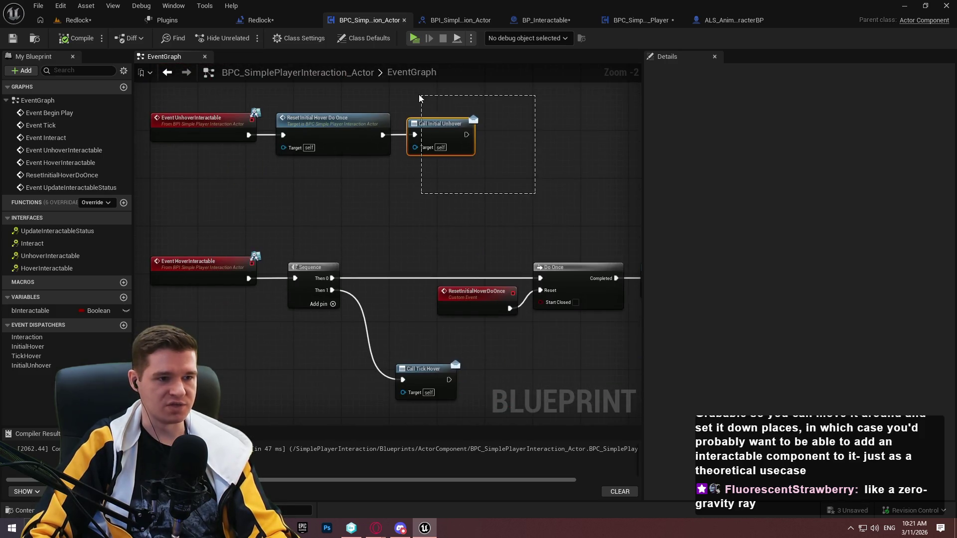
scroll(455, 230, up, 1)
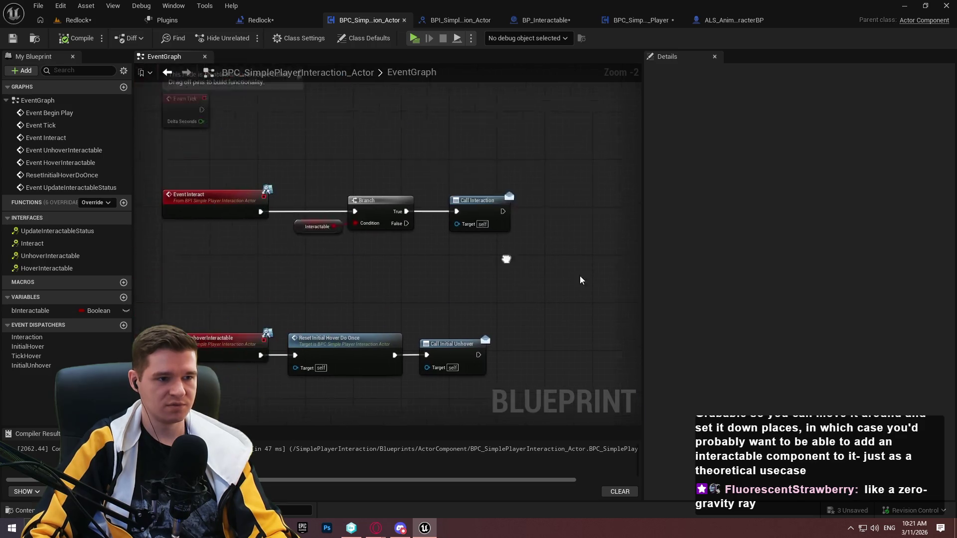
scroll(581, 276, up, 1)
drag(598, 265, 444, 245)
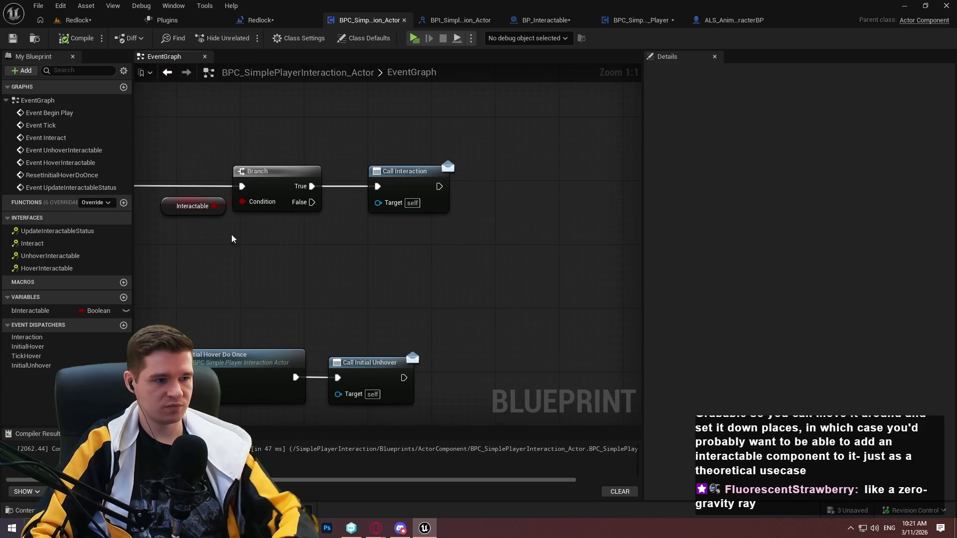
Create an InteractionFailed event dispatcher, call it from Branch False, and compile
click(123, 325)
text(Interac)
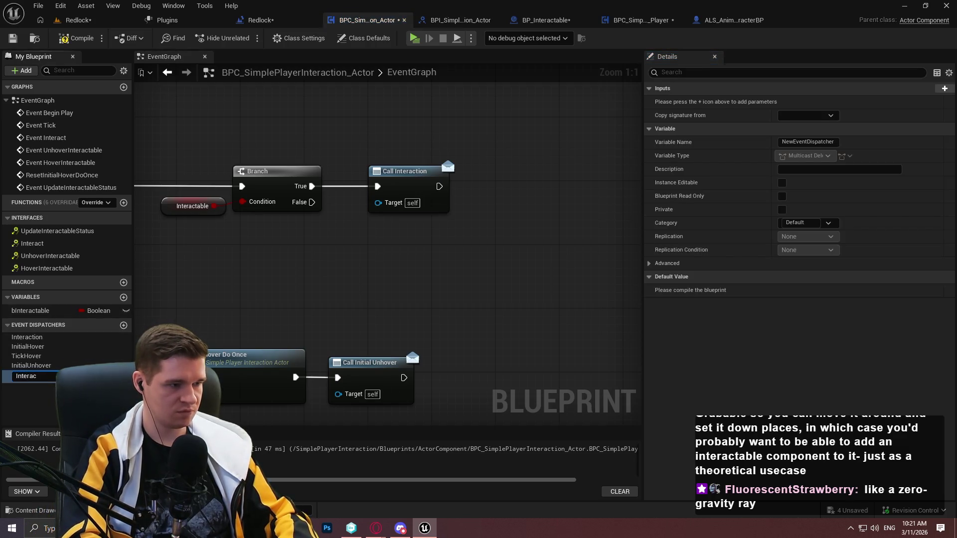
text(tiuo)
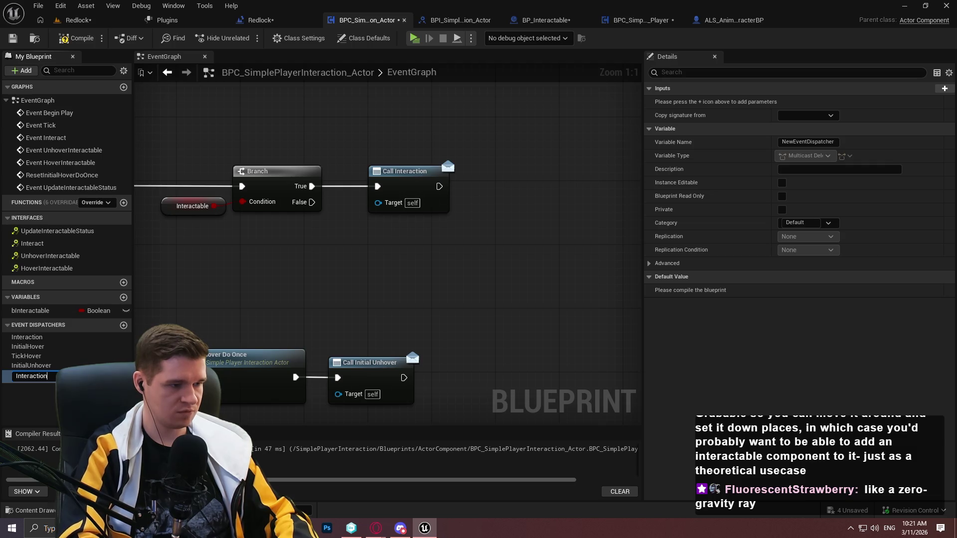
text(ailed)
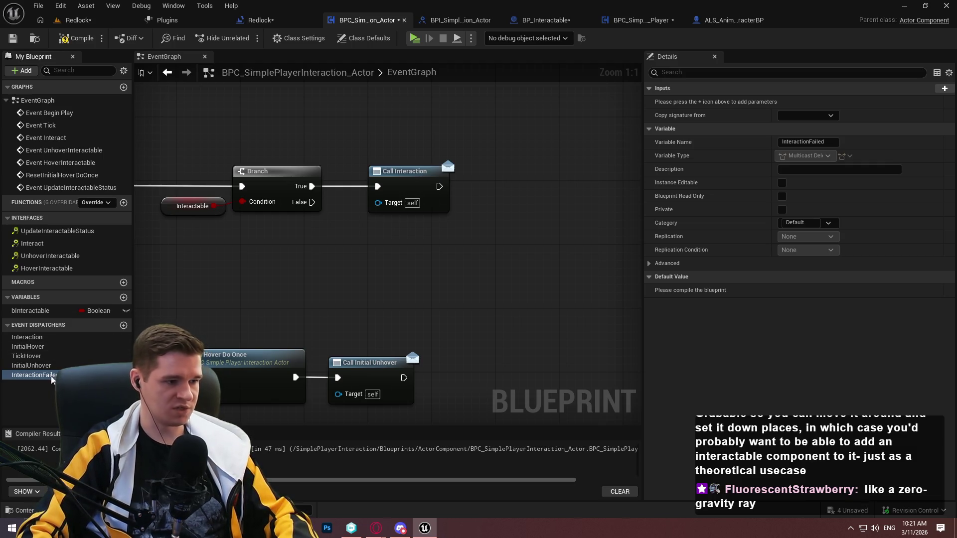
key(Return)
mouse_move(33, 375)
mouse_down()
mouse_move(329, 256)
mouse_move(398, 255)
mouse_move(315, 221)
mouse_move(303, 210)
mouse_move(312, 202)
mouse_up()
click(339, 277)
click(504, 251)
scroll(417, 245, down, 4)
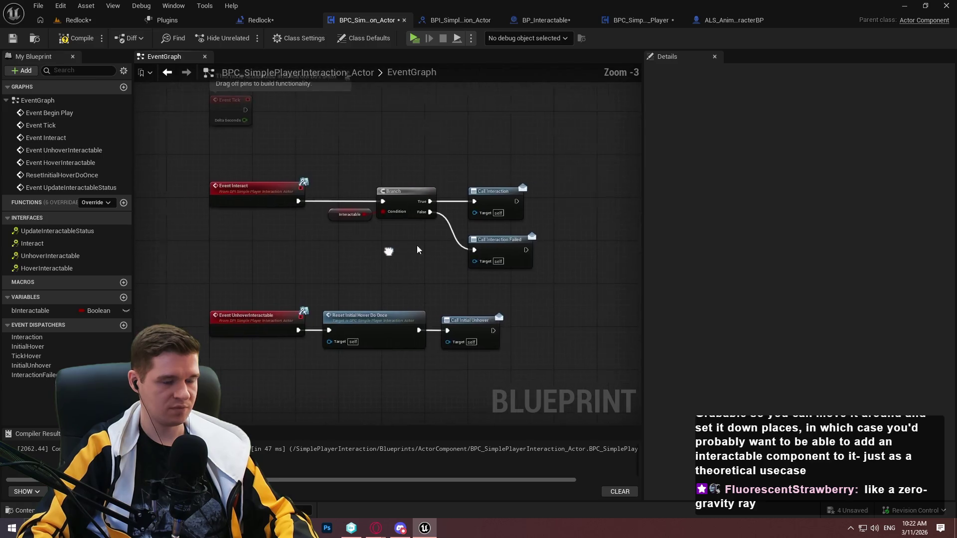
click(56, 40)
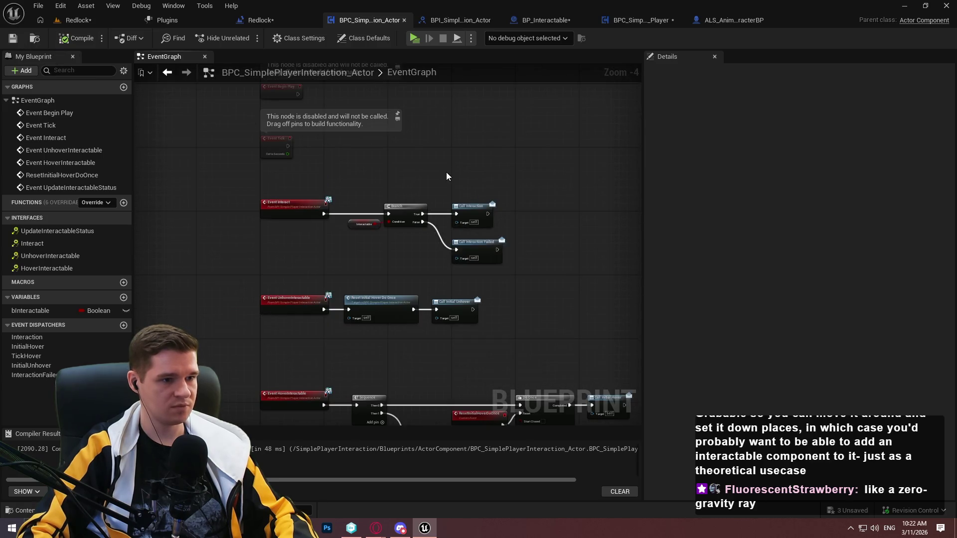
Survey the zoomed-out graph, then switch to BP_Interactable's event graph
scroll(391, 184, up, 3)
scroll(405, 196, down, 2)
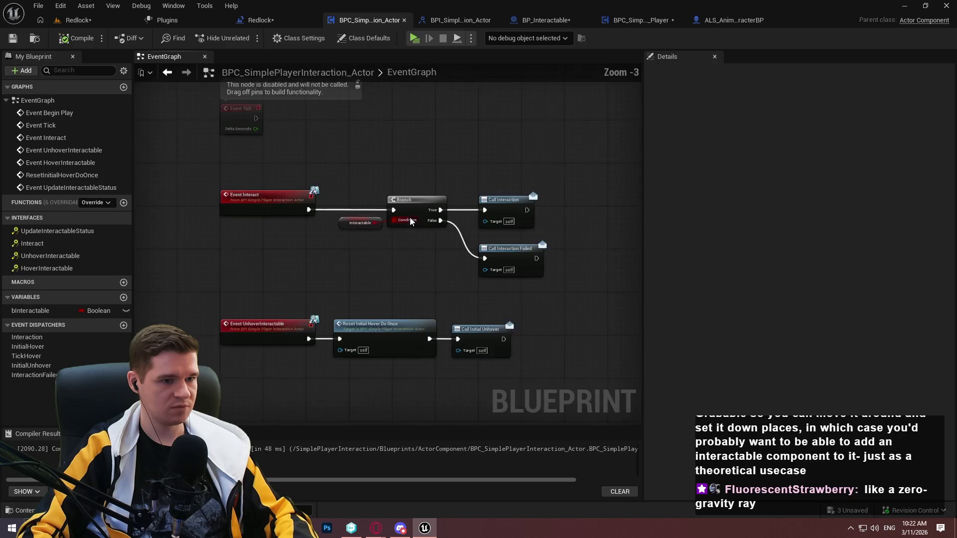
scroll(401, 162, up, 1)
mouse_move(402, 167)
mouse_down()
mouse_move(504, 171)
mouse_move(493, 107)
mouse_move(509, 205)
mouse_up()
scroll(509, 206, down, 4)
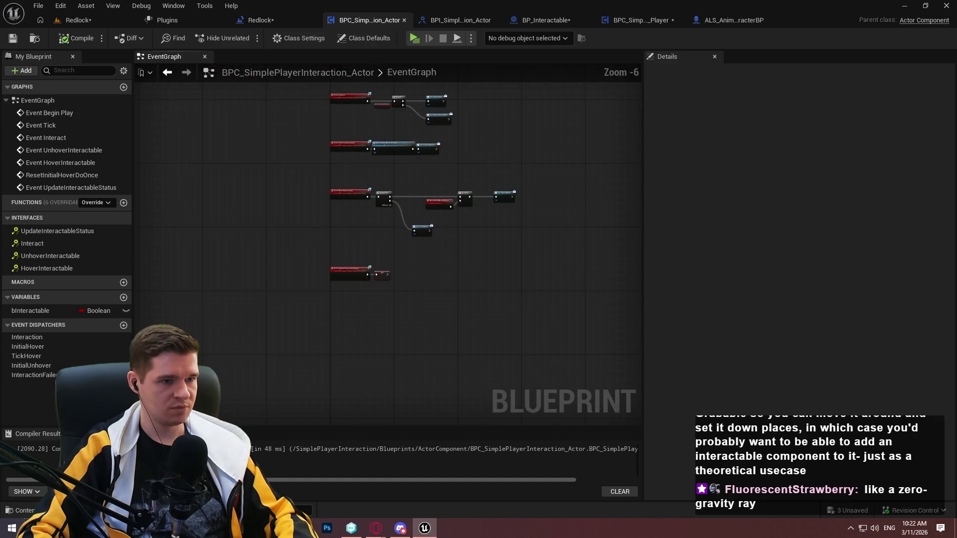
mouse_move(474, 117)
mouse_down()
mouse_move(520, 372)
mouse_move(490, 168)
mouse_up()
drag(433, 86, 417, 187)
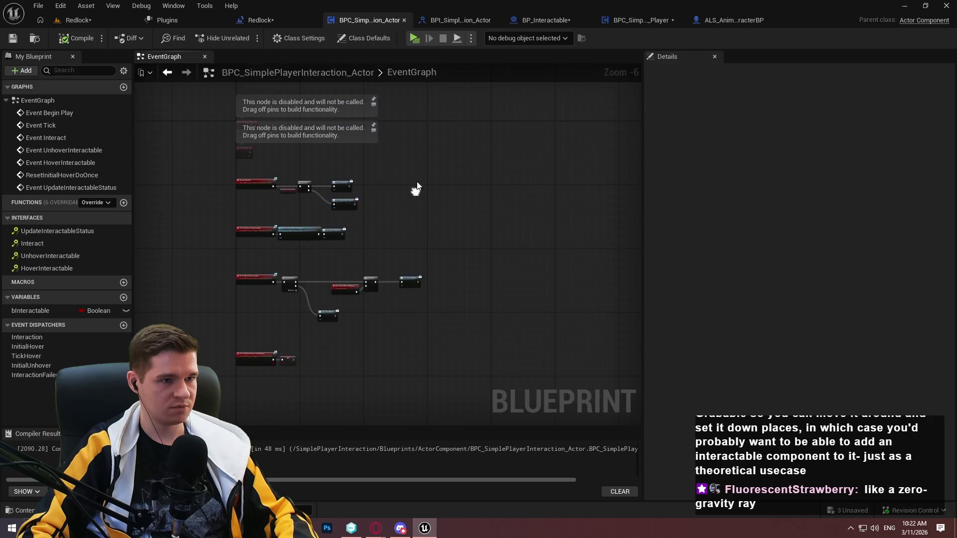
click(549, 20)
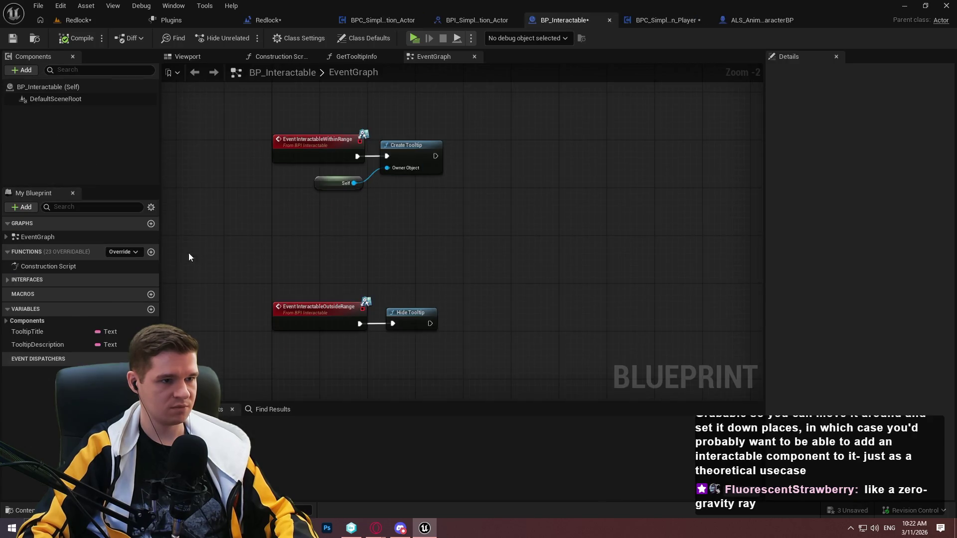
Switch to BPC_SimplePlayerInteraction_Player and bring its Sphere Trace and event nodes into view
scroll(505, 224, down, 2)
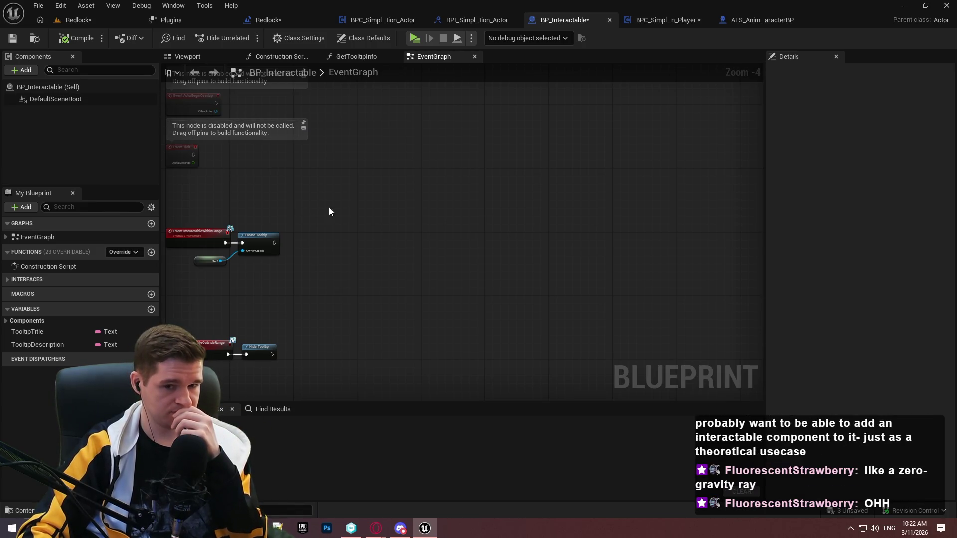
click(668, 17)
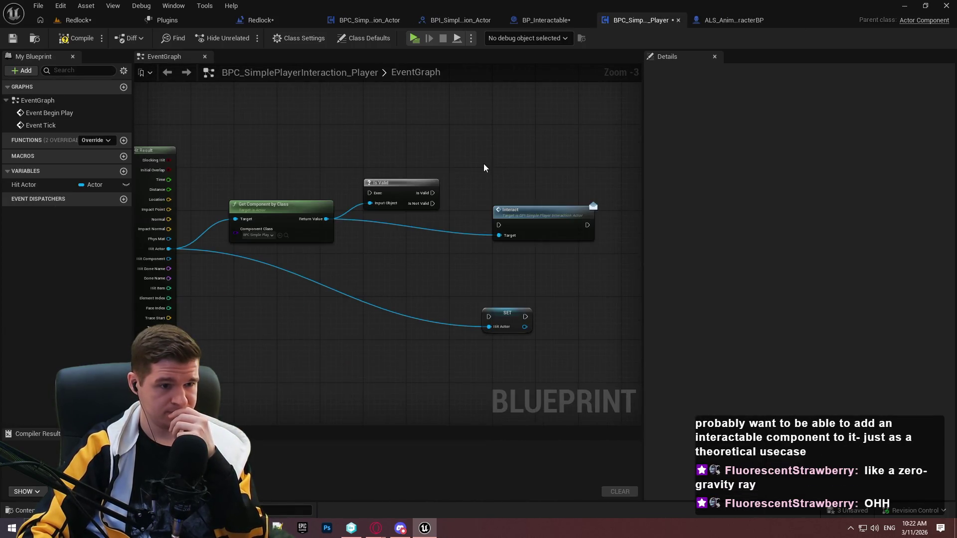
drag(234, 224, 639, 324)
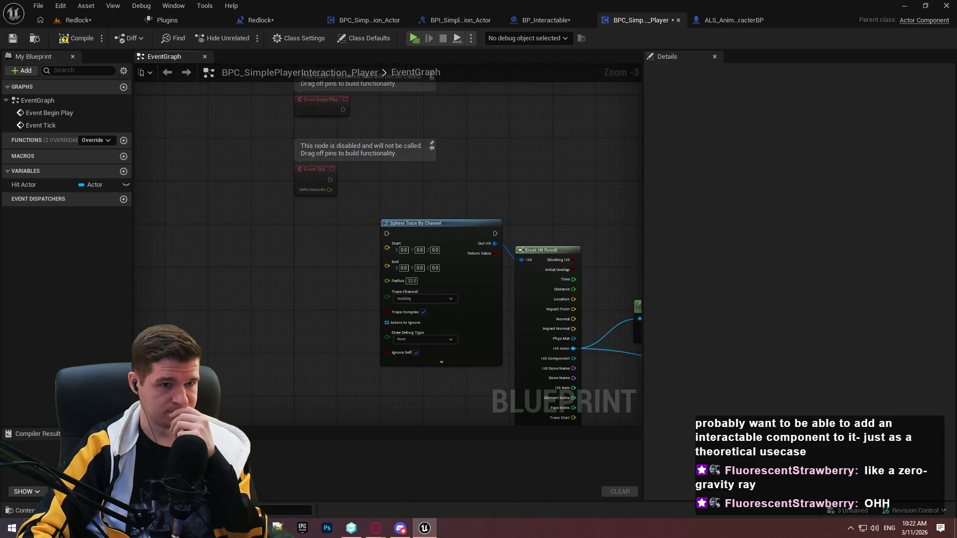
Review the sphere trace in ALS_AnimMan_CharacterBP's InteractionGraph, then add a new variable to the player component
click(717, 22)
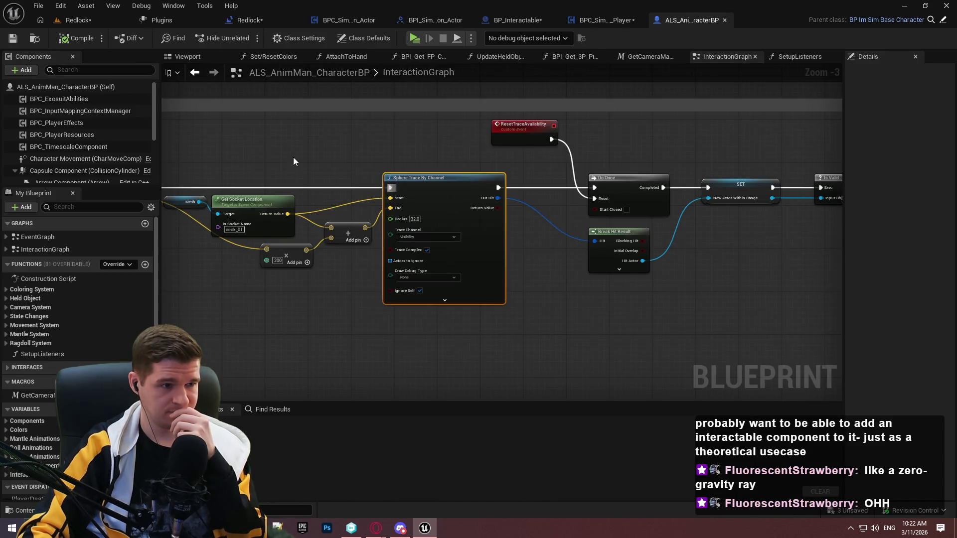
drag(293, 157, 792, 186)
scroll(581, 186, up, 3)
scroll(581, 190, down, 1)
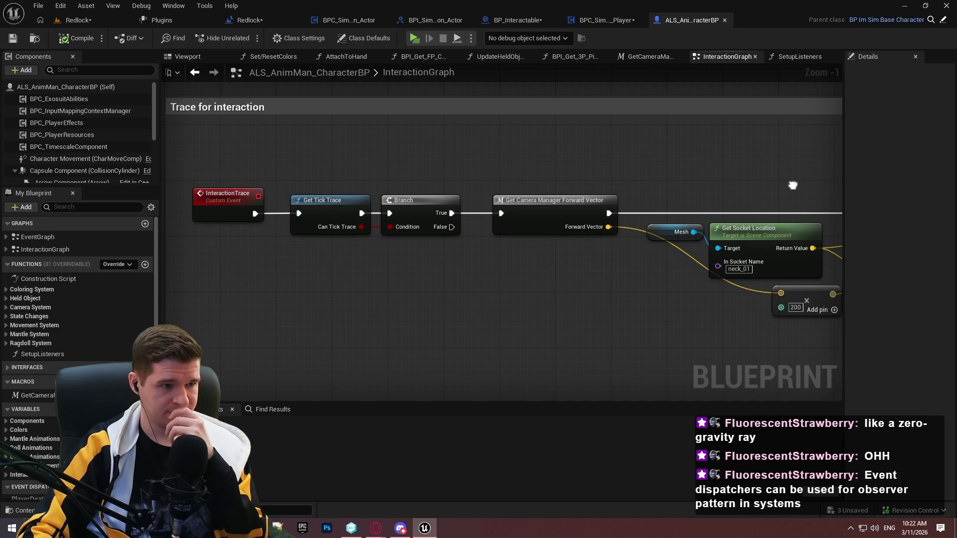
drag(792, 186, 792, 186)
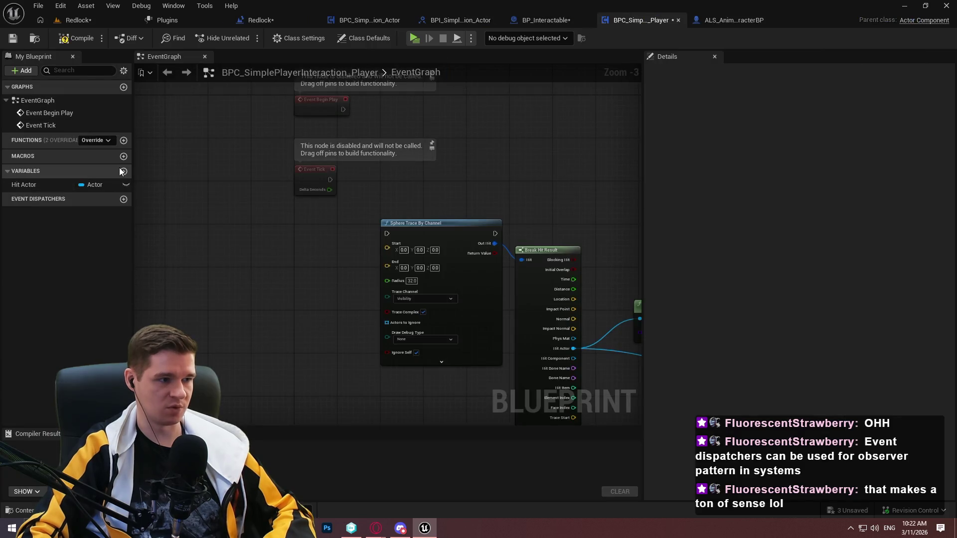
click(123, 171)
Name the Boolean bAllowInteractionTrace, set its default to true, and save
text(b)
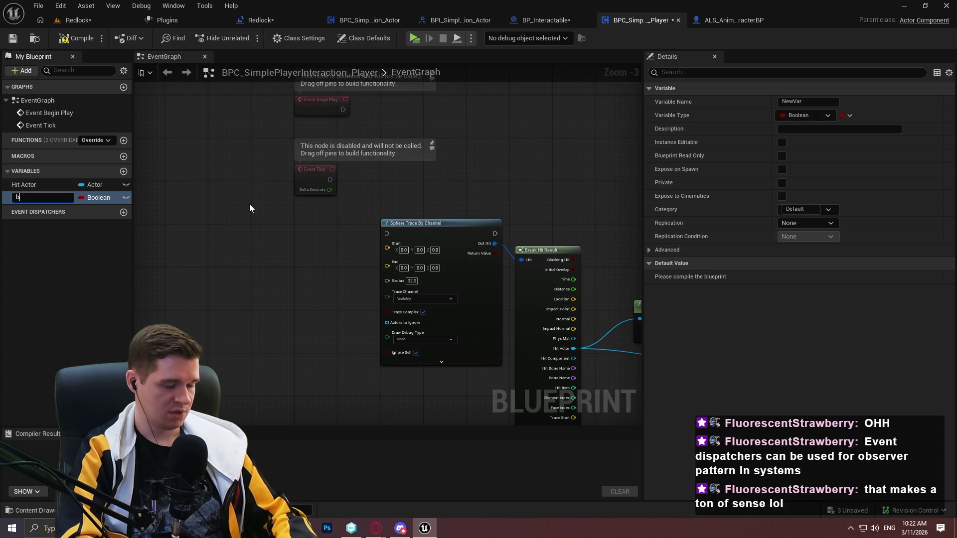
text(Allo)
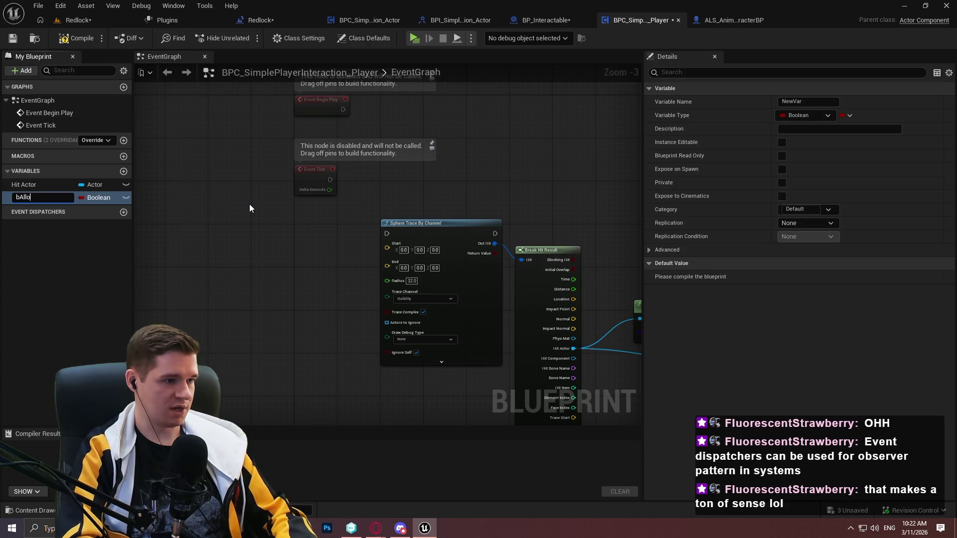
text(wInteractionTrace)
key(Return)
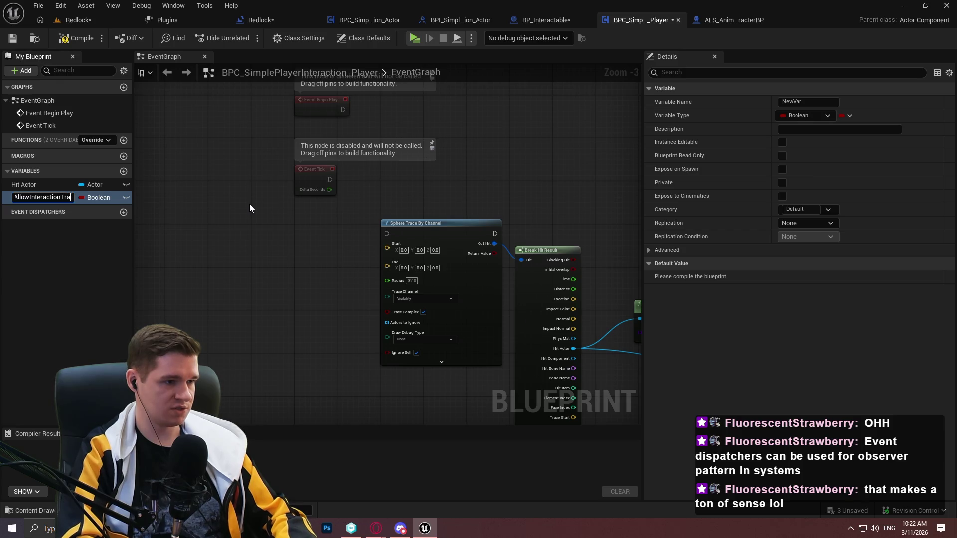
click(77, 37)
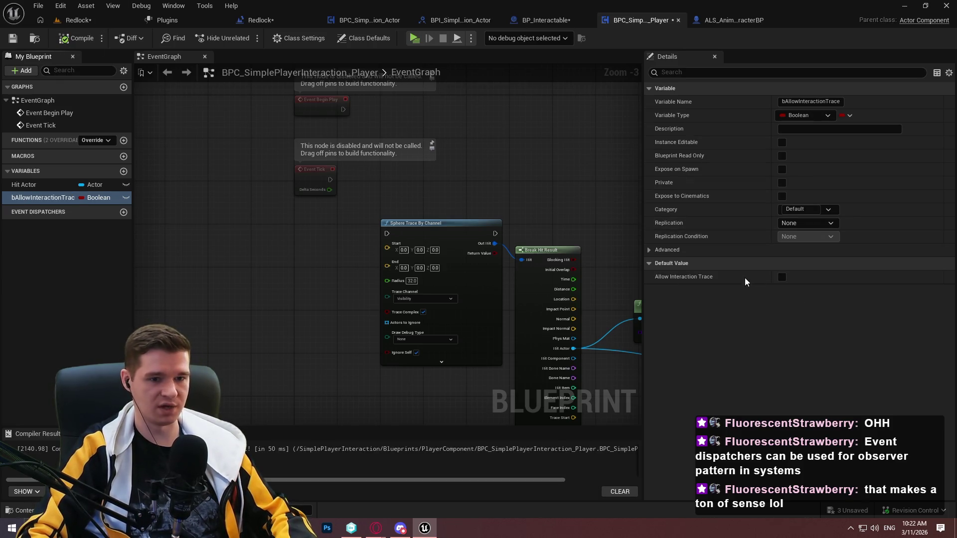
click(782, 277)
click(13, 38)
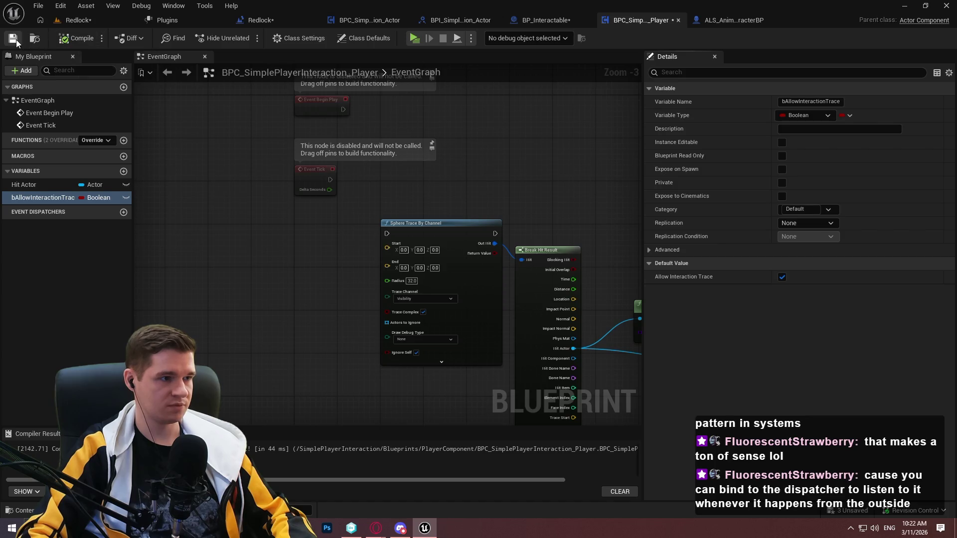
Gate Event Tick with a Branch driven by a bAllowInteractionTrace getter
click(30, 198)
mouse_move(45, 198)
mouse_down()
mouse_move(224, 289)
mouse_move(339, 178)
mouse_move(148, 246)
mouse_move(163, 256)
mouse_up()
click(223, 292)
click(262, 249)
click(282, 297)
scroll(342, 279, up, 1)
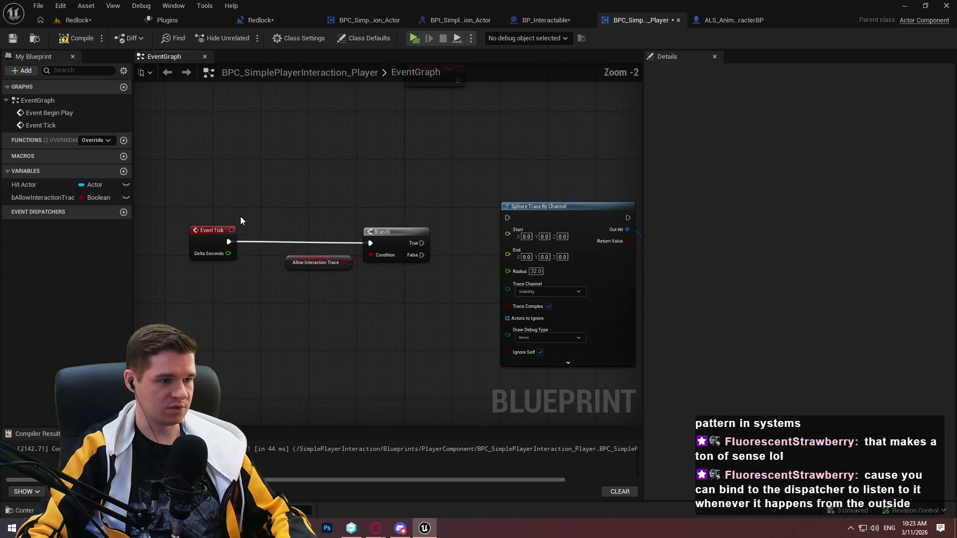
Add a Set Timer by Function Name node and delete the Event Tick node
alt+click(228, 243)
drag(211, 250, 426, 112)
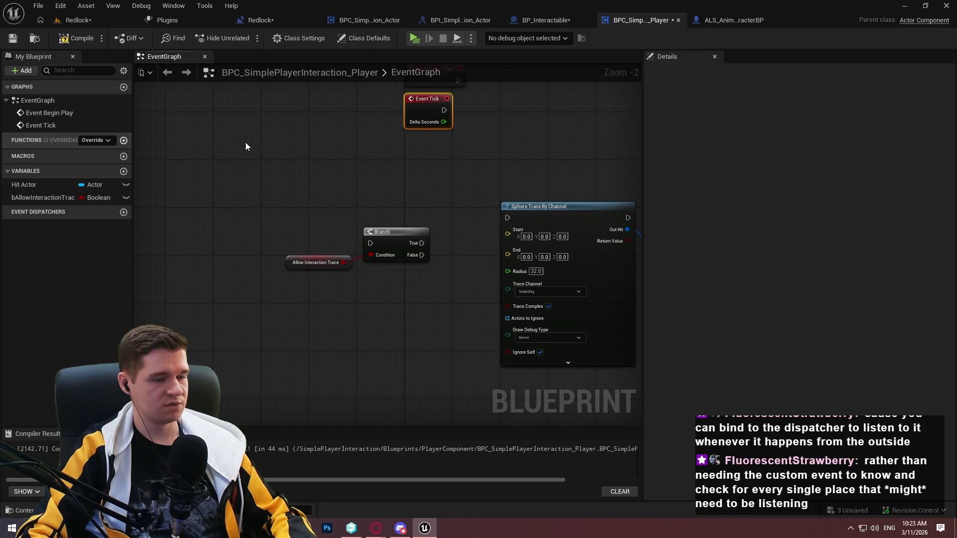
right_click(286, 142)
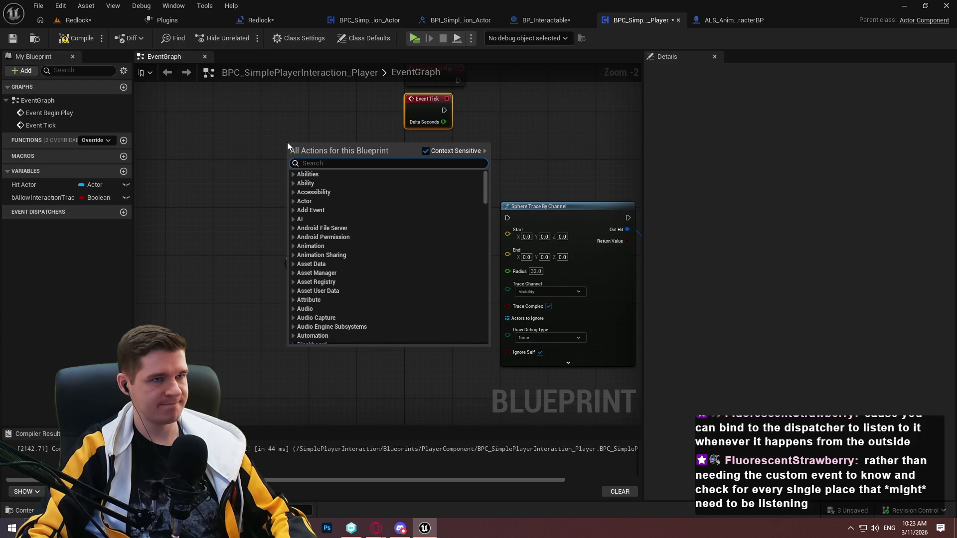
text(t)
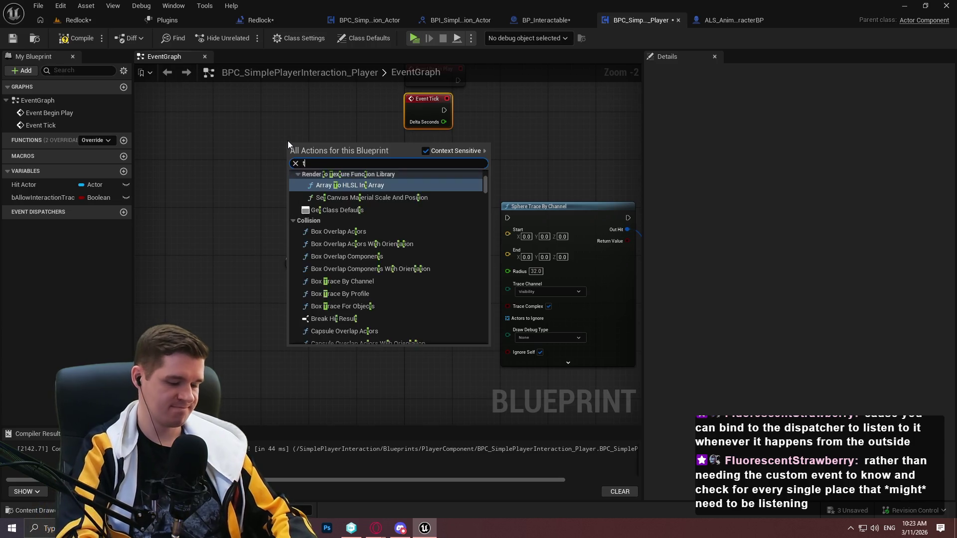
text(imer by funct)
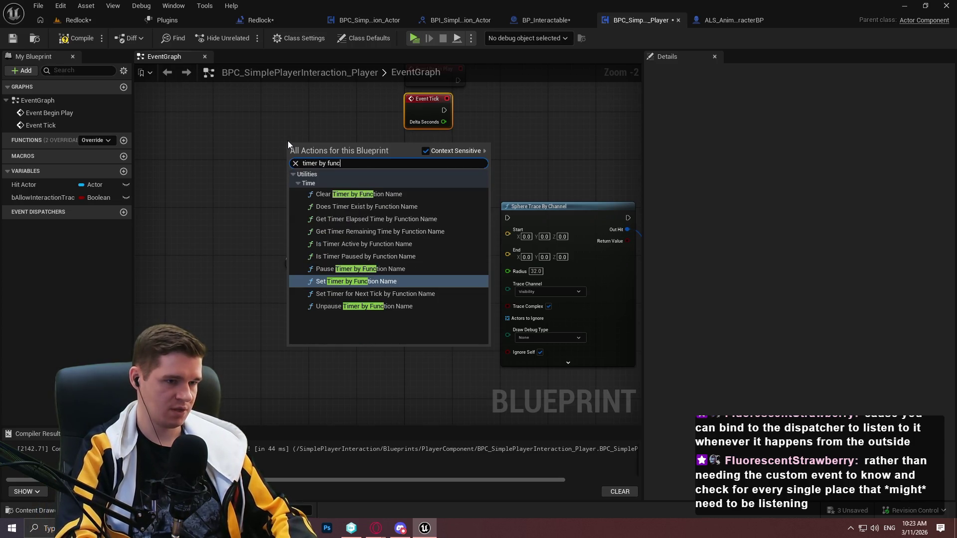
click(390, 282)
drag(341, 157, 312, 151)
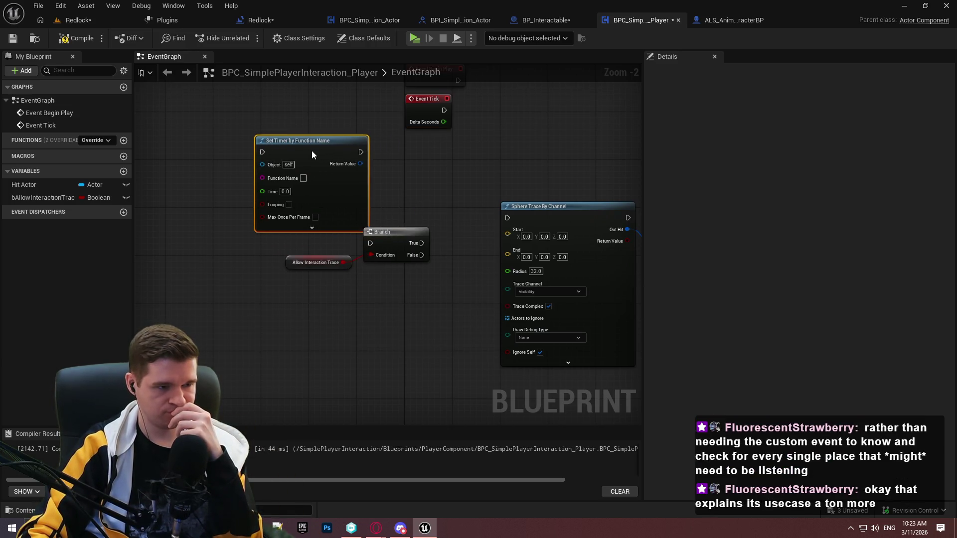
drag(364, 194, 310, 283)
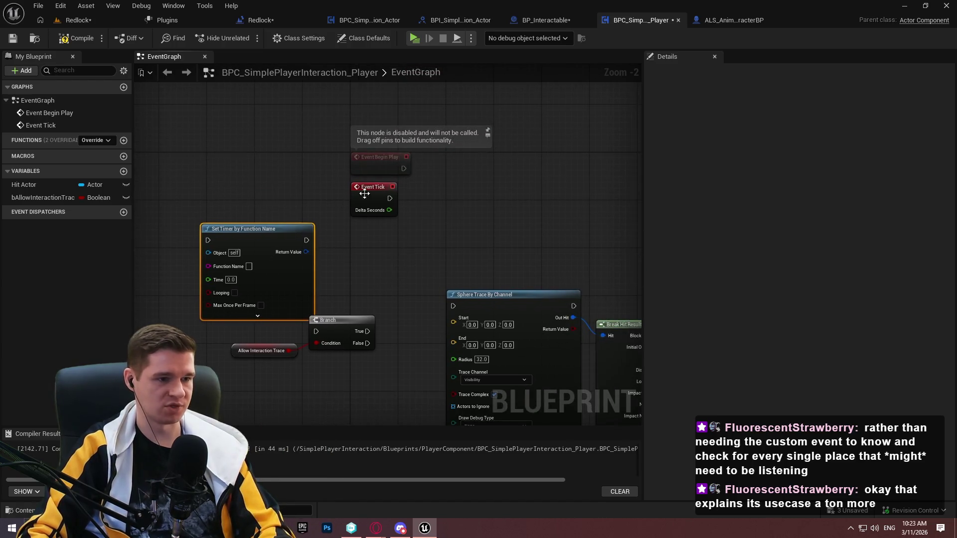
click(365, 193)
key(Delete)
Connect Event Begin Play to the Set Timer by Function Name node
mouse_move(267, 241)
mouse_down()
mouse_move(596, 162)
mouse_move(500, 169)
mouse_up()
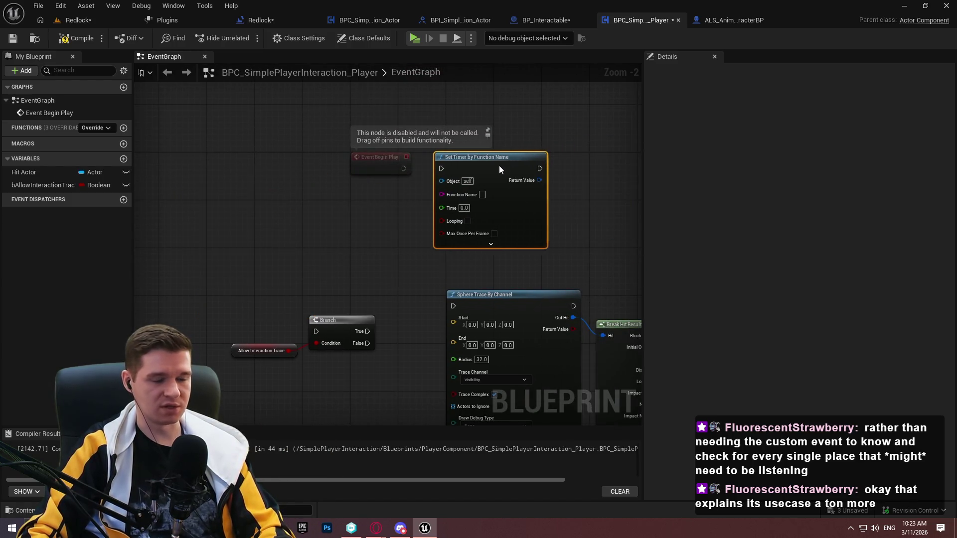
scroll(448, 177, up, 2)
click(427, 187)
mouse_move(383, 166)
mouse_down()
mouse_move(443, 173)
mouse_move(449, 150)
mouse_up()
click(410, 165)
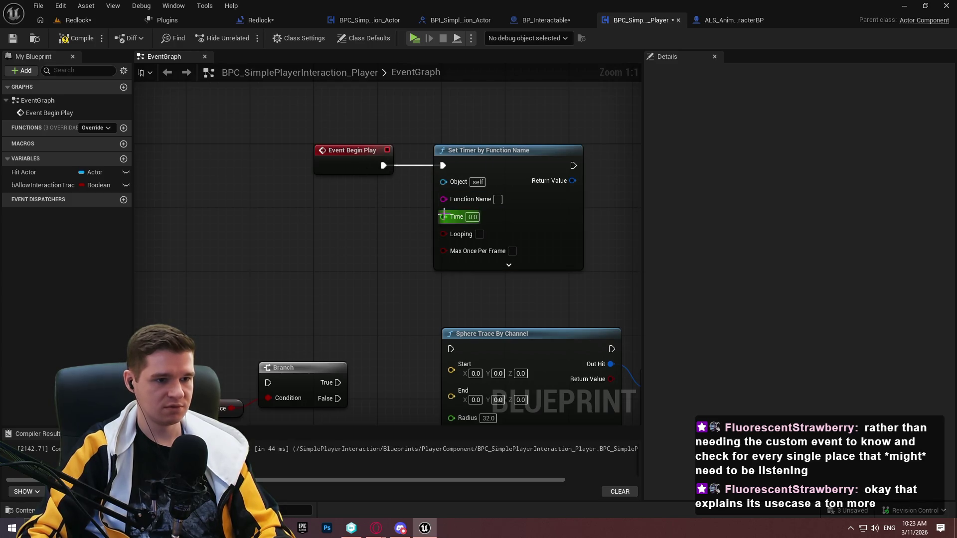
Promote the timer's Time input to a new variable named InteractionTraceInterval
drag(443, 216, 305, 245)
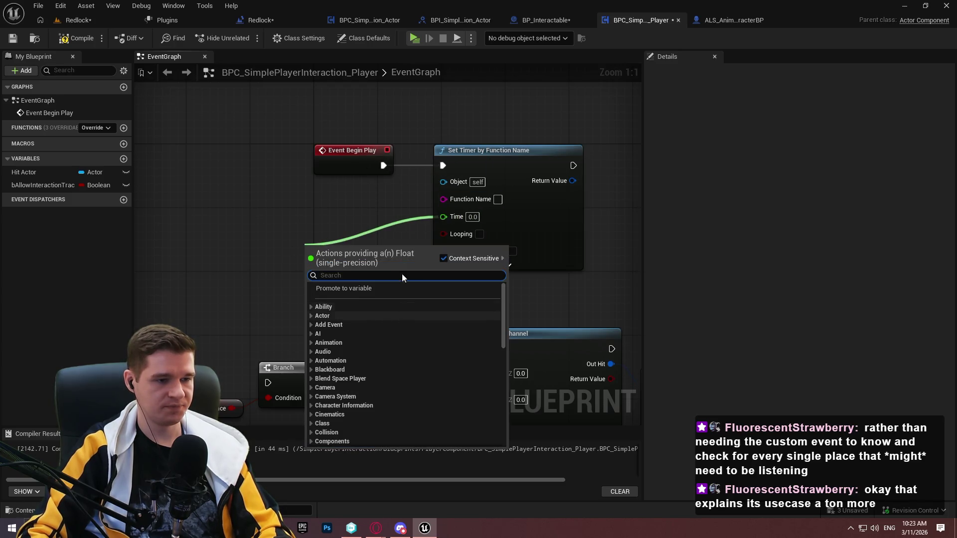
click(348, 292)
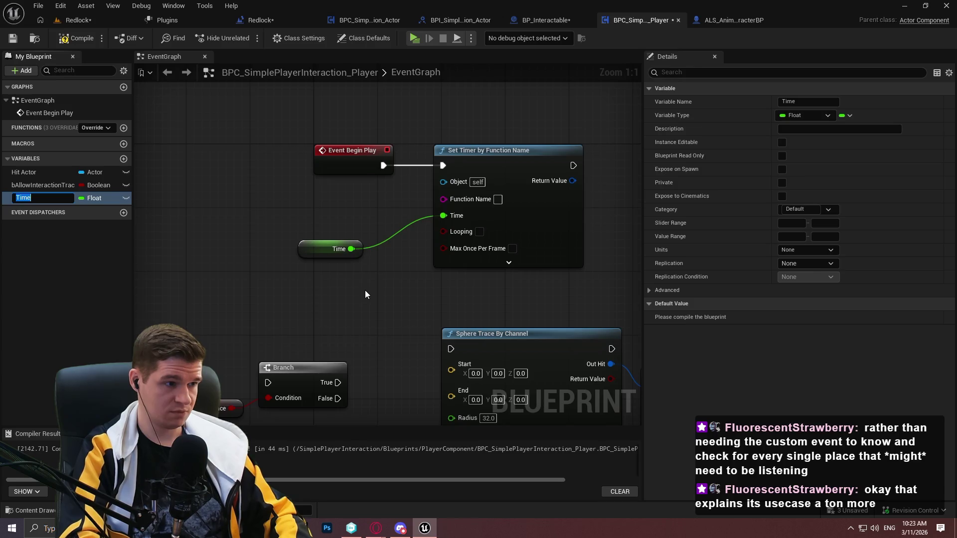
text(Interaction)
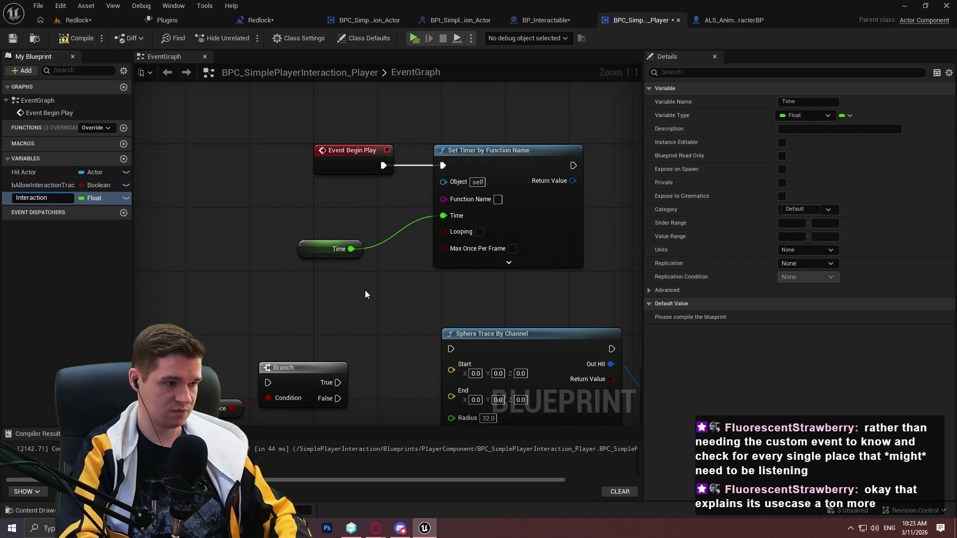
text(Time)
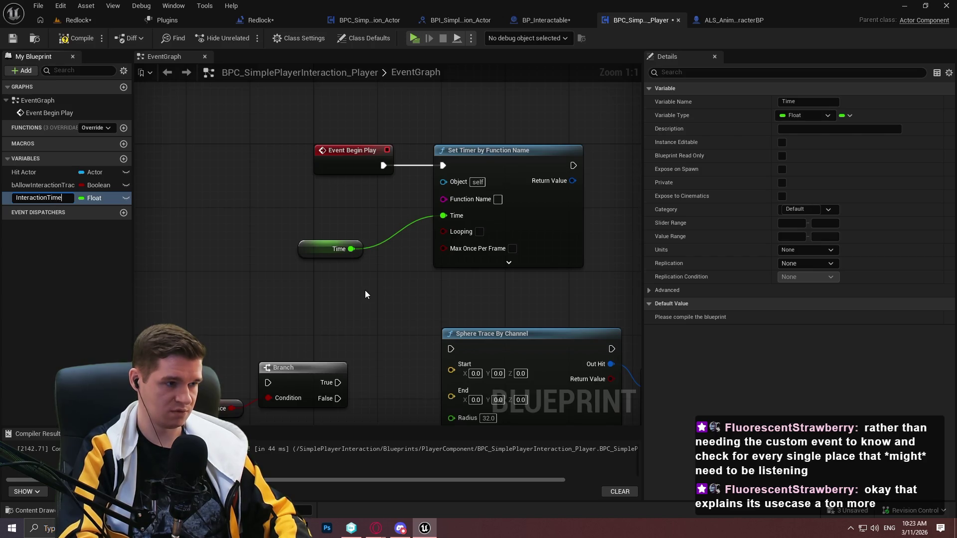
key(BackSpace)
key(BackSpace)
key(BackSpace)
text(race)
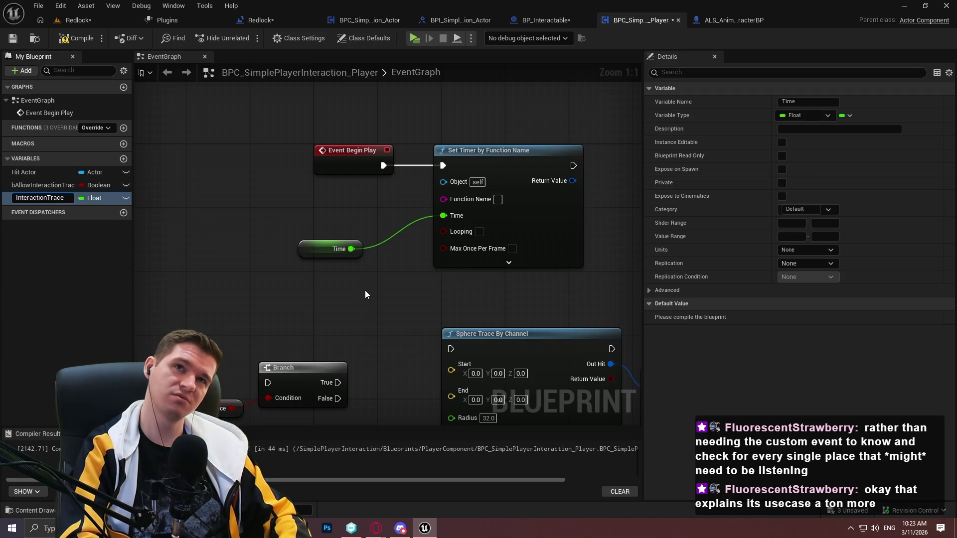
text(Interval)
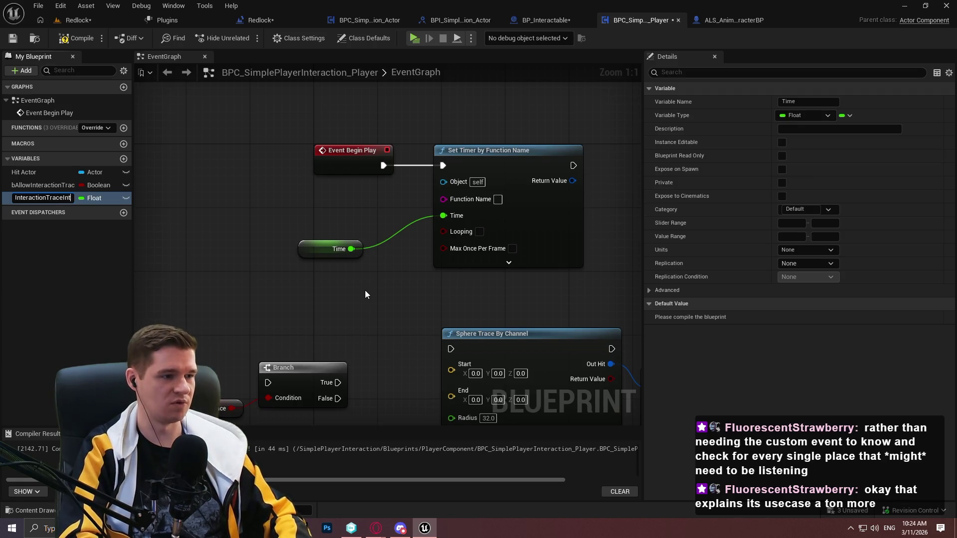
key(Return)
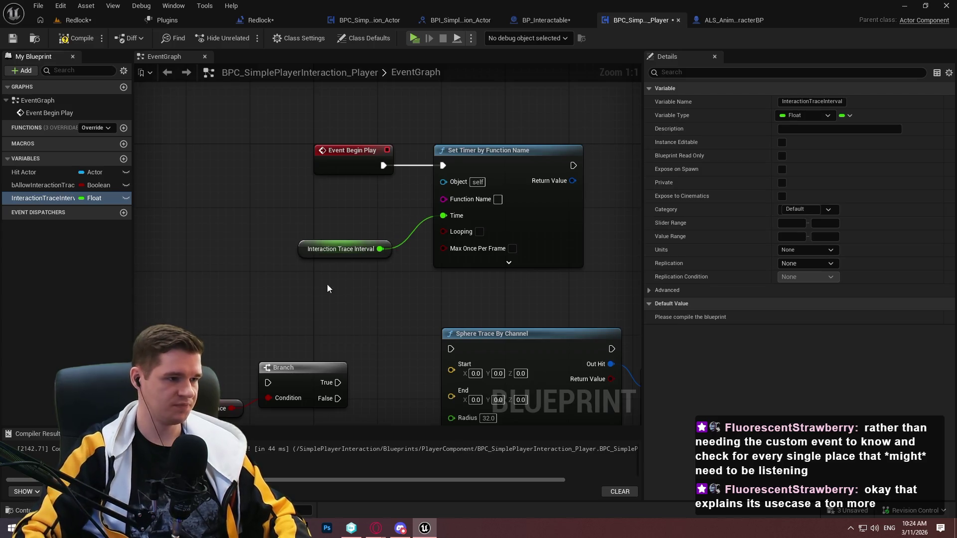
drag(387, 249, 403, 226)
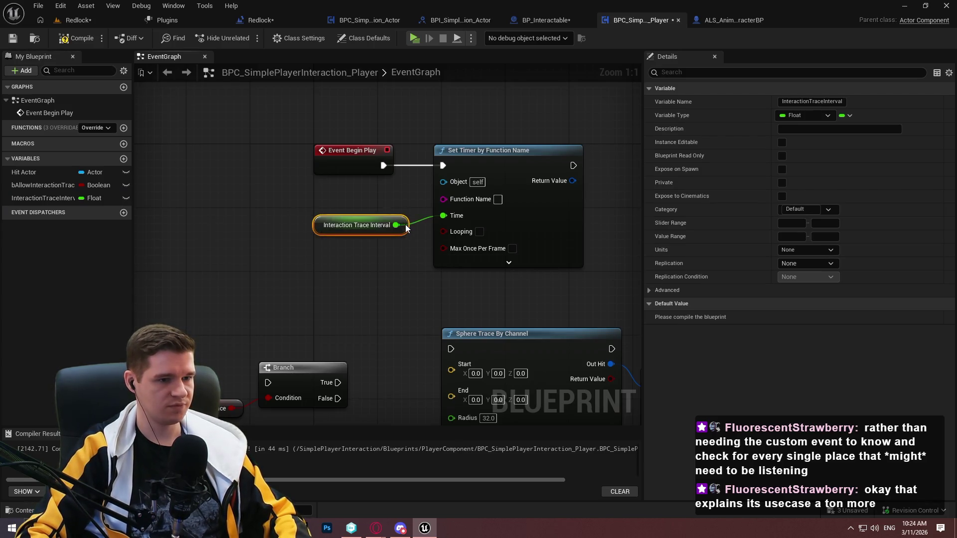
click(447, 277)
drag(398, 259, 452, 172)
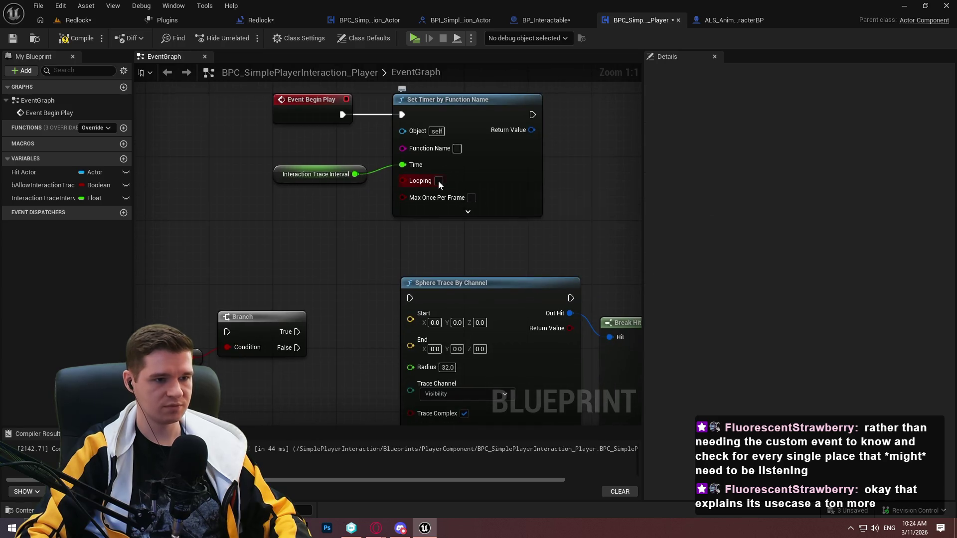
Make the timer Looping and save the blueprint
click(438, 181)
mouse_move(588, 171)
mouse_down()
mouse_move(563, 197)
mouse_move(522, 190)
mouse_up()
click(436, 74)
click(540, 162)
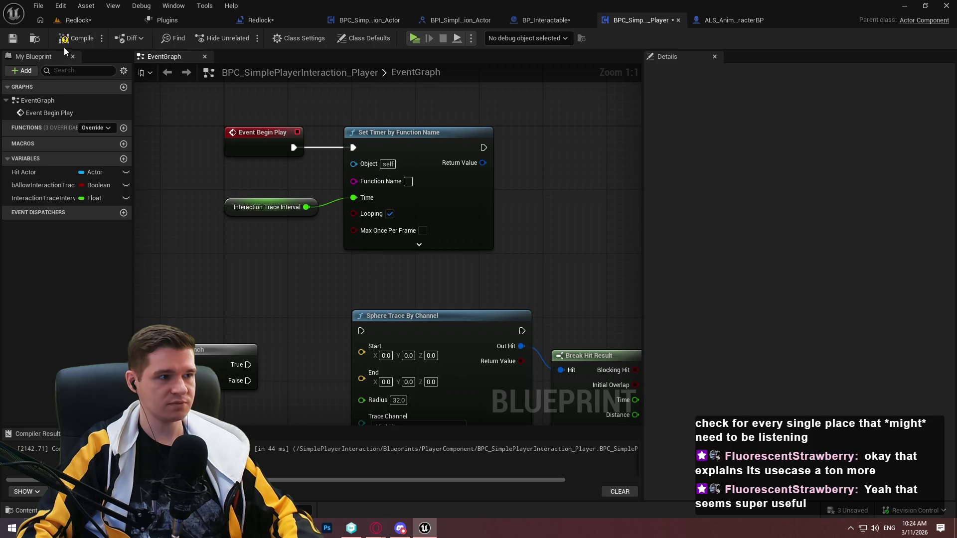
click(12, 38)
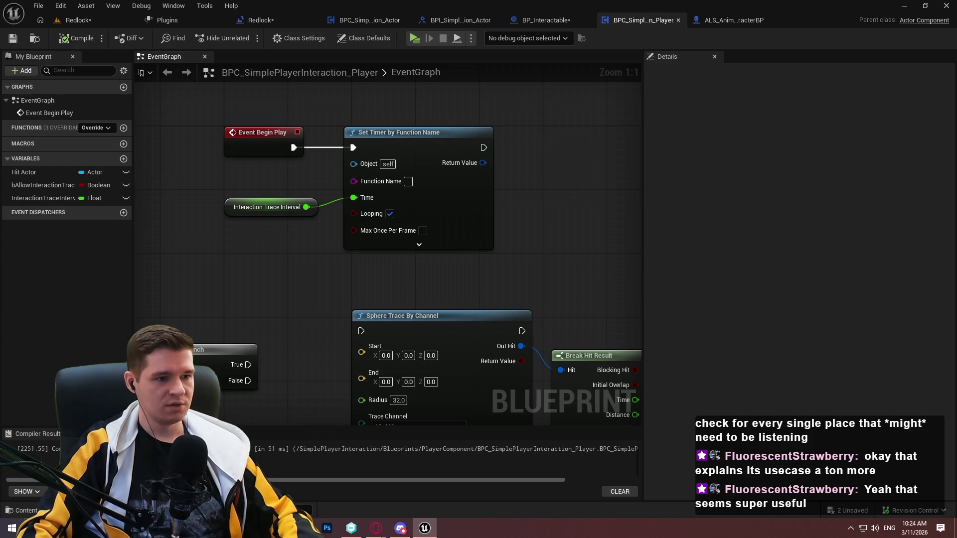
click(399, 251)
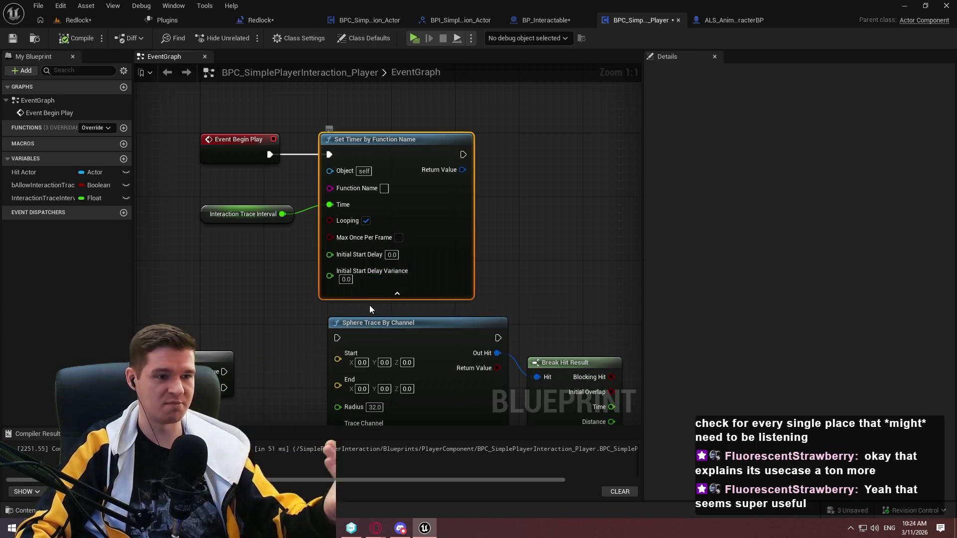
Add a new blueprint function named InteractionTrace
click(397, 294)
scroll(506, 184, down, 6)
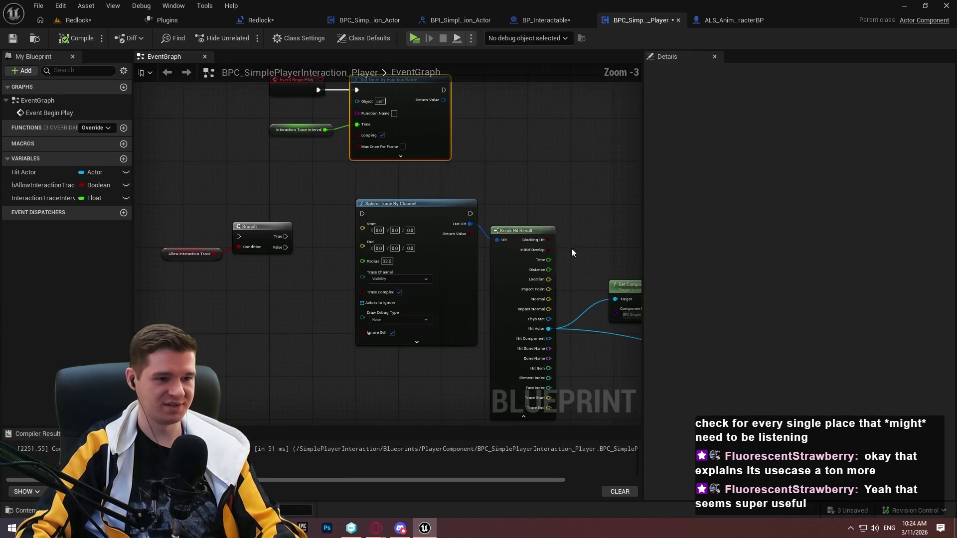
mouse_move(445, 328)
mouse_down()
mouse_move(627, 366)
mouse_move(186, 208)
mouse_move(280, 274)
mouse_up()
click(252, 239)
scroll(253, 240, up, 3)
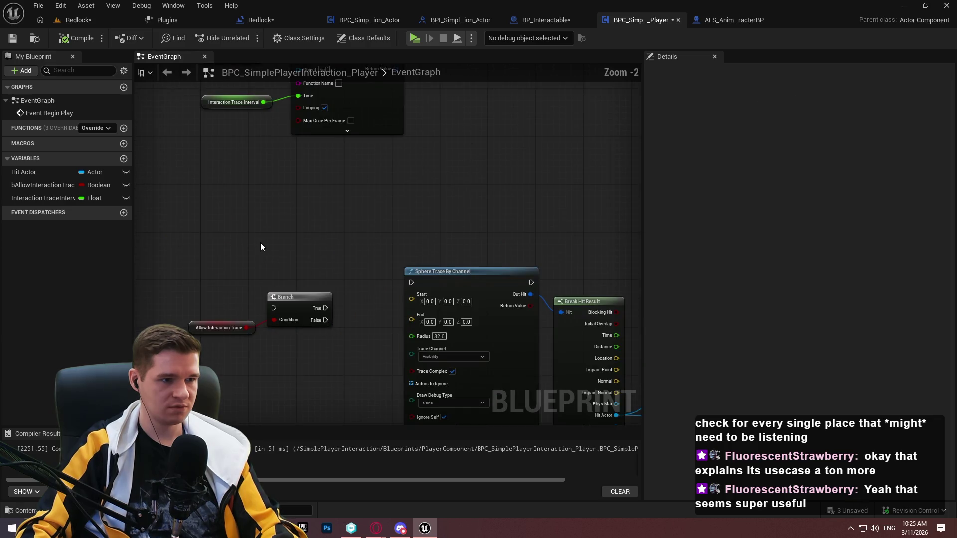
mouse_move(278, 218)
mouse_down()
mouse_move(296, 278)
mouse_move(260, 189)
mouse_move(307, 269)
mouse_up()
click(123, 128)
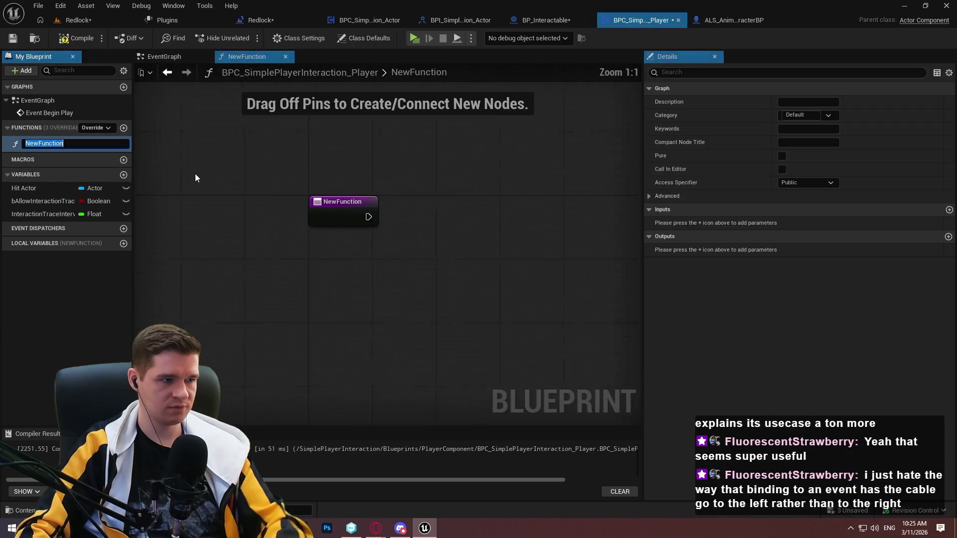
text(InteractionTr)
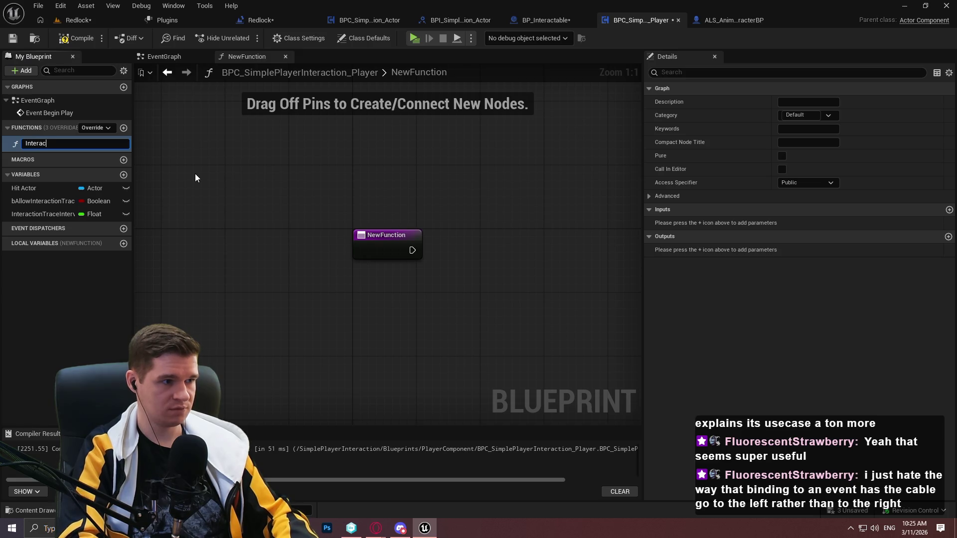
text(ace)
key(Return)
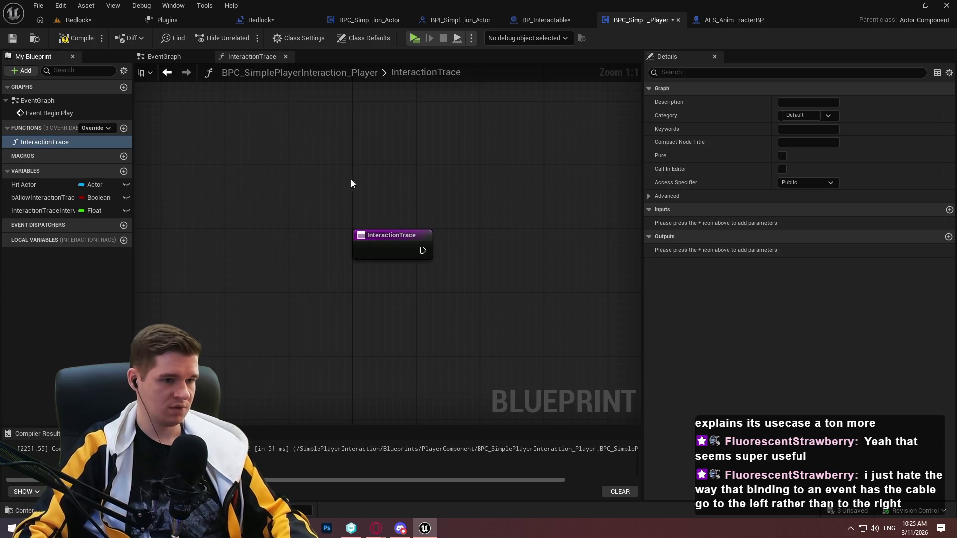
Compile and save the blueprint, then return to the Redlock level editor
click(76, 39)
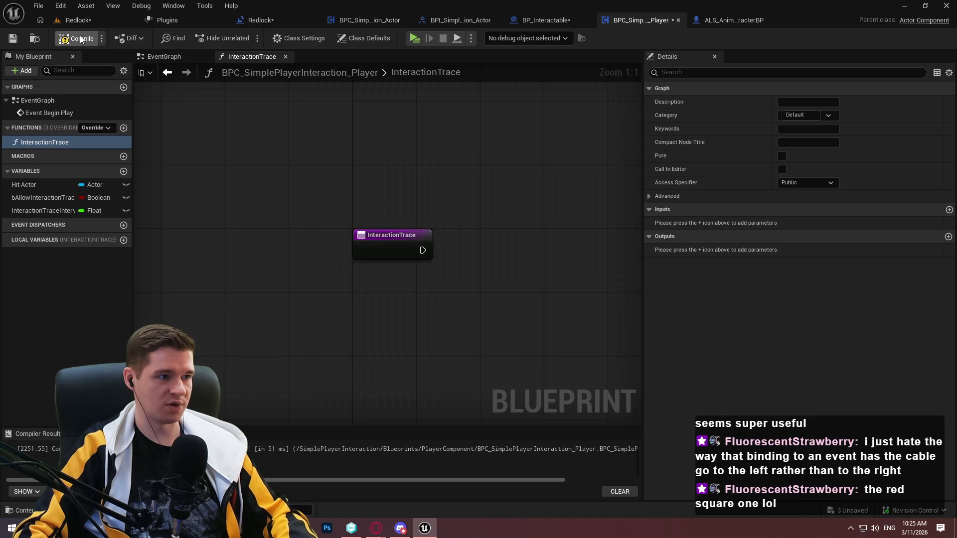
click(13, 39)
click(76, 21)
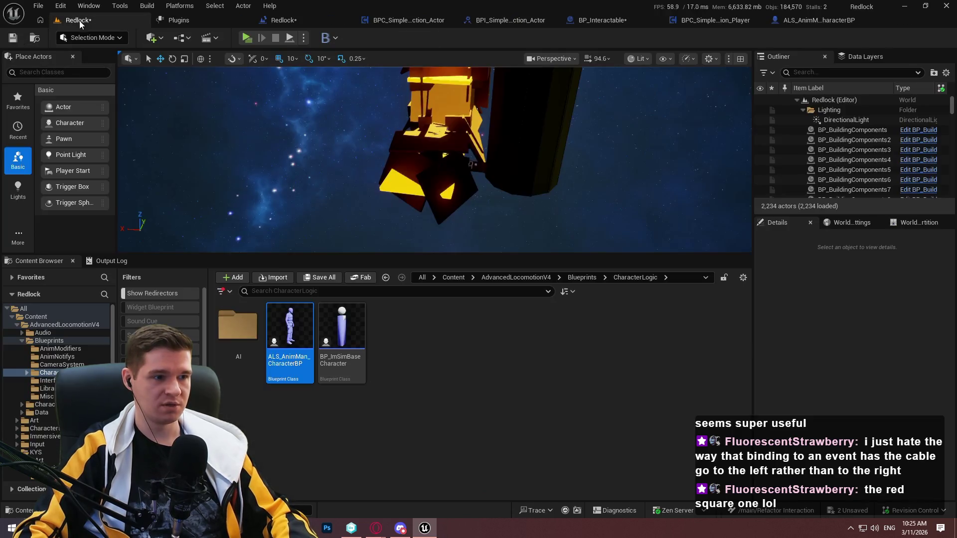
Create a Blueprint class based on MVVMViewModelBase in the plugin's MVVM folder
click(574, 279)
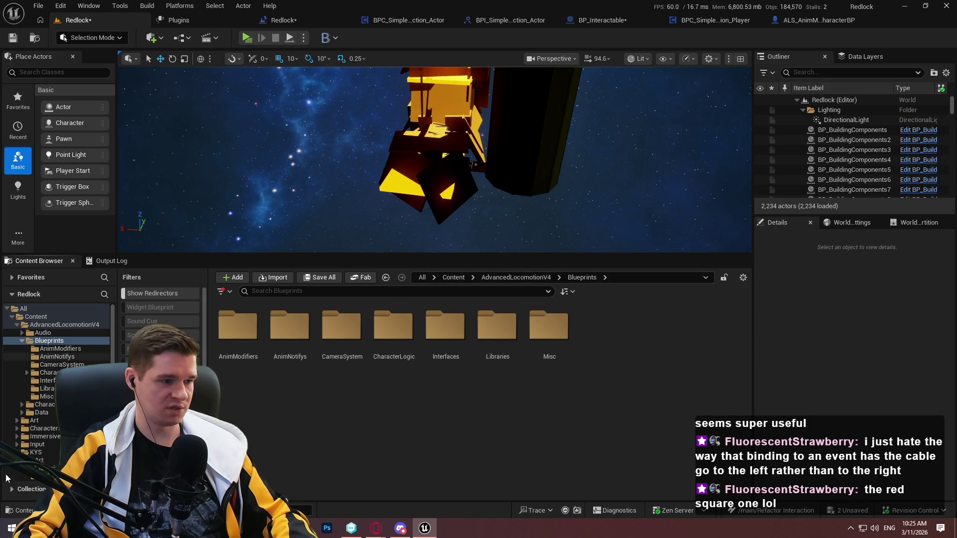
drag(114, 344, 114, 384)
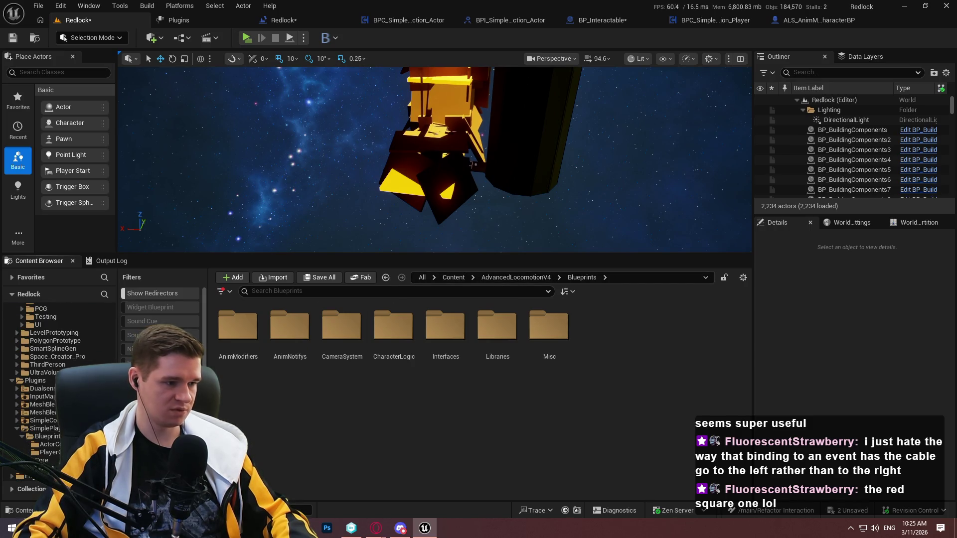
click(45, 468)
right_click(423, 363)
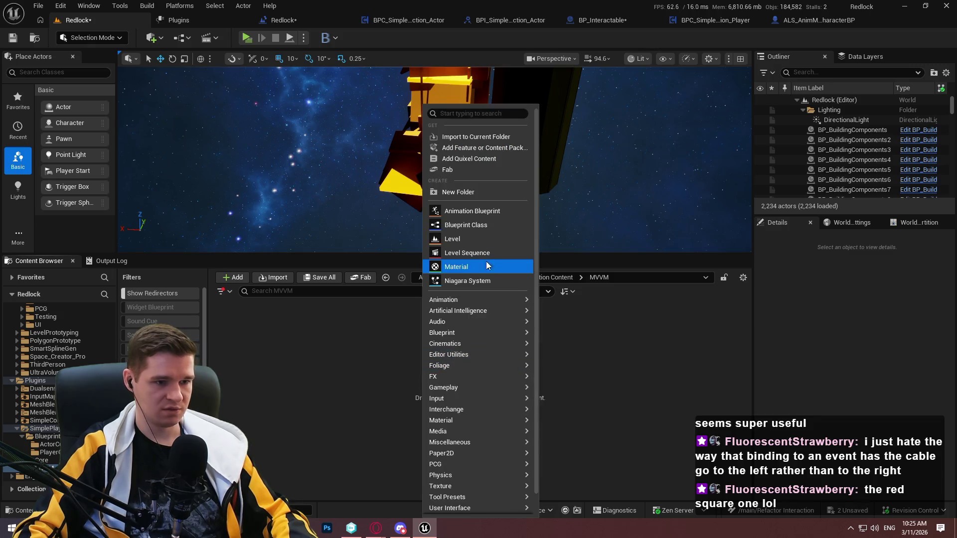
click(466, 224)
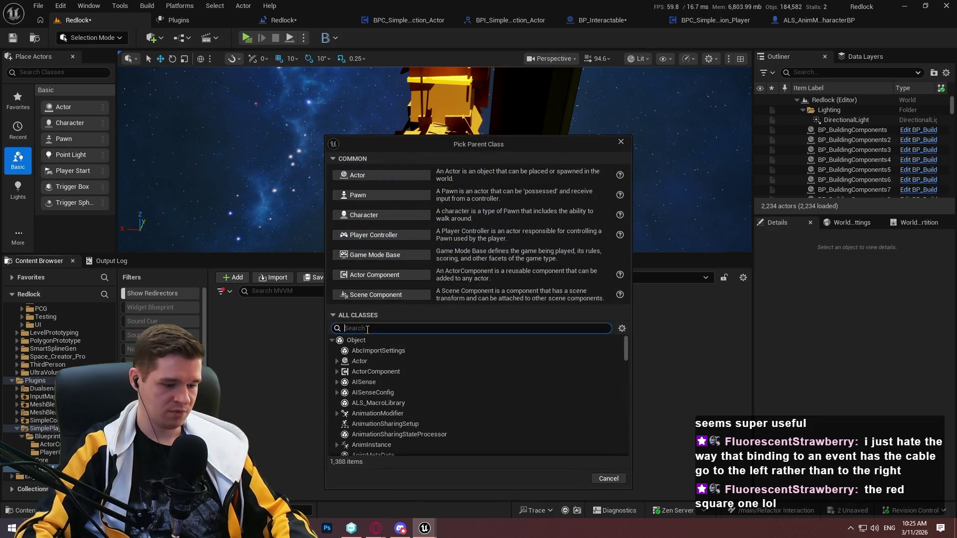
text(mvvm)
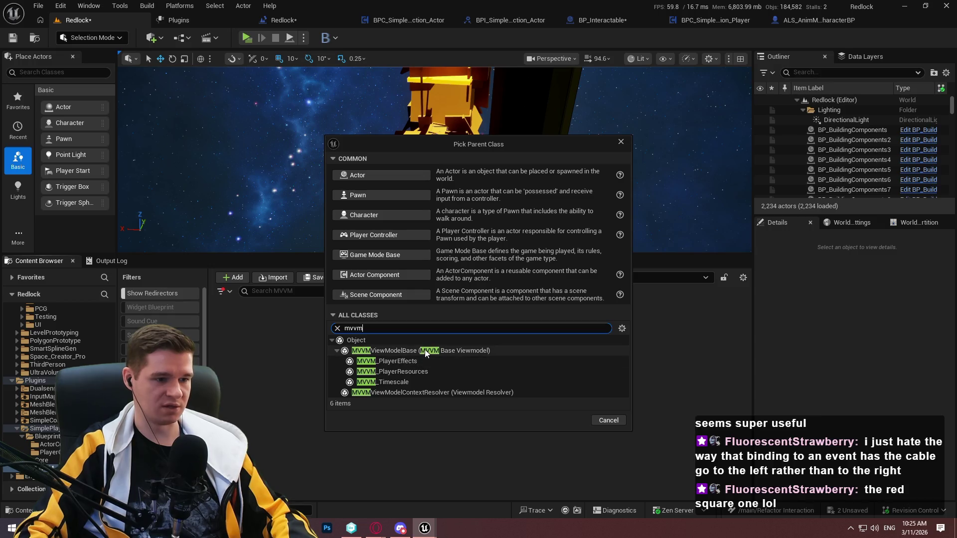
click(425, 350)
click(569, 420)
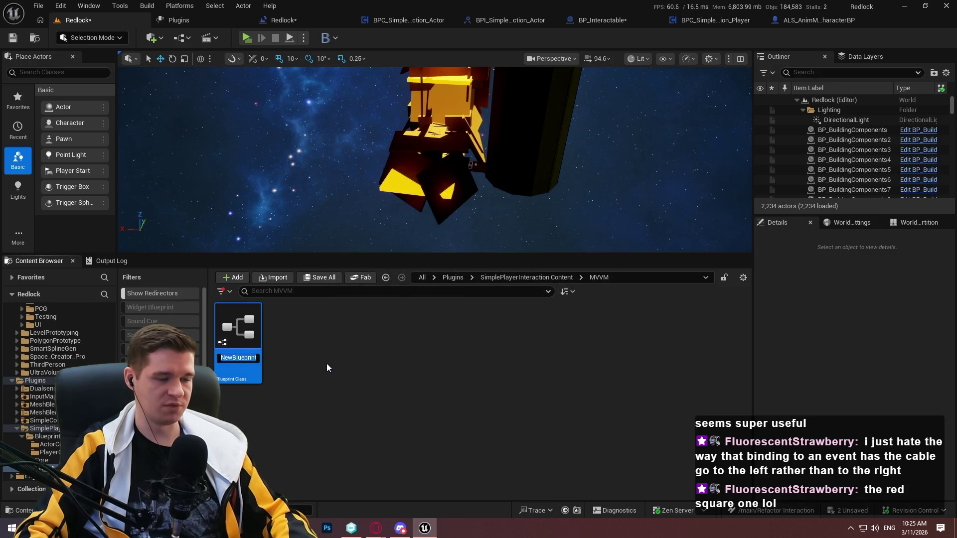
Name the class MVVM_SimplePlayerInteraction, open it, then bring up the Plugins list
text(MVVM)
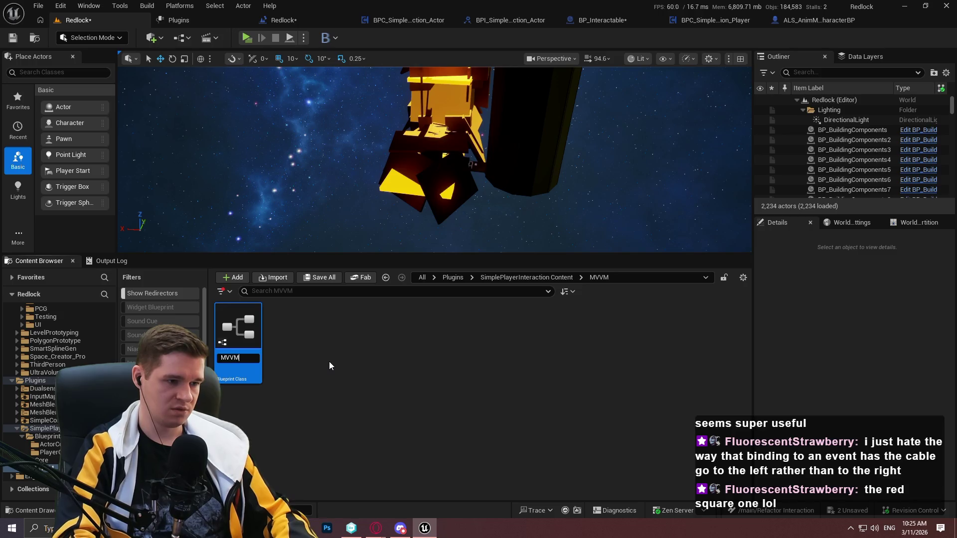
text(_)
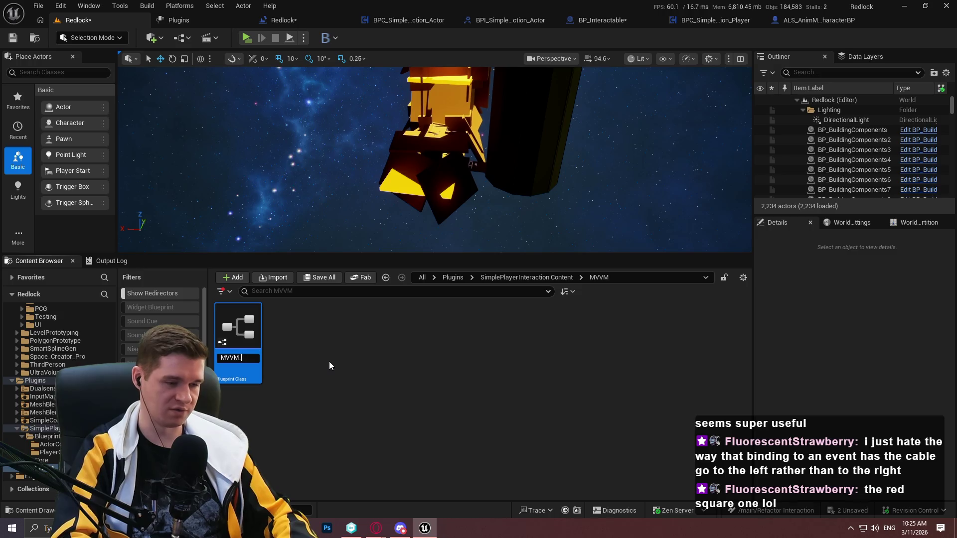
text(SimpleP)
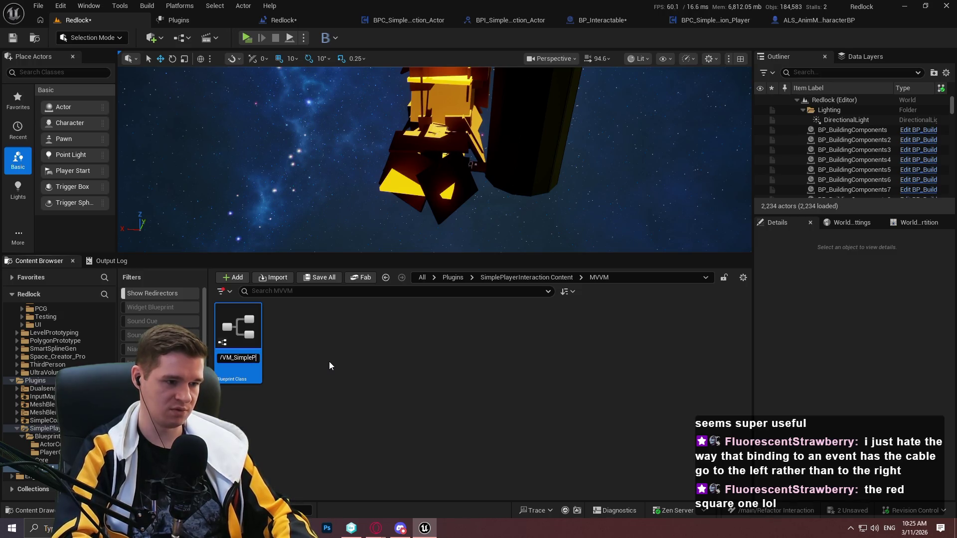
text(layerInteraction)
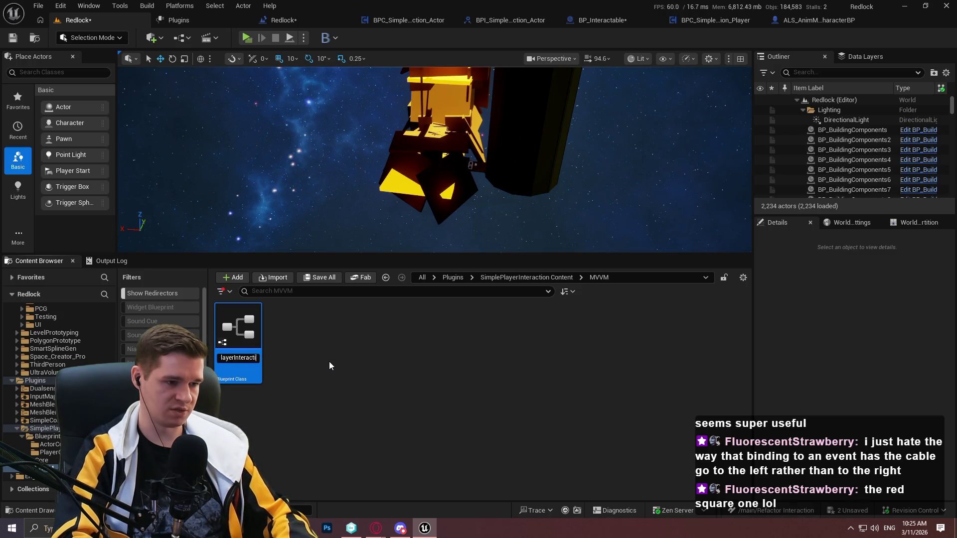
key(Return)
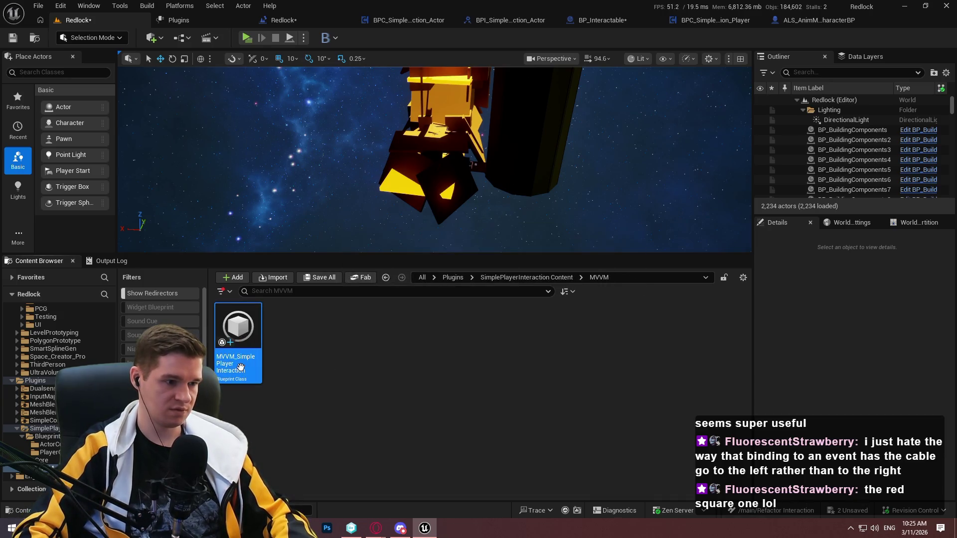
key(Return)
click(78, 20)
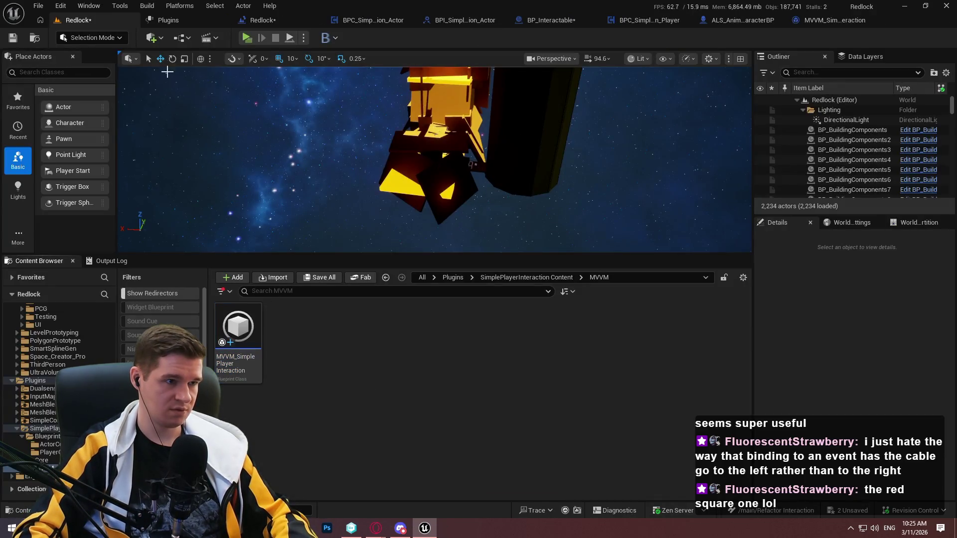
click(157, 19)
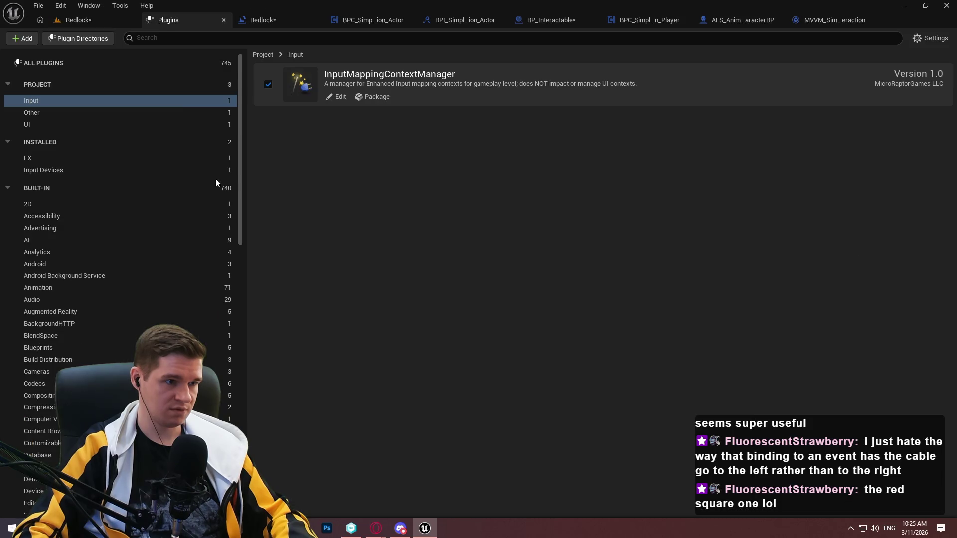
Set the SimplePlayerInteraction plugin's Category to Interaction
click(46, 124)
click(52, 111)
click(339, 97)
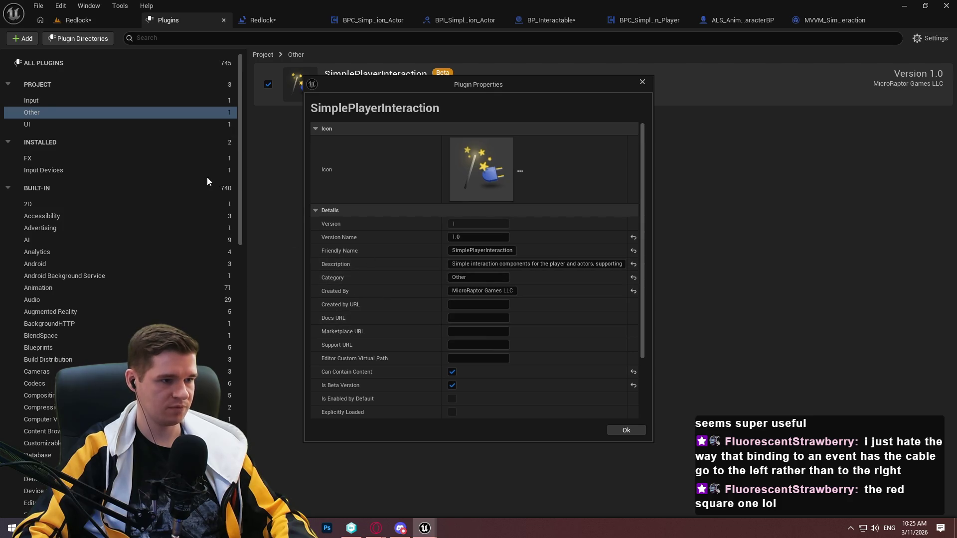
click(483, 280)
text(Interacti)
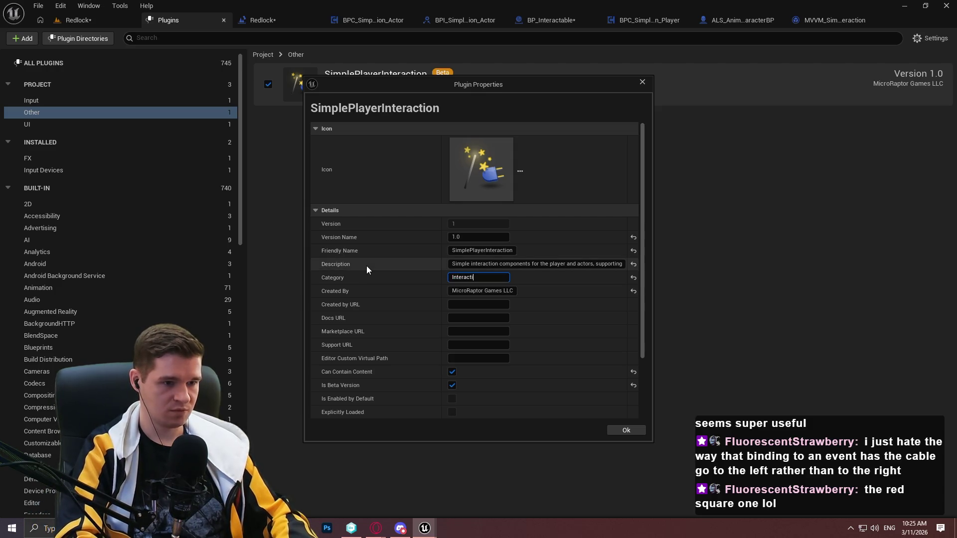
text(on)
key(Return)
scroll(361, 322, down, 3)
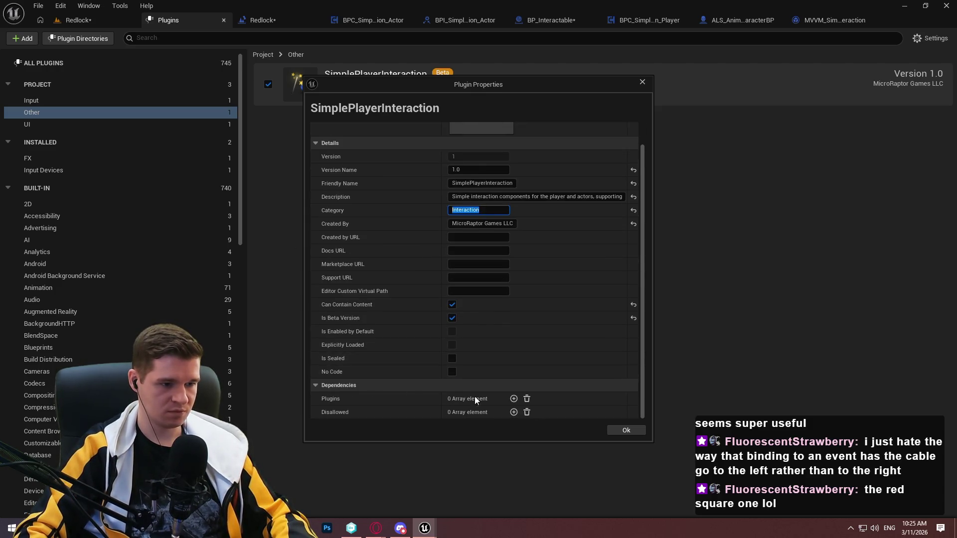
Add an activated ModelViewViewModel plugin dependency and apply the plugin properties
click(514, 399)
scroll(474, 397, down, 2)
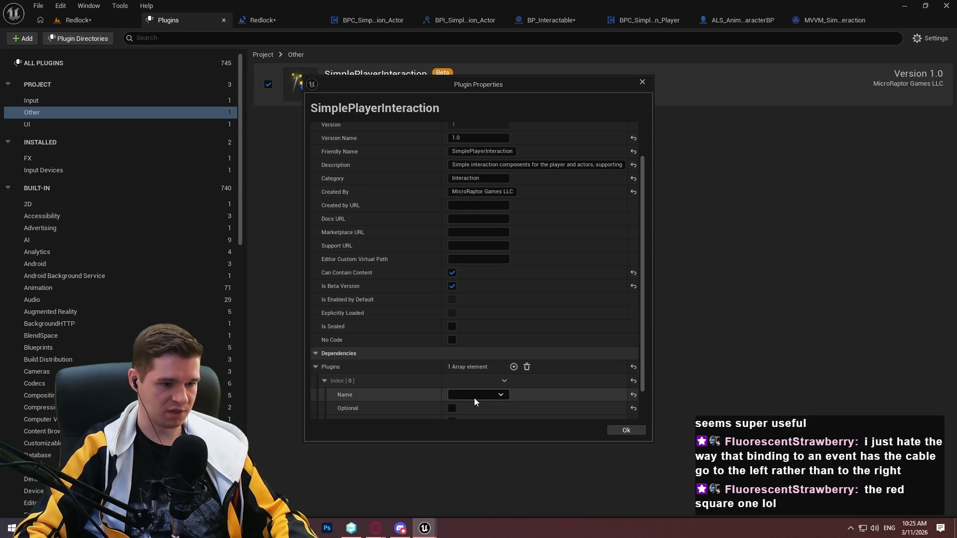
click(472, 394)
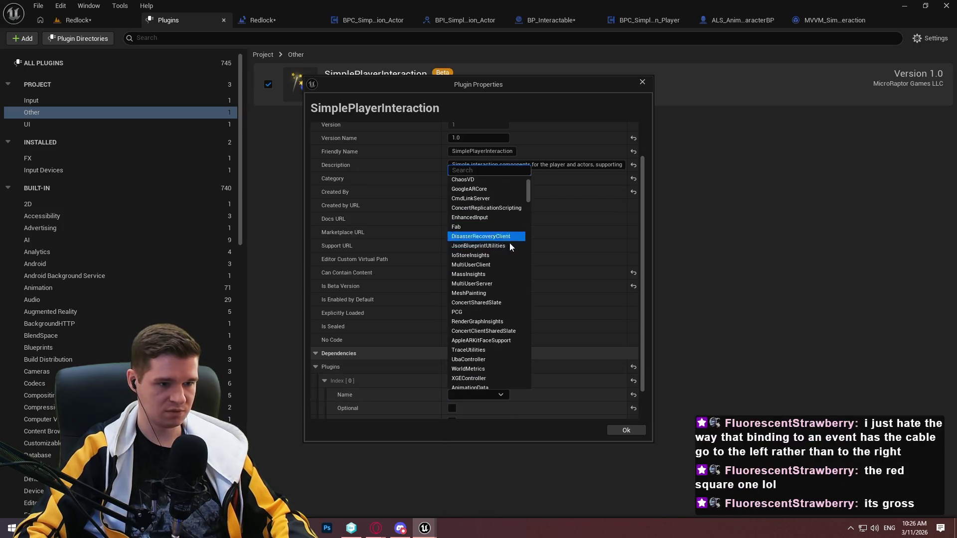
text(mod)
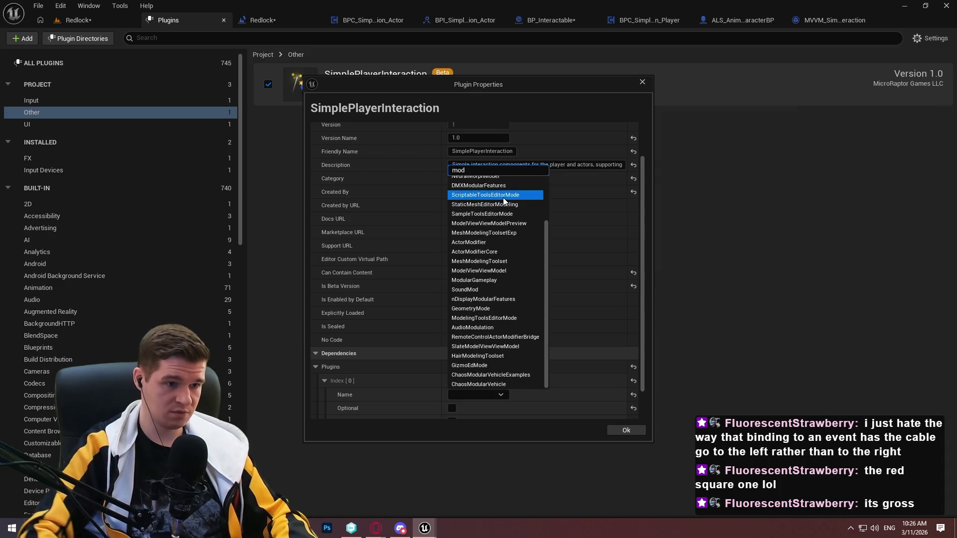
text(el)
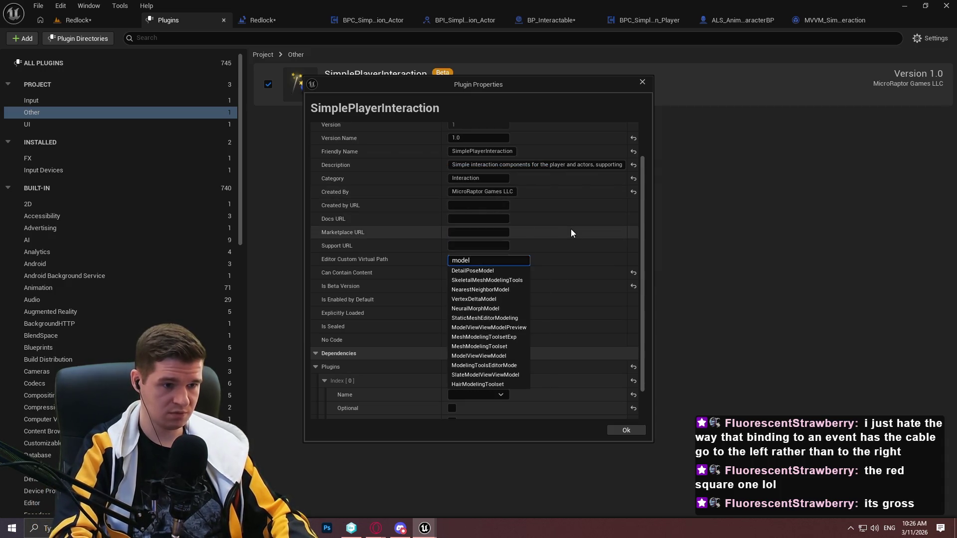
text(v)
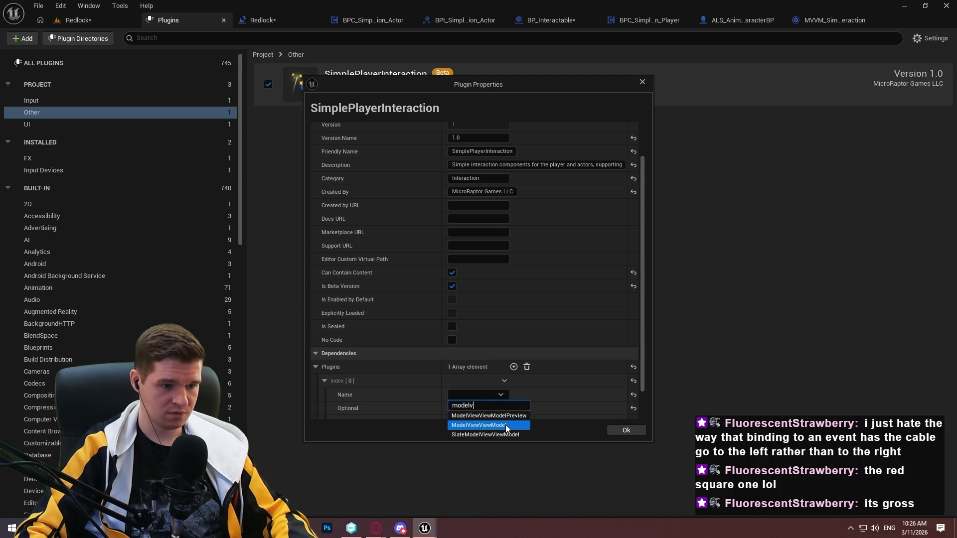
click(506, 424)
scroll(546, 384, down, 2)
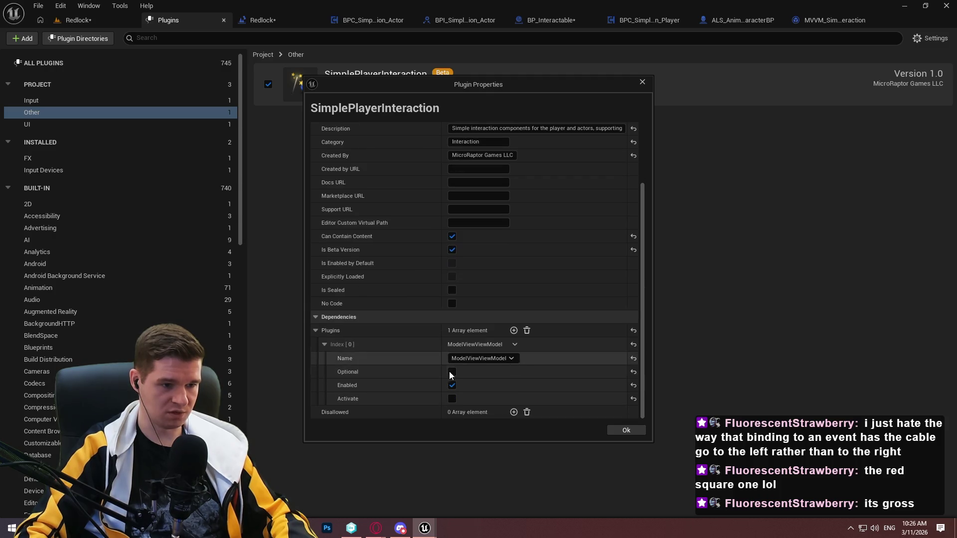
click(453, 398)
click(613, 429)
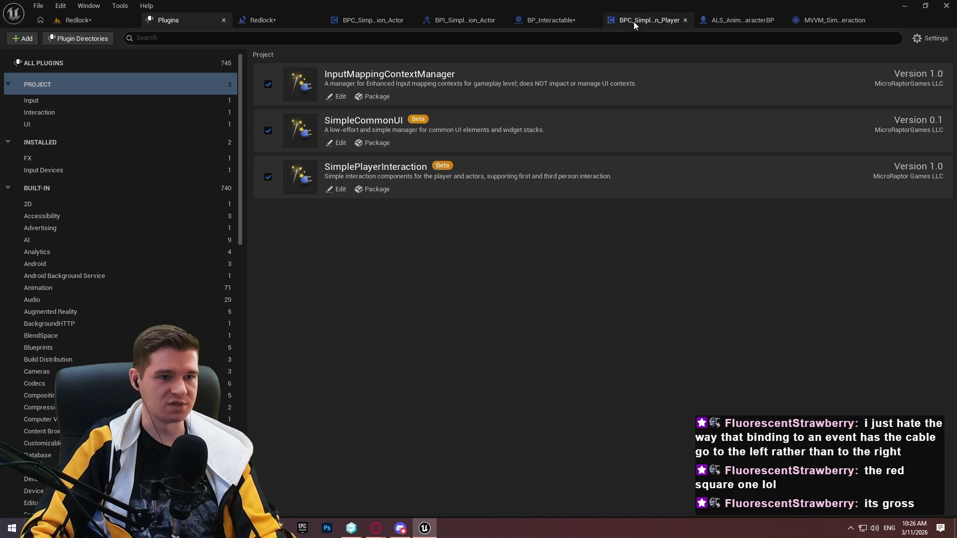
click(559, 20)
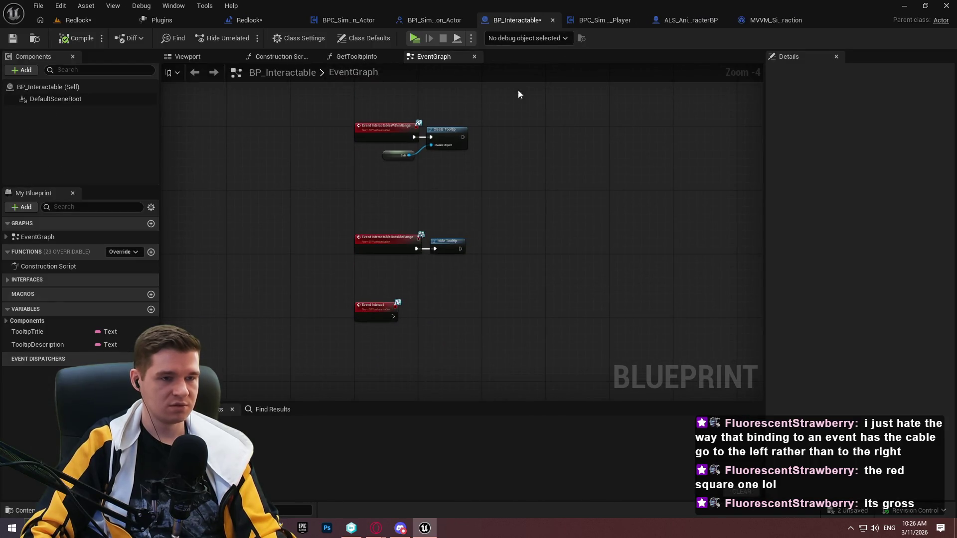
Add a Bind Event to On Component Activated node to the InteractionTrace graph
click(600, 18)
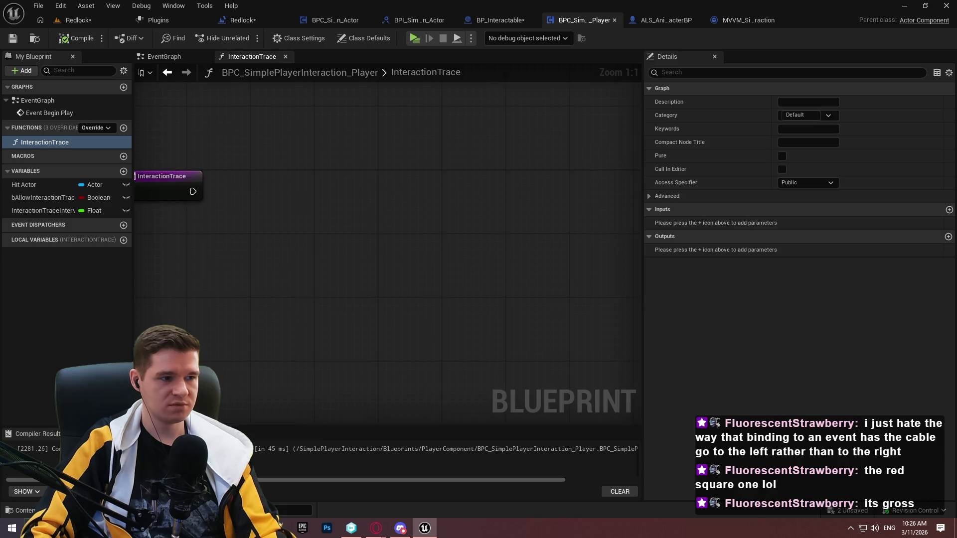
right_click(360, 191)
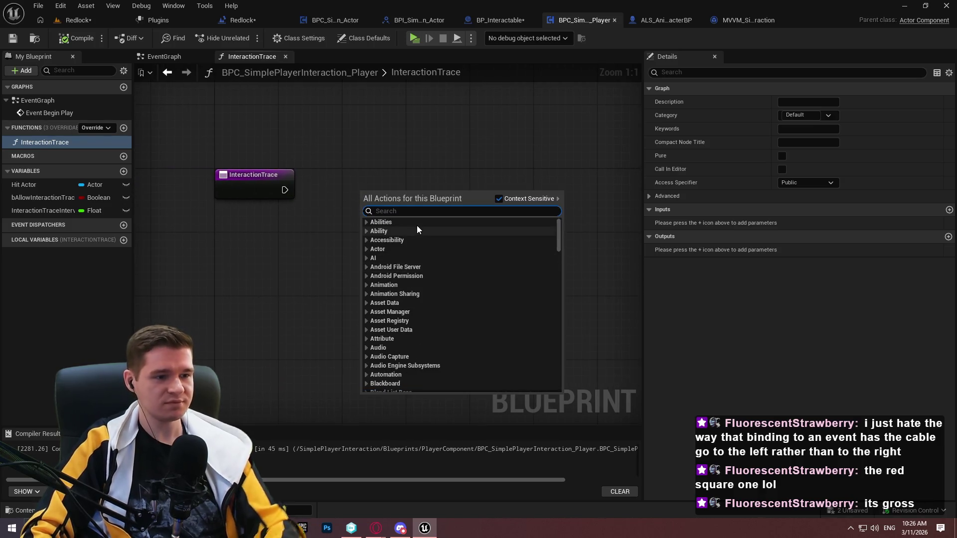
text(bind event to)
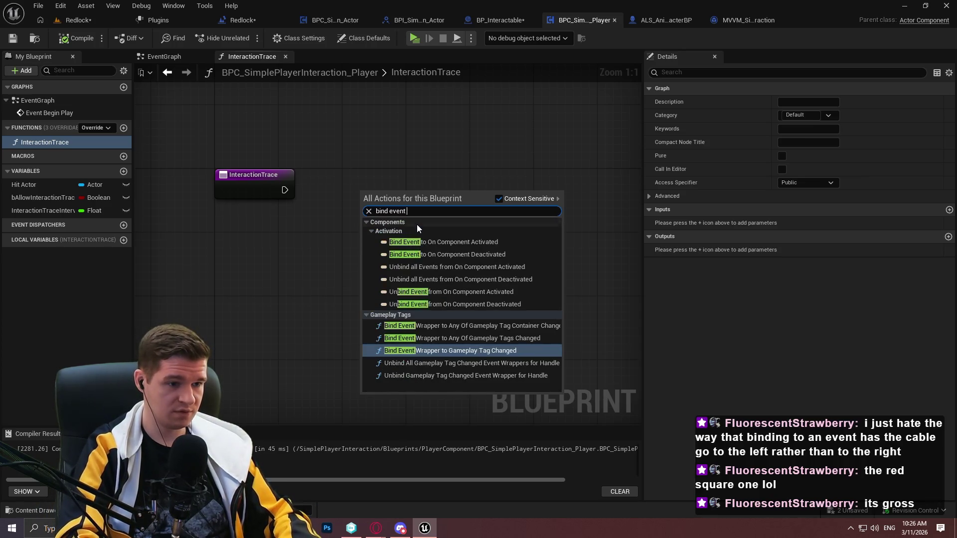
click(471, 244)
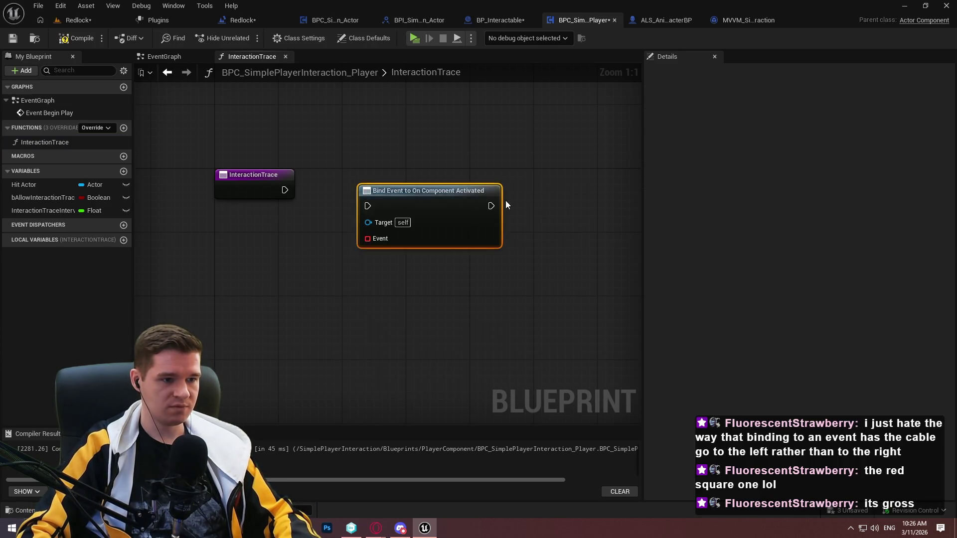
drag(505, 201, 592, 194)
click(465, 273)
Wire a Create Event node into the bind node's Event input
drag(454, 231, 409, 273)
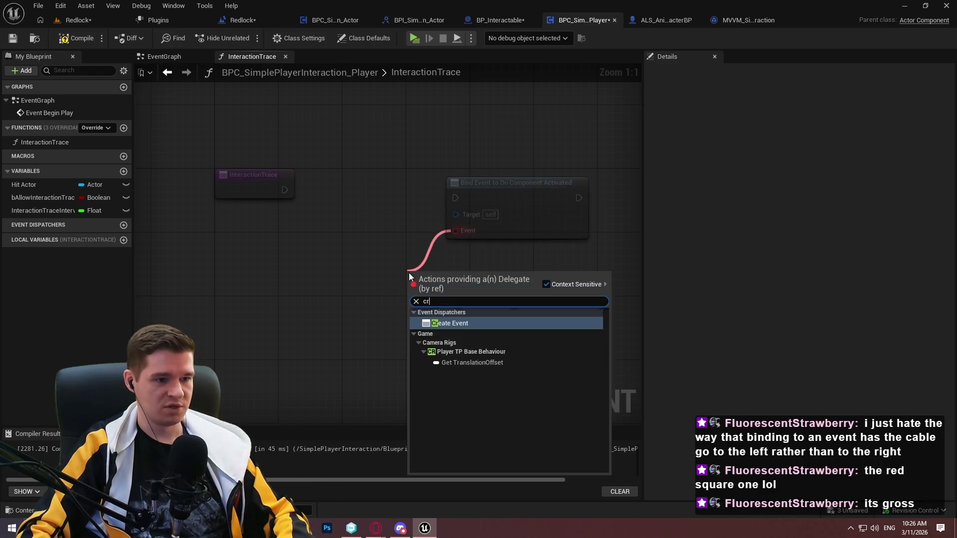
text(create)
click(461, 322)
drag(235, 268, 339, 245)
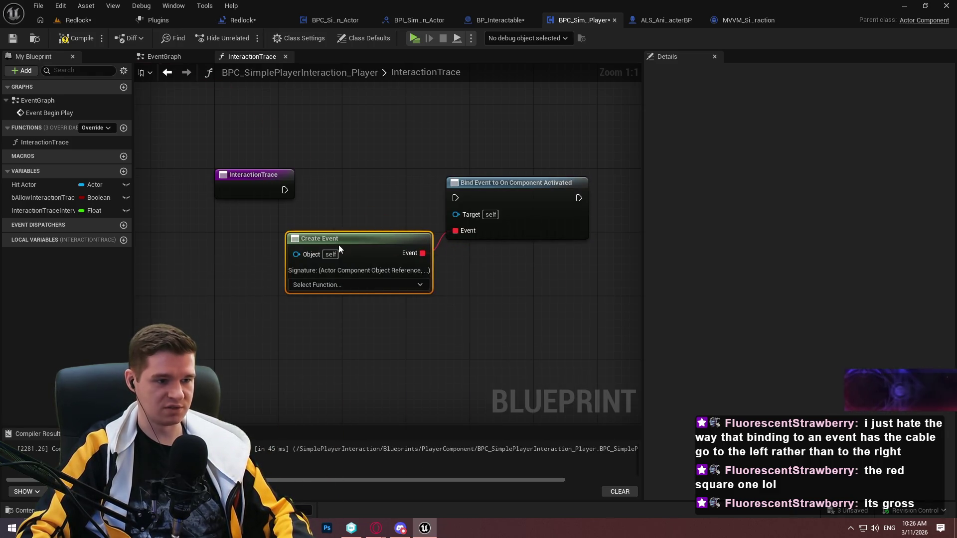
click(343, 285)
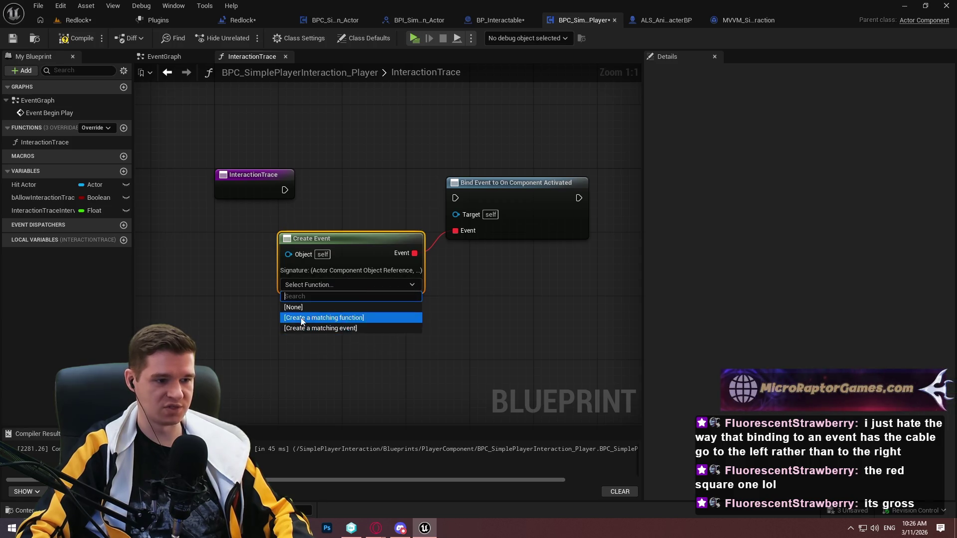
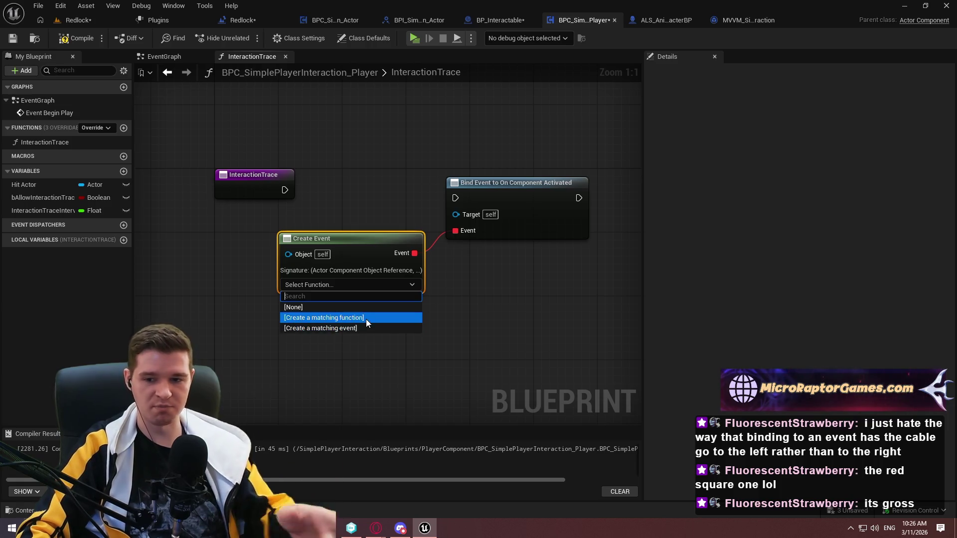
Delete the Create Event node and wire Bind Event's Event pin into InteractionTrace as an input
click(480, 316)
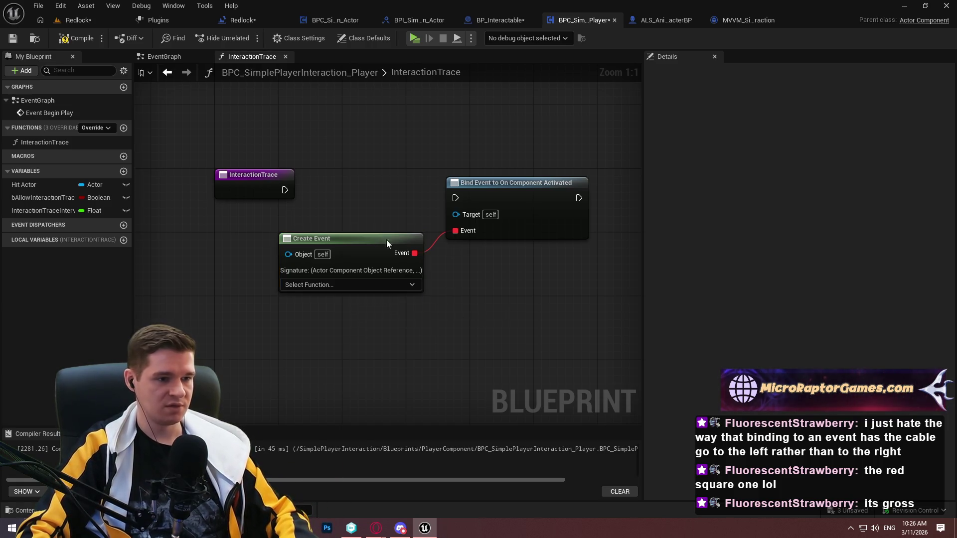
drag(400, 212, 379, 324)
key(Delete)
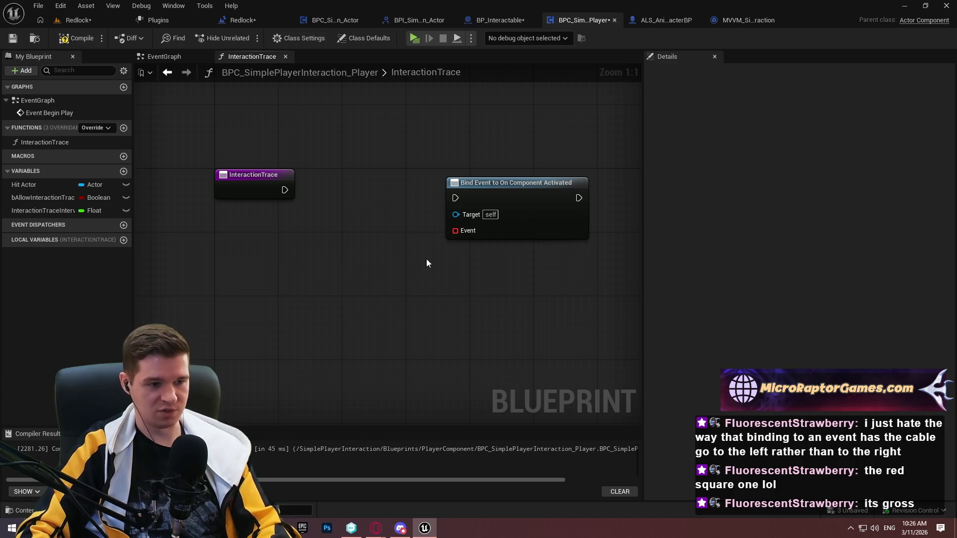
drag(455, 230, 244, 184)
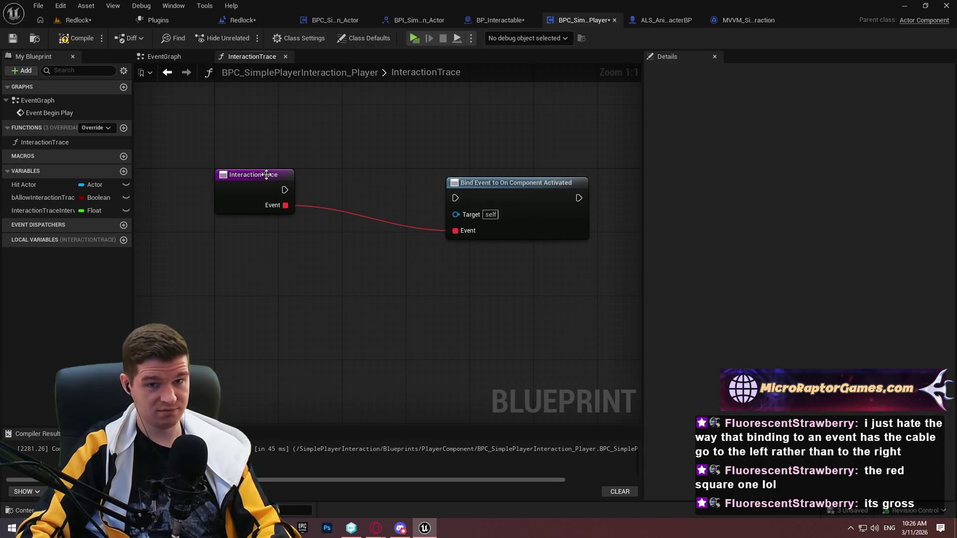
Place an InteractionTrace call in the Event Graph, then move to BP_Interactable's graph
click(160, 58)
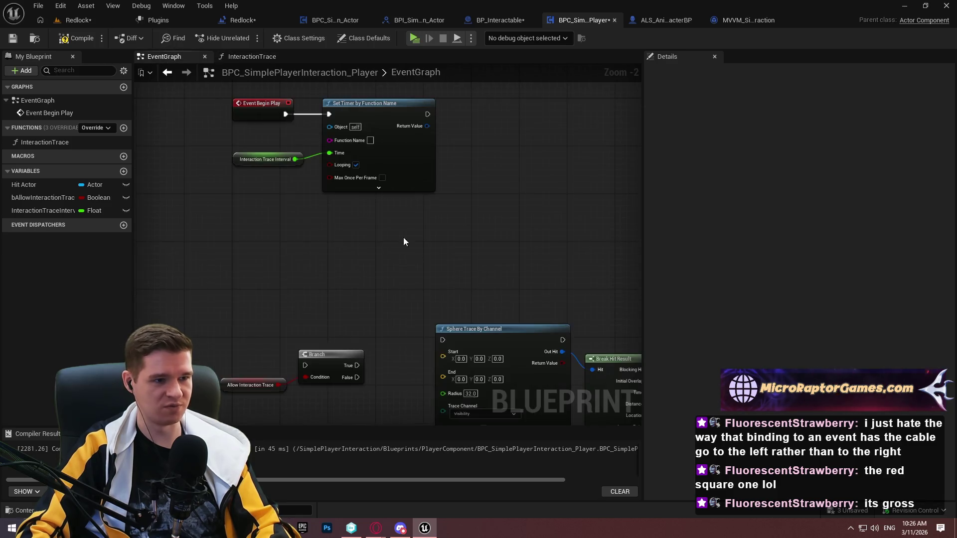
mouse_move(32, 143)
mouse_down()
mouse_move(360, 221)
mouse_move(562, 225)
mouse_move(454, 259)
mouse_move(457, 244)
mouse_up()
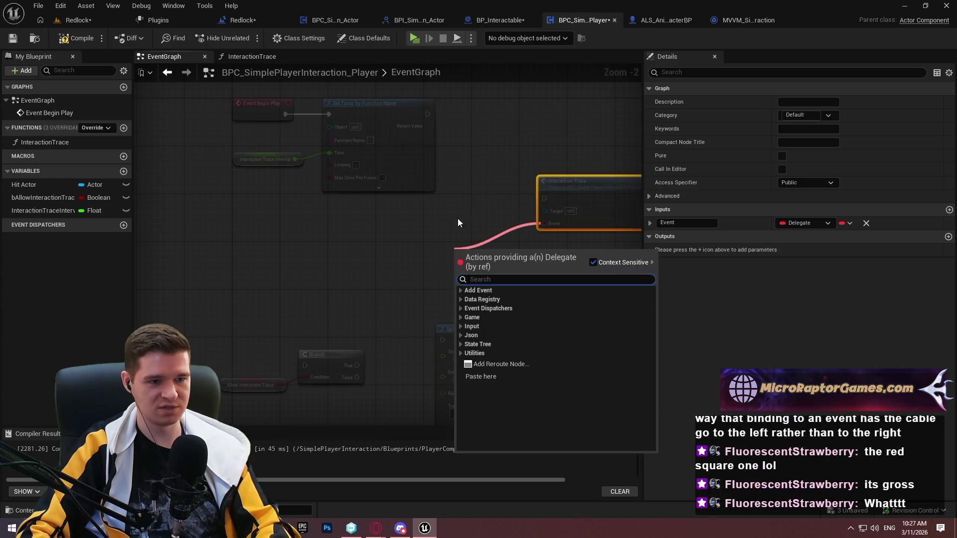
click(410, 222)
drag(411, 222, 402, 163)
right_click(402, 163)
text(mo)
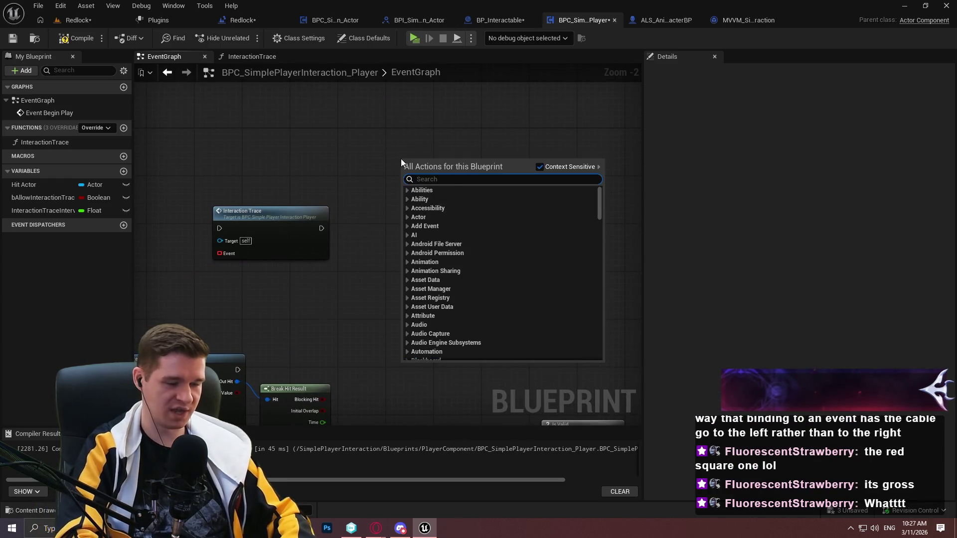
text(ve)
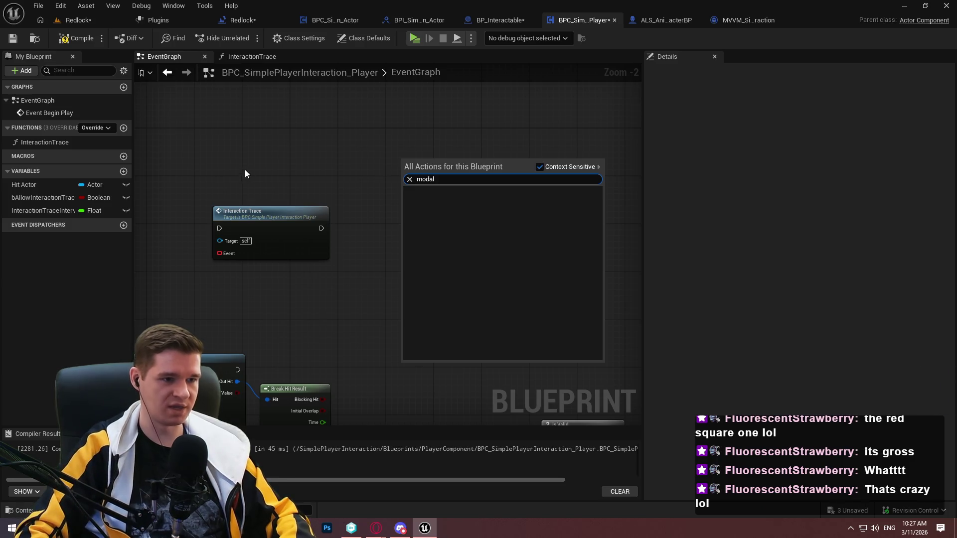
key(Escape)
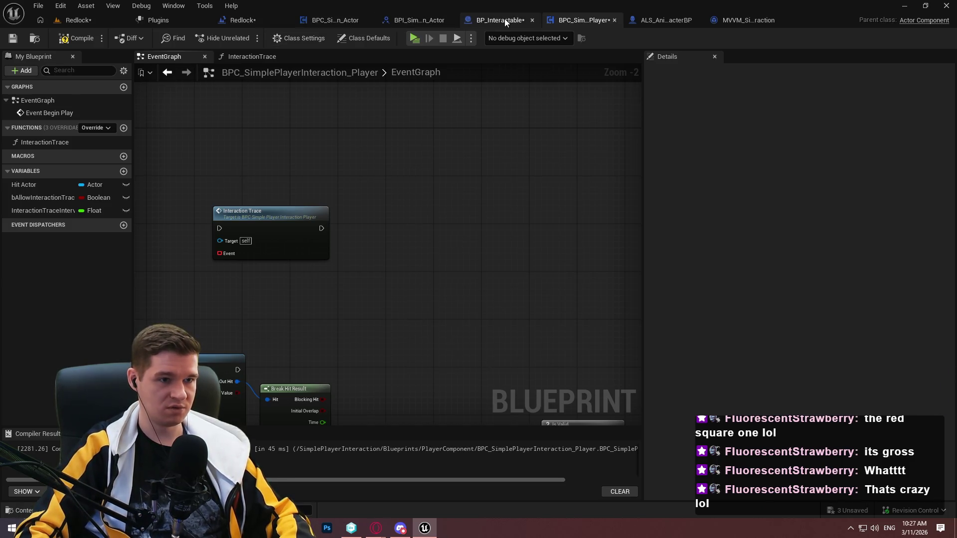
click(504, 19)
right_click(546, 193)
Add an Add Modal to Stack node, briefly wiring then deleting a Create Event on Confirm Button Clicked
text(add modal)
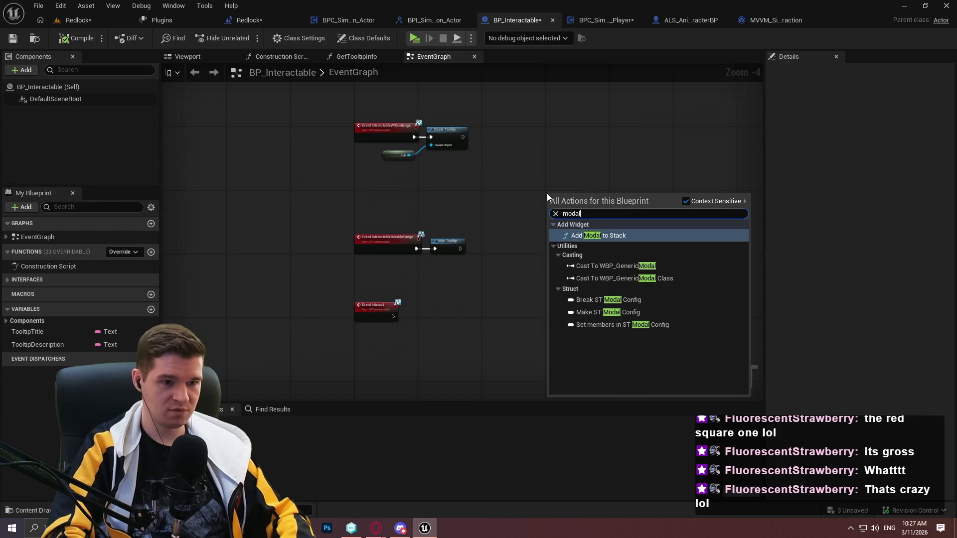
key(Return)
scroll(306, 163, up, 2)
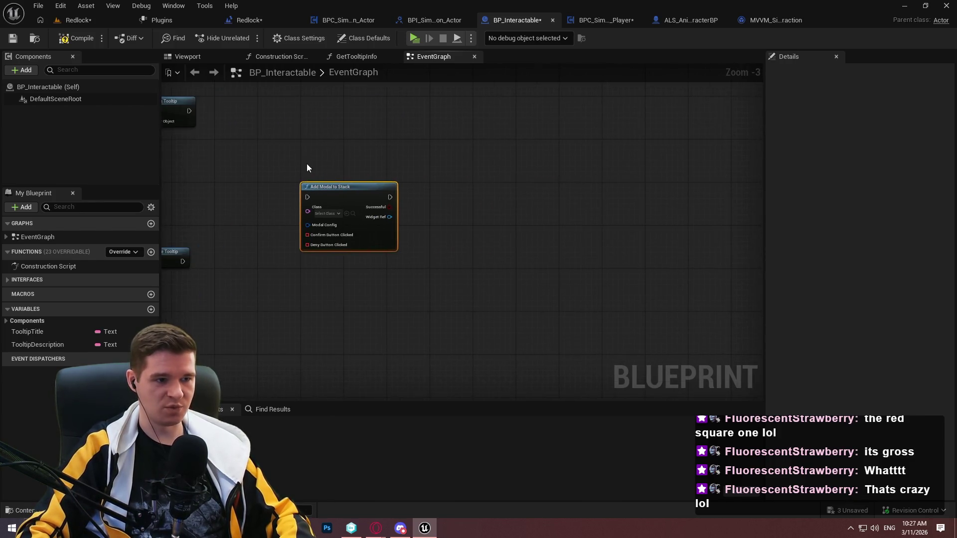
drag(308, 215, 633, 167)
click(470, 175)
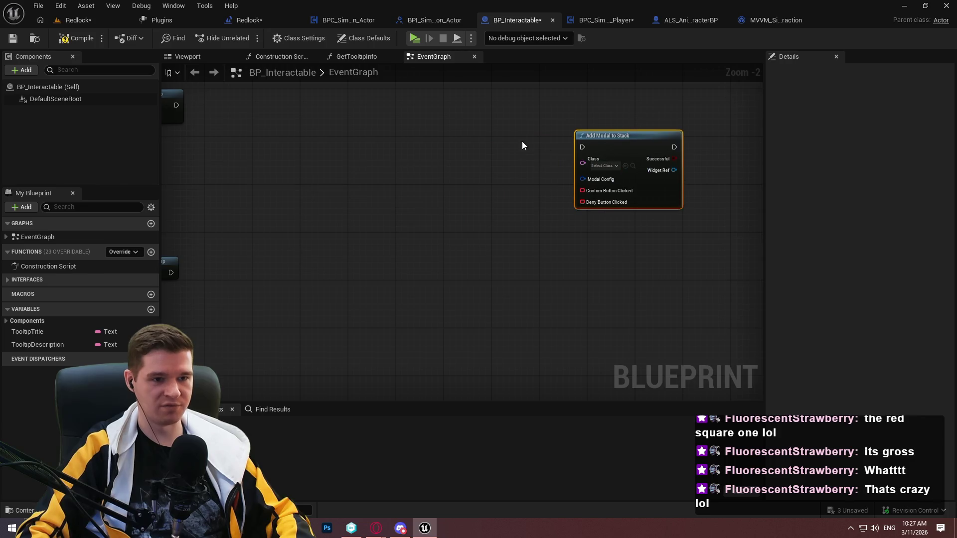
scroll(322, 170, up, 2)
click(308, 172)
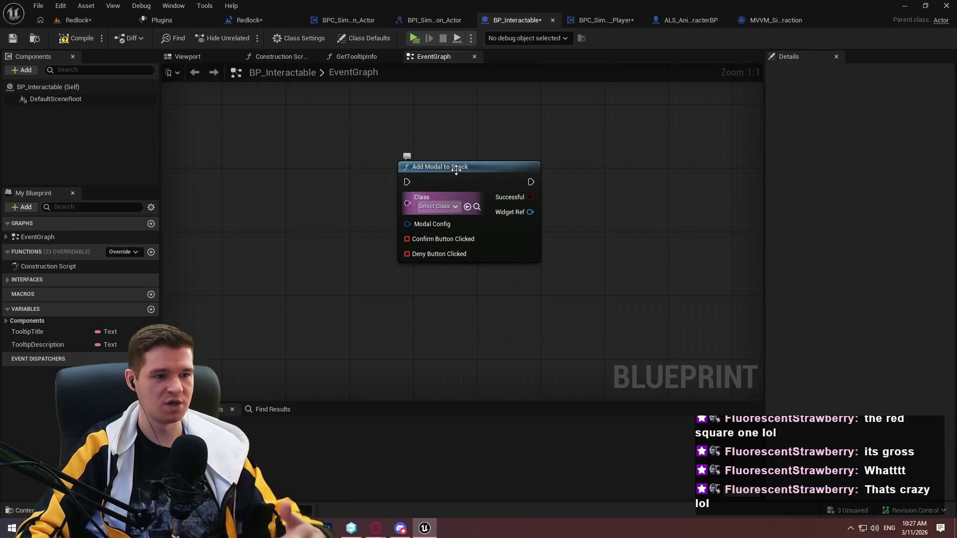
mouse_move(461, 177)
mouse_down()
mouse_move(548, 146)
mouse_move(540, 145)
mouse_up()
mouse_move(487, 207)
mouse_down()
mouse_move(387, 231)
mouse_move(357, 201)
mouse_up()
text(create)
click(432, 282)
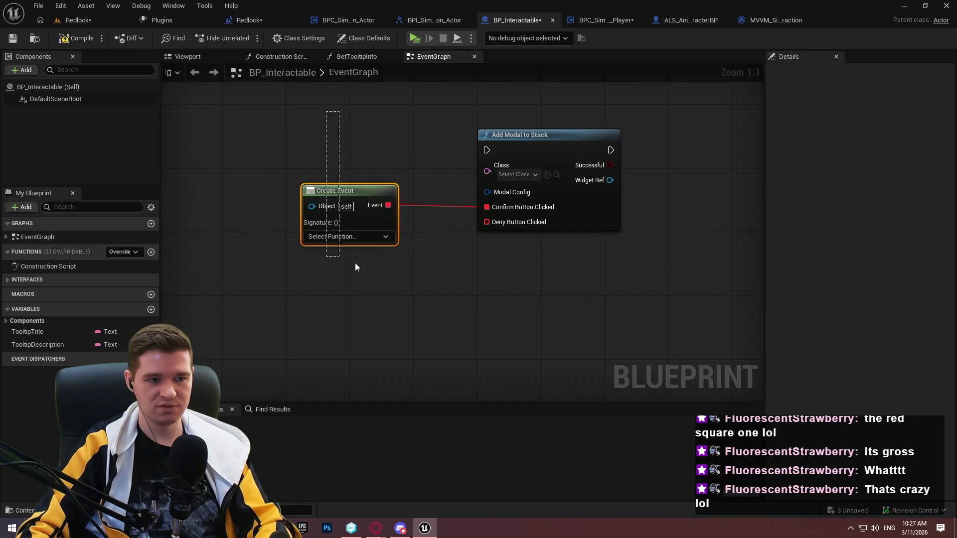
key(Delete)
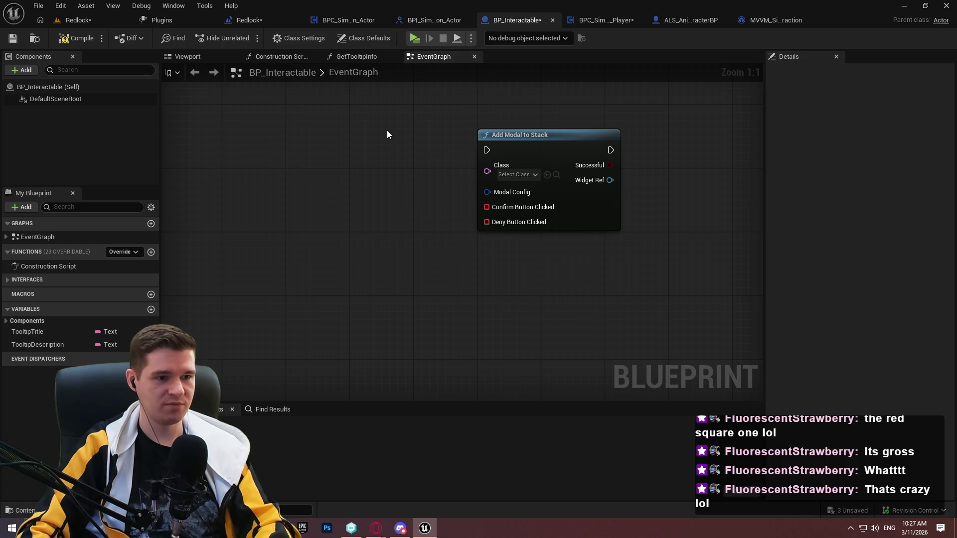
Split the Modal Config pin, check the Class options, then undo the node
right_click(508, 192)
click(545, 238)
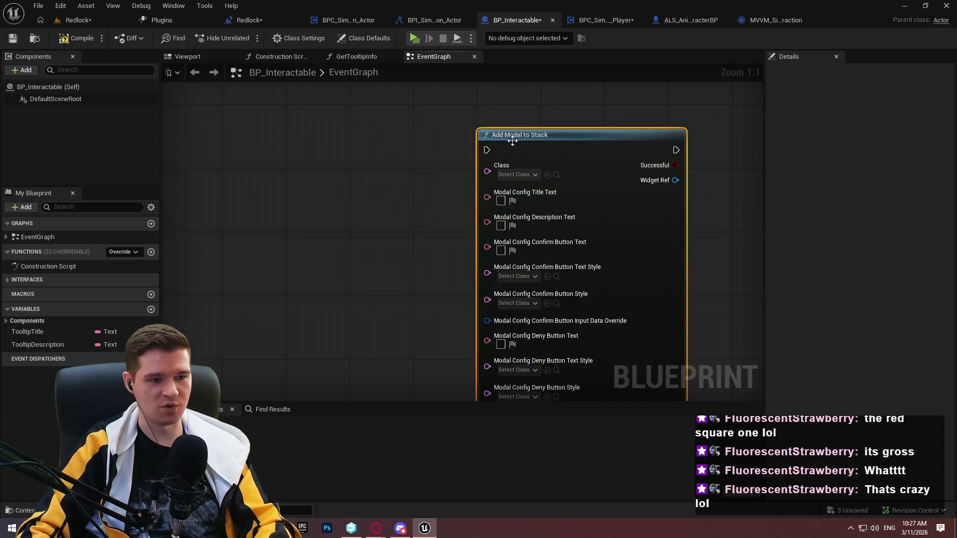
scroll(415, 140, down, 4)
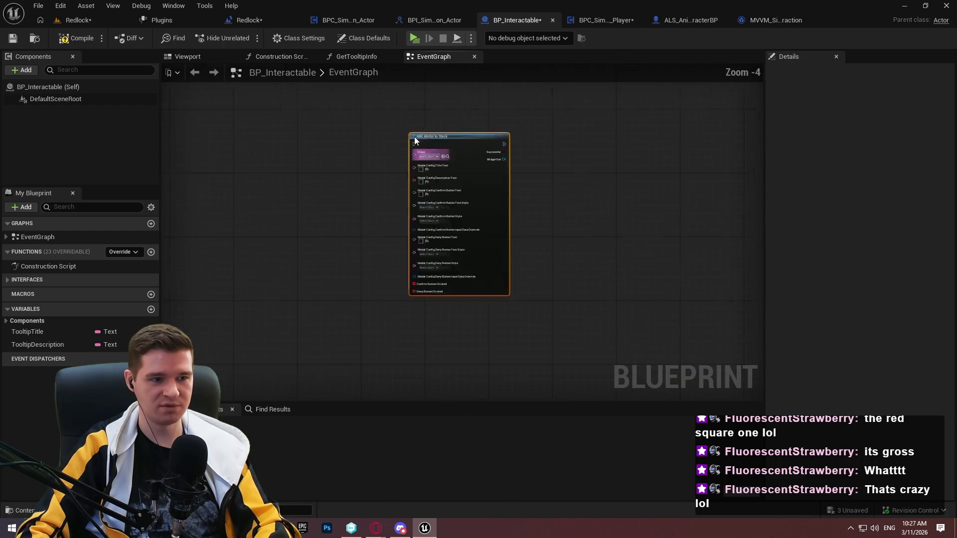
scroll(398, 125, up, 4)
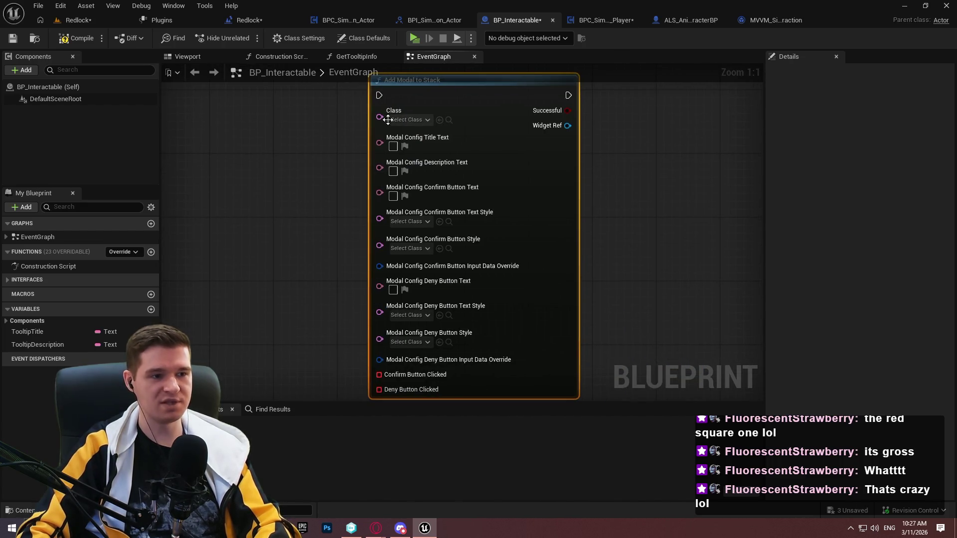
drag(366, 375, 453, 254)
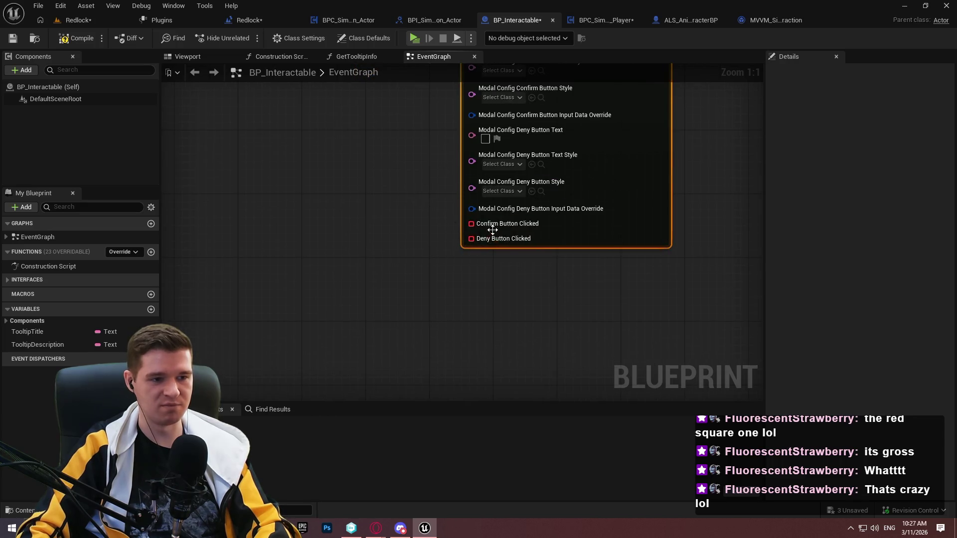
drag(396, 141, 361, 249)
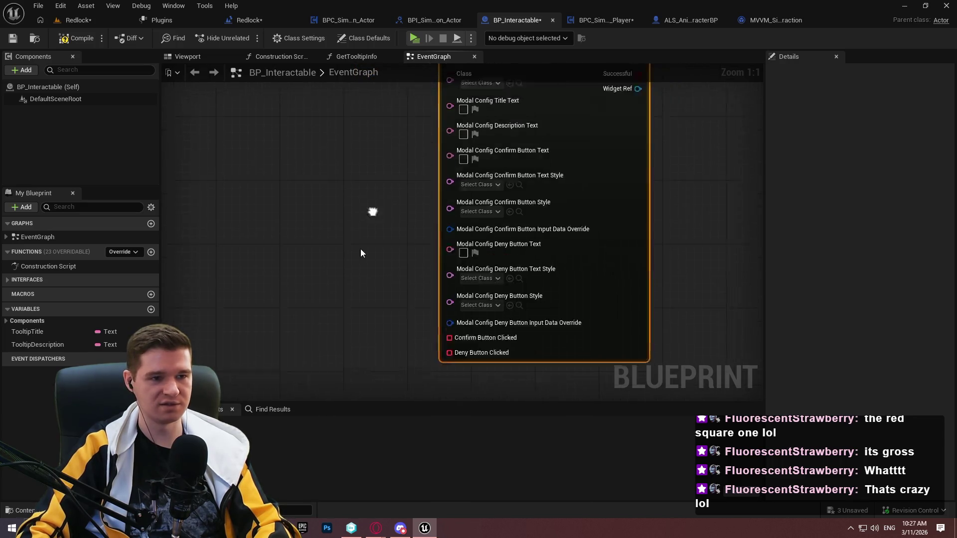
click(468, 121)
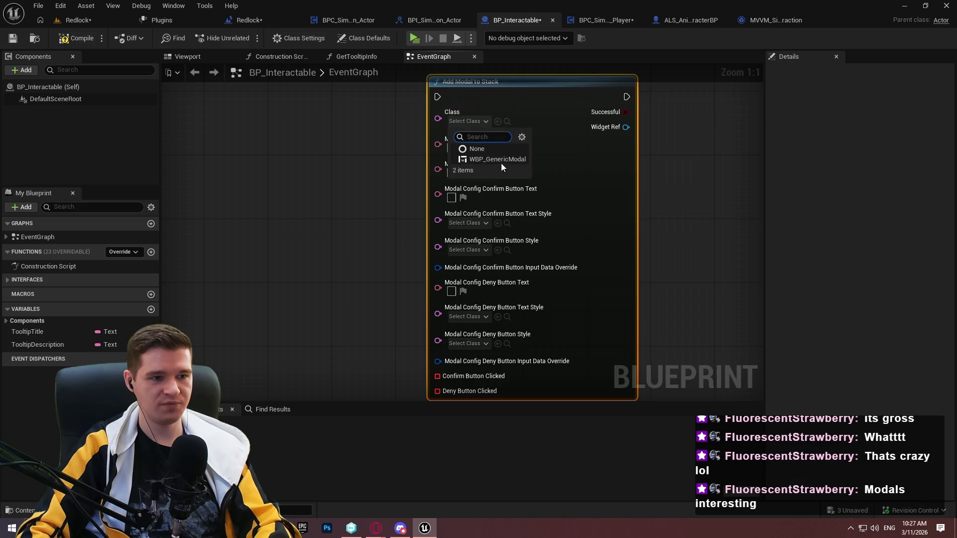
click(304, 158)
key(ctrl+z)
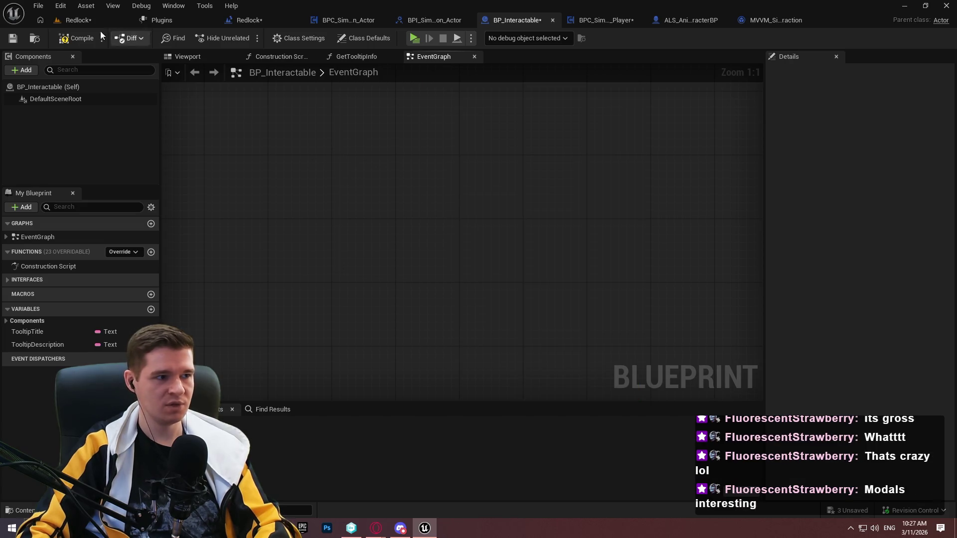
Compile, play-test Quit from the escape menu, cancel the confirmation, and return to the Redlock editor
key(F7)
key(alt+p)
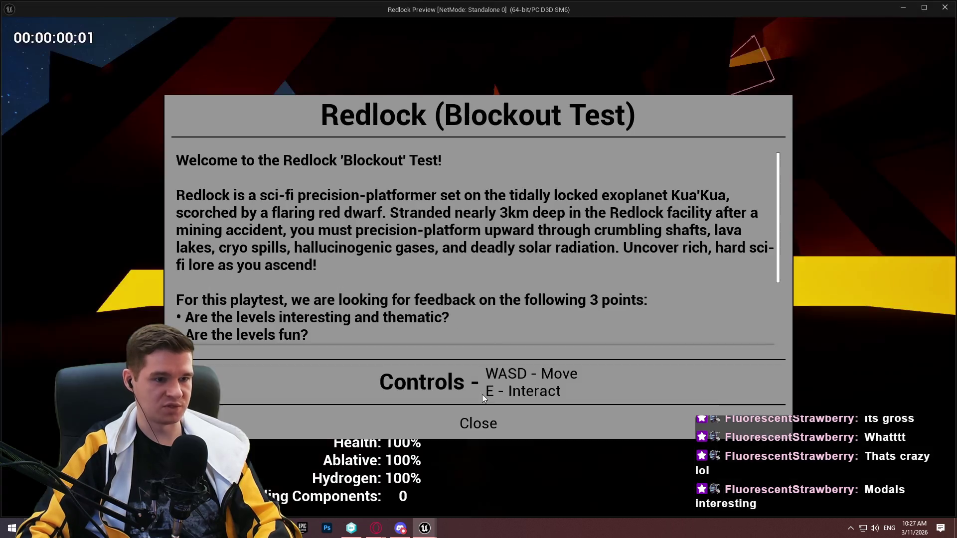
click(474, 420)
key(Escape)
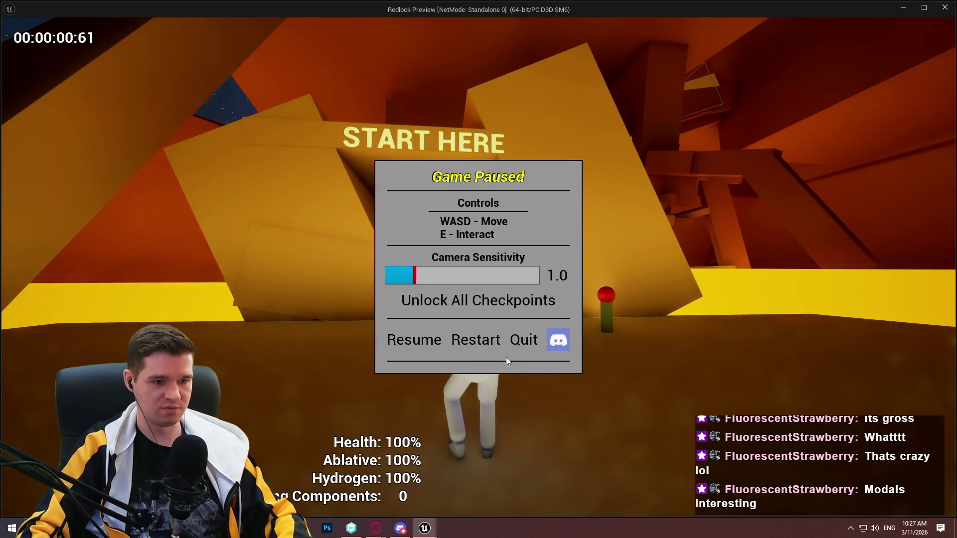
click(526, 341)
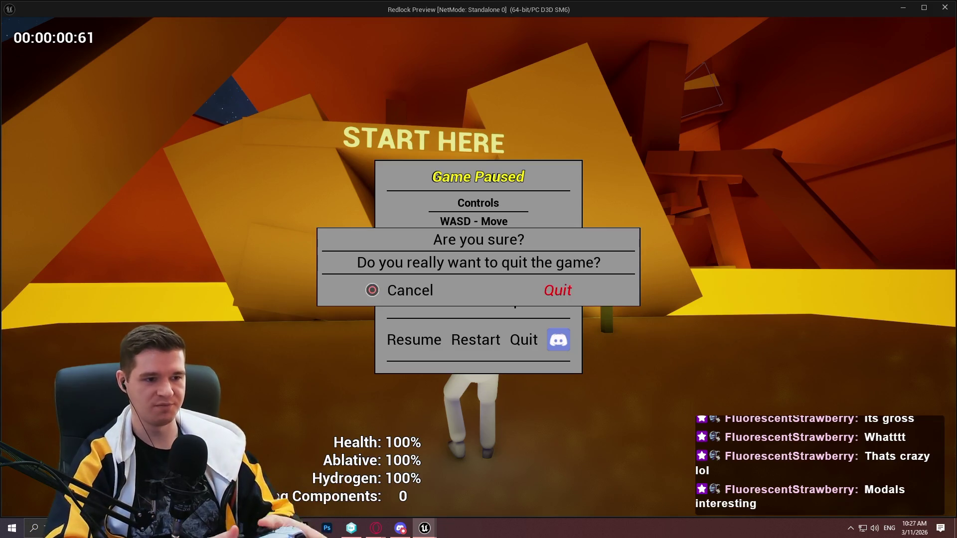
key(Left)
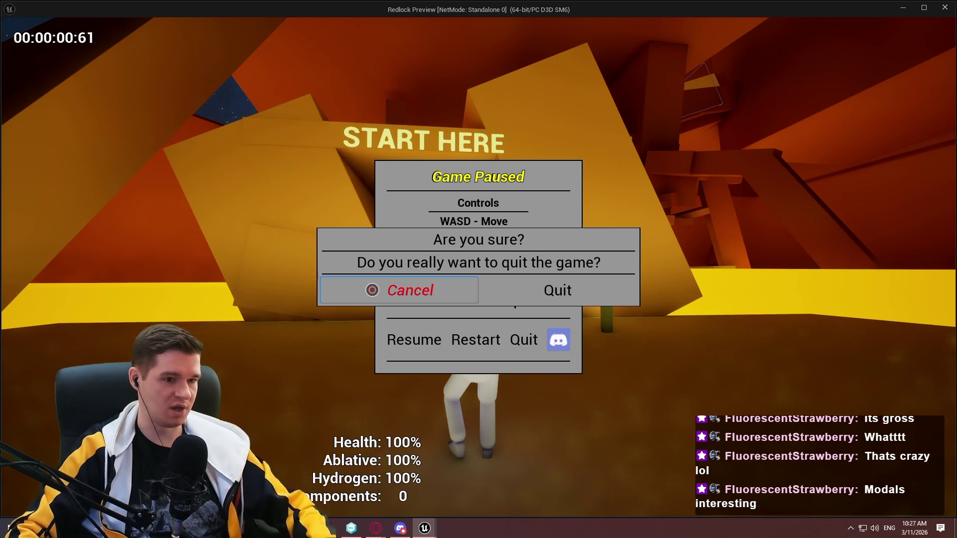
key(Escape)
click(86, 21)
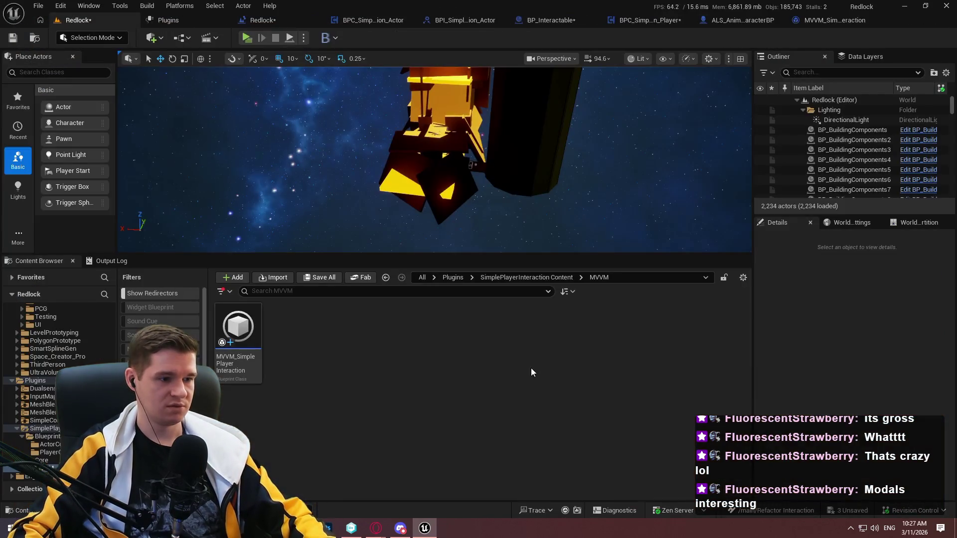
Open WBP_EscapeMenu from the UI/EscapeMenu folder in its Graph view
click(524, 278)
click(453, 278)
click(60, 324)
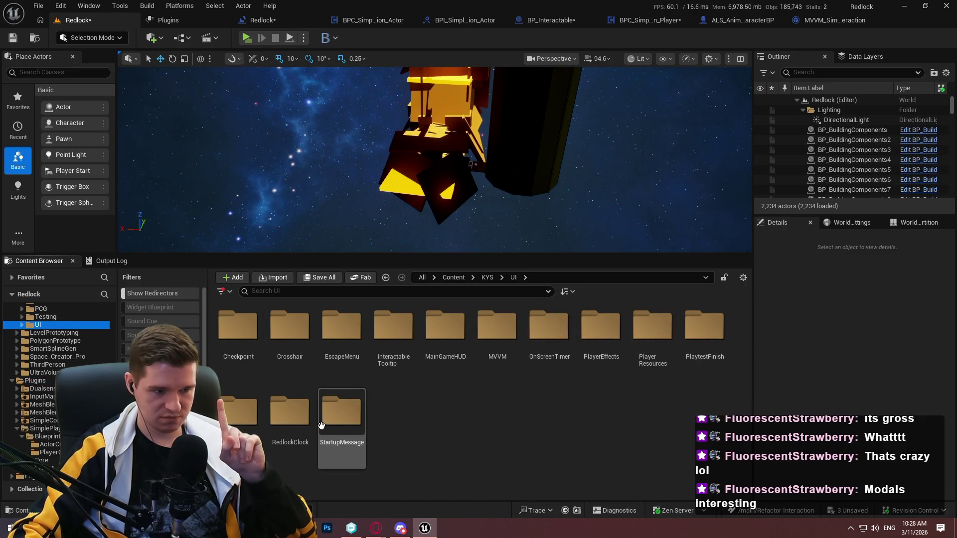
double_click(340, 372)
click(233, 362)
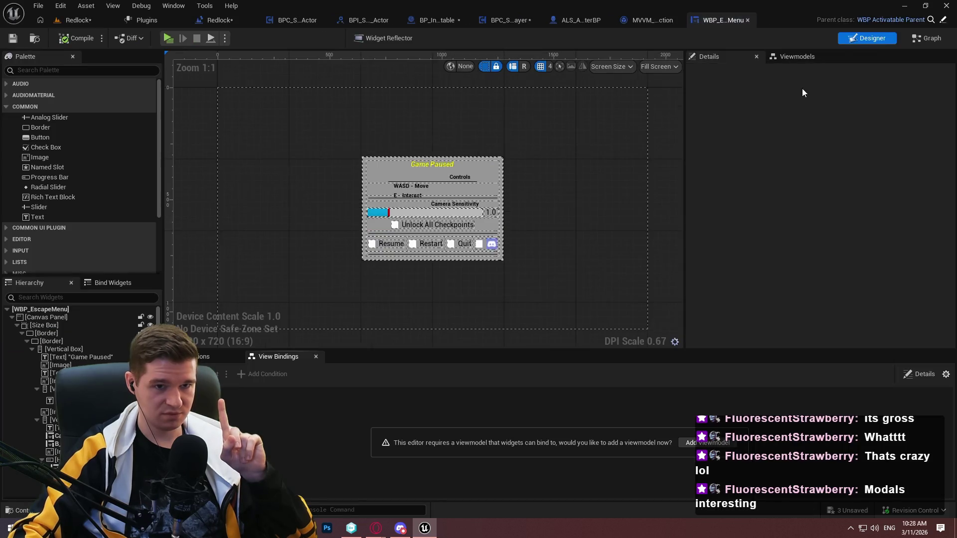
click(811, 61)
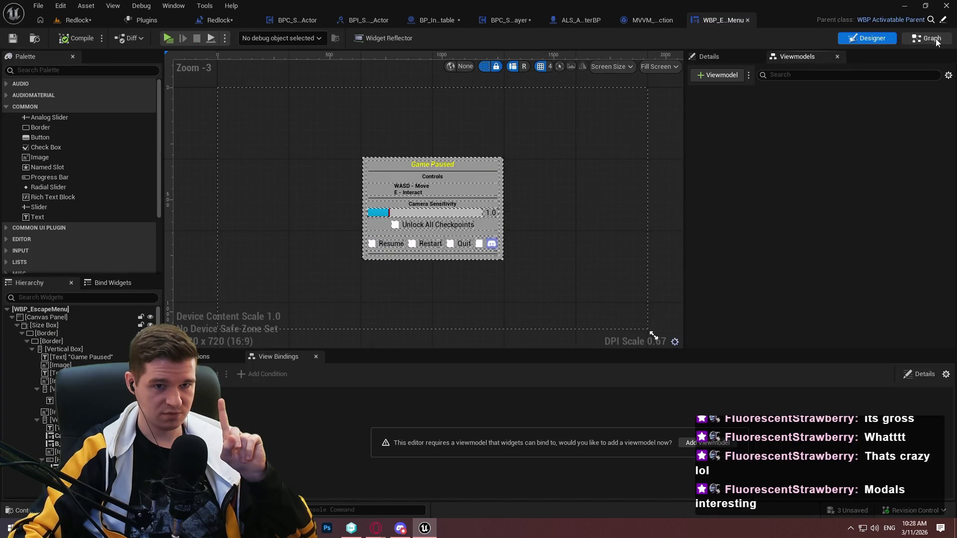
click(931, 39)
Jump from the Create Event nodes to the Quit Game and CancelQuit events, then close the blueprint
scroll(687, 220, down, 4)
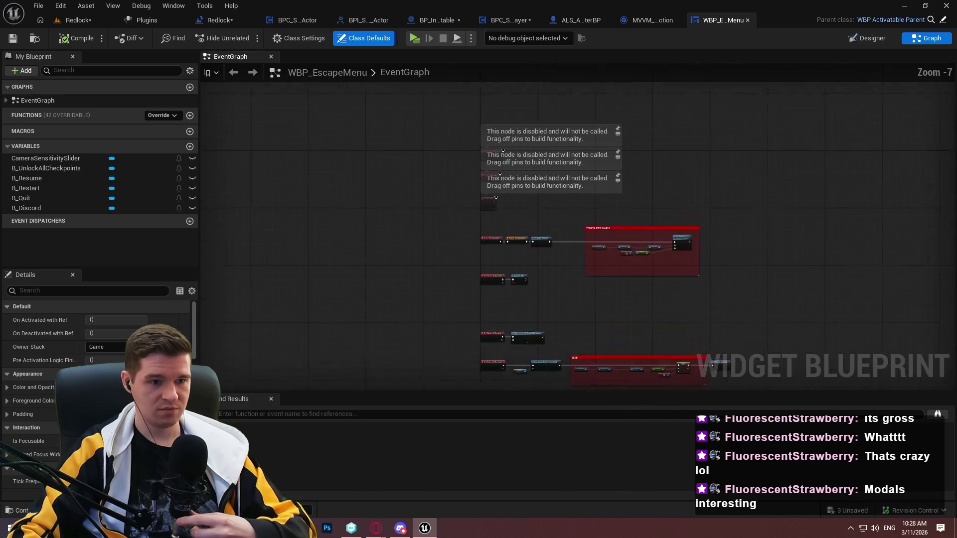
scroll(616, 145, up, 6)
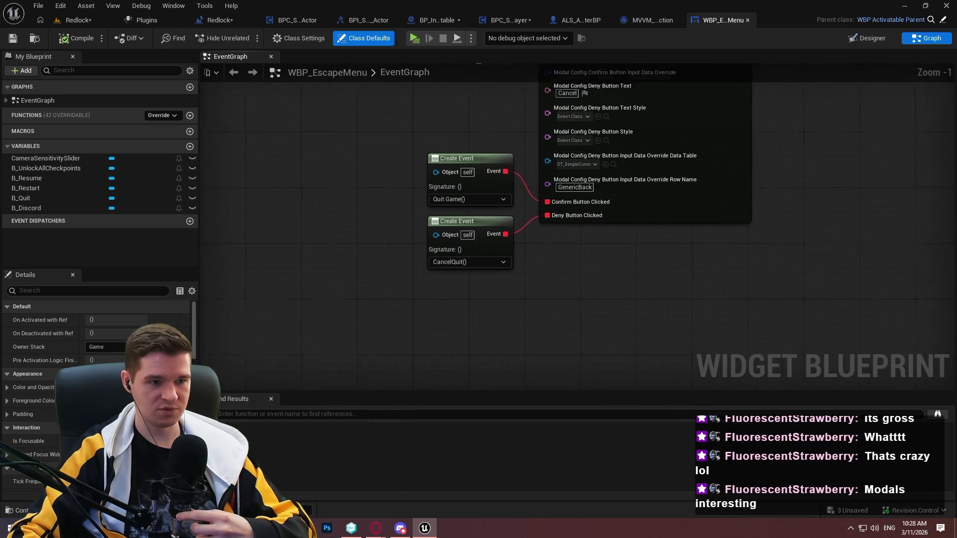
scroll(675, 110, up, 1)
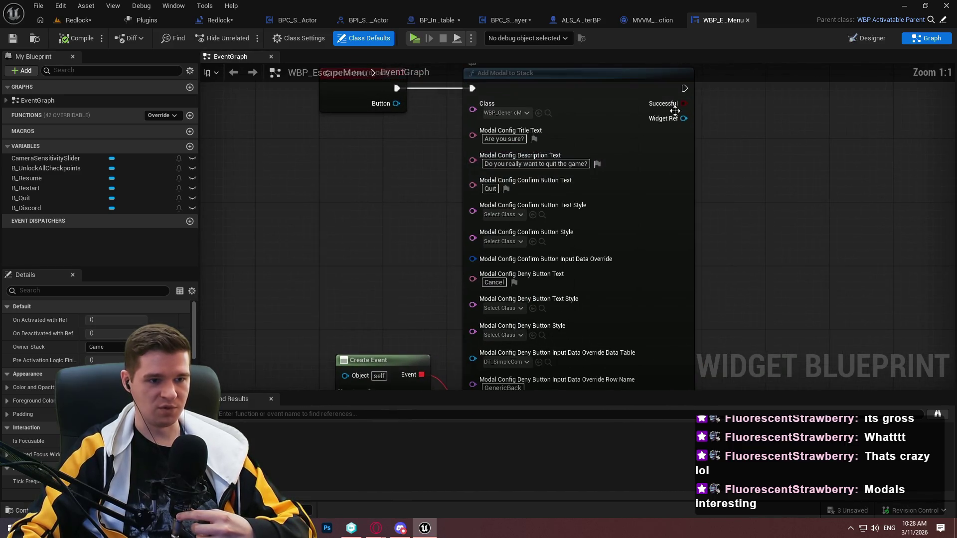
drag(499, 311, 513, 182)
mouse_move(902, 197)
mouse_down()
mouse_move(767, 231)
mouse_move(754, 277)
mouse_move(772, 128)
mouse_up()
drag(367, 113, 367, 319)
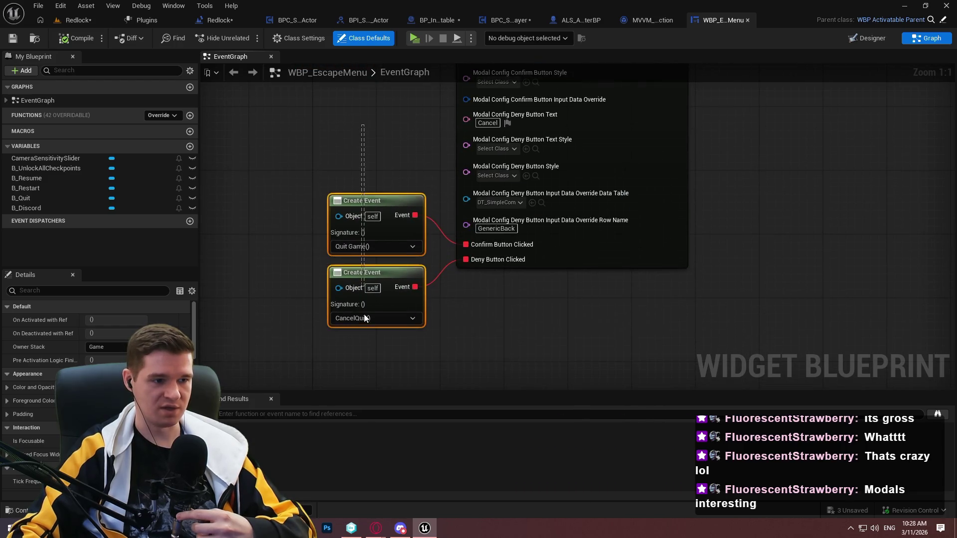
double_click(366, 319)
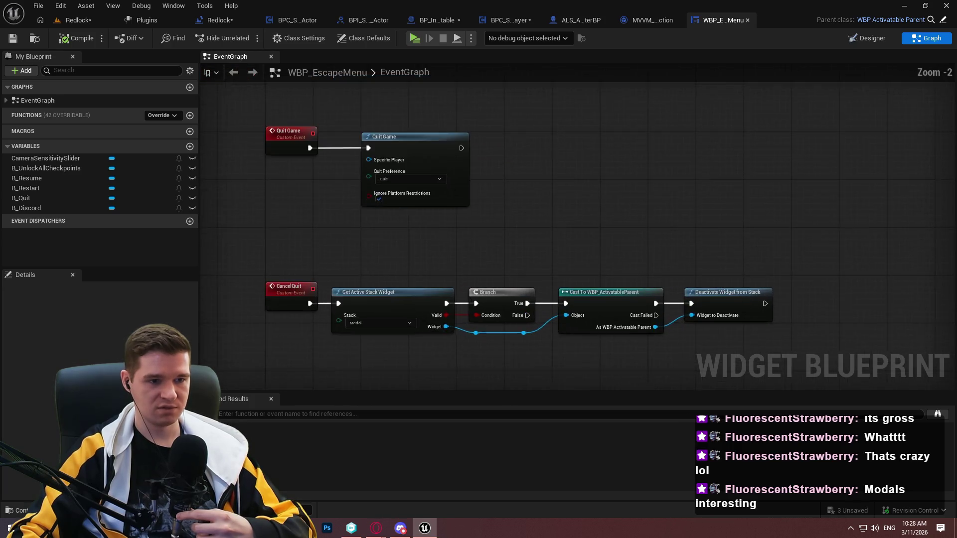
drag(842, 337, 270, 91)
click(589, 184)
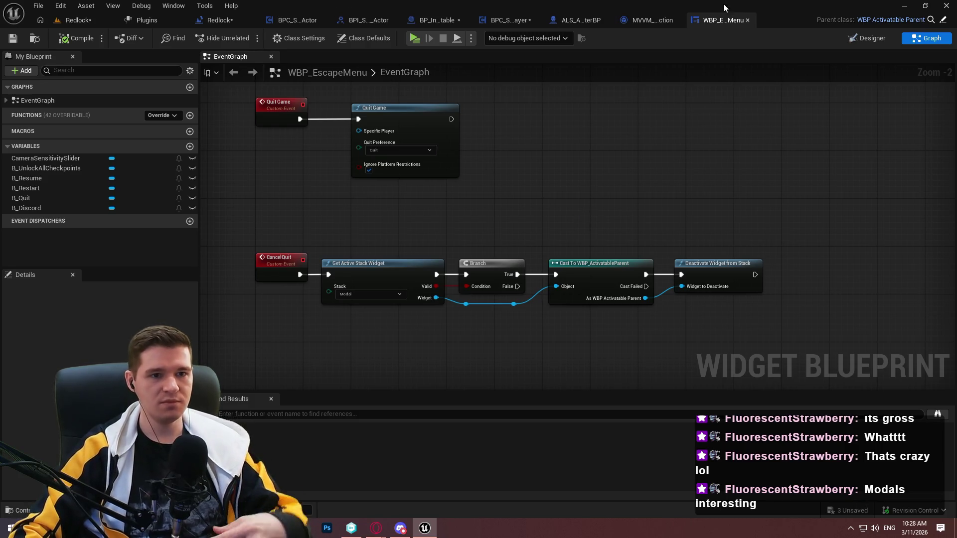
click(747, 20)
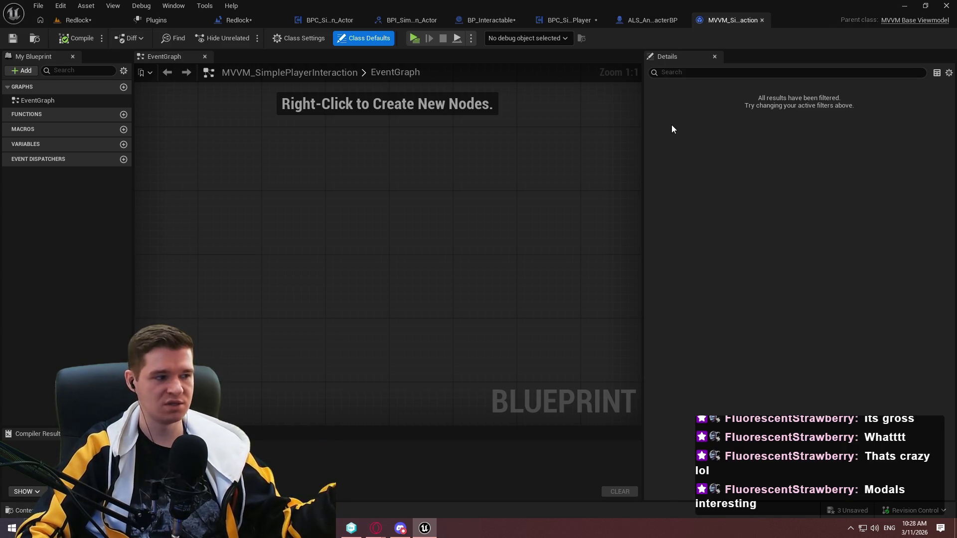
Delete Bind Event and the Event input from InteractionTrace in BPC_SimplePlayerInteraction_Player, and save
click(562, 20)
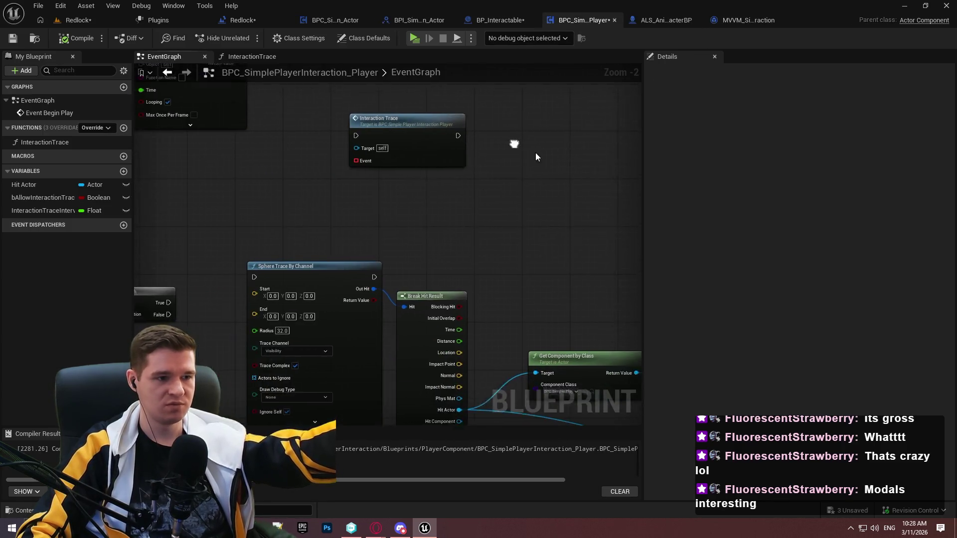
double_click(22, 144)
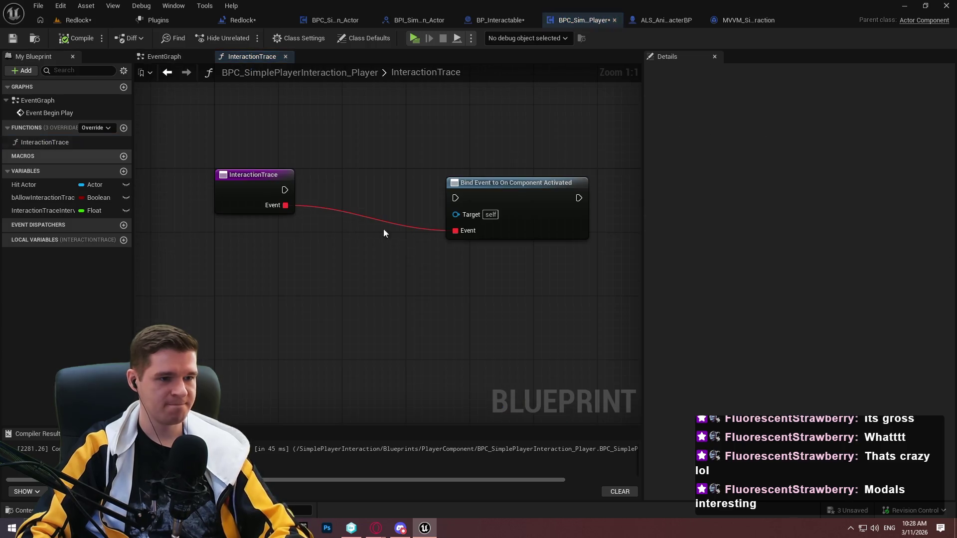
drag(525, 209, 486, 201)
key(Delete)
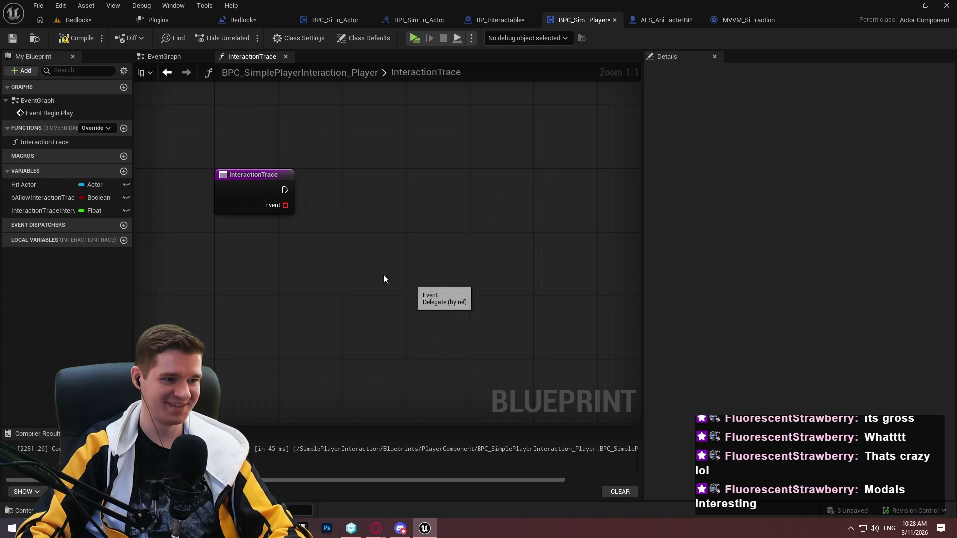
click(269, 202)
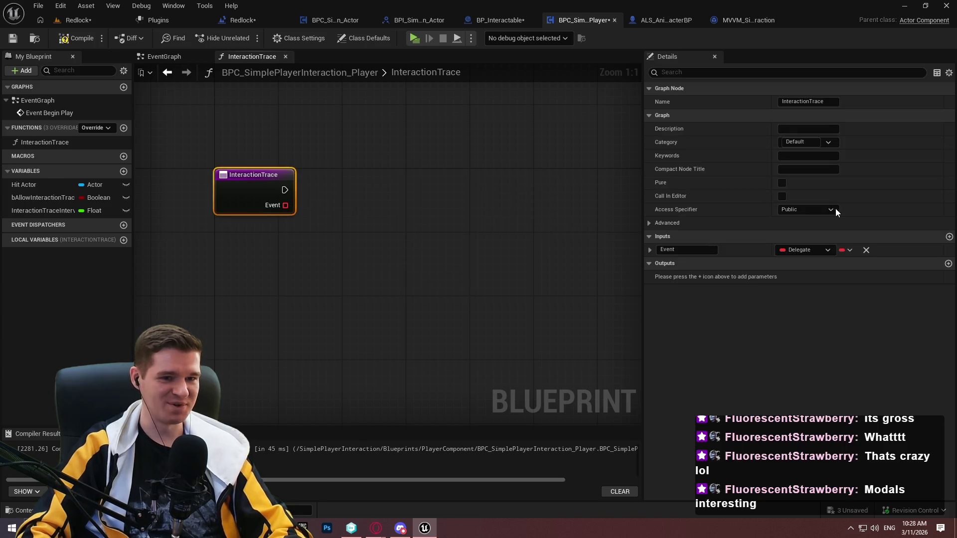
click(866, 250)
click(373, 232)
click(15, 41)
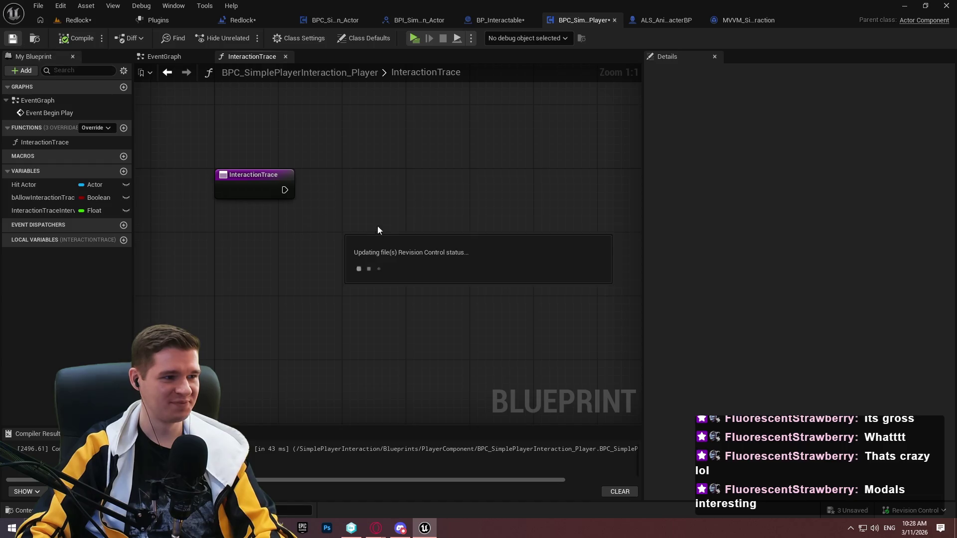
Return to the EventGraph showing the Sphere Trace, Branch and condition nodes
click(163, 58)
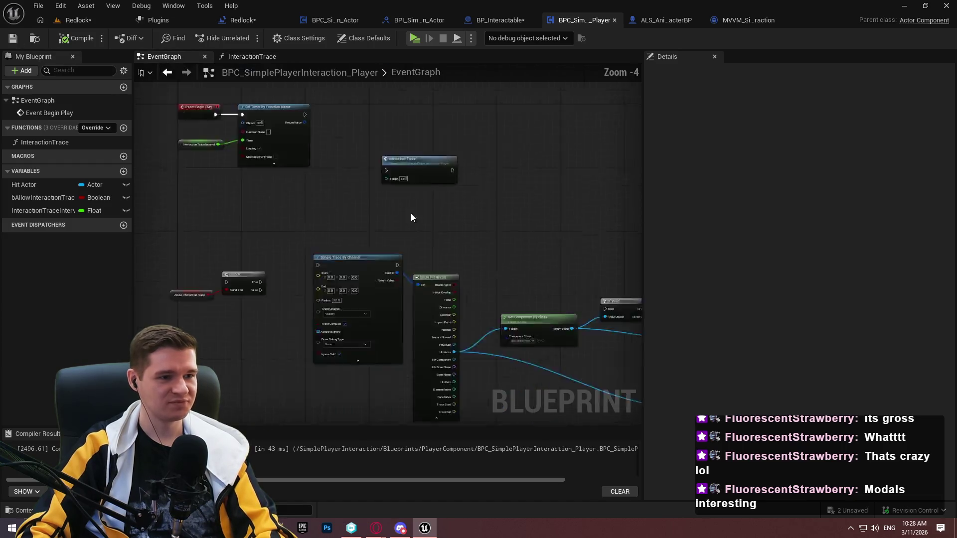
scroll(357, 198, up, 2)
mouse_move(357, 198)
mouse_down()
mouse_move(403, 351)
mouse_move(347, 151)
mouse_up()
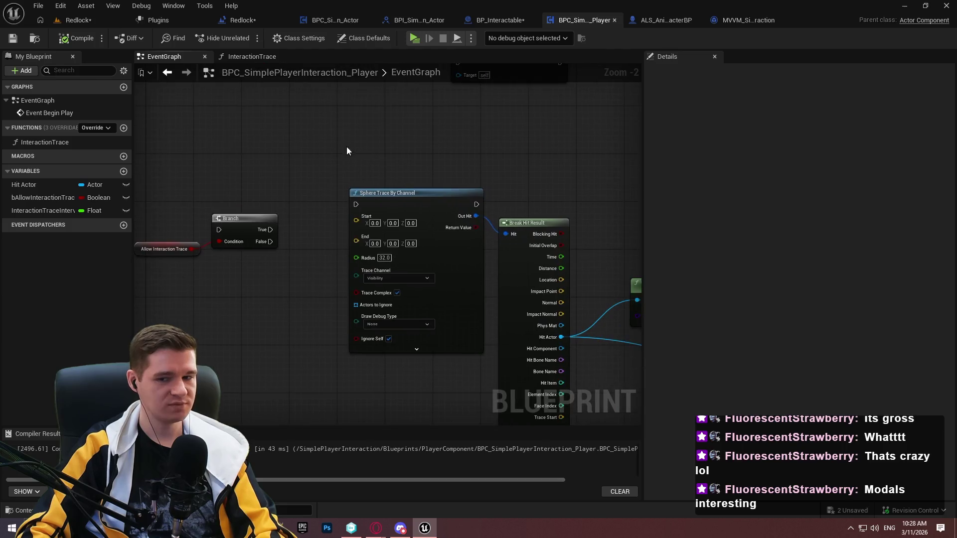
drag(227, 217, 298, 206)
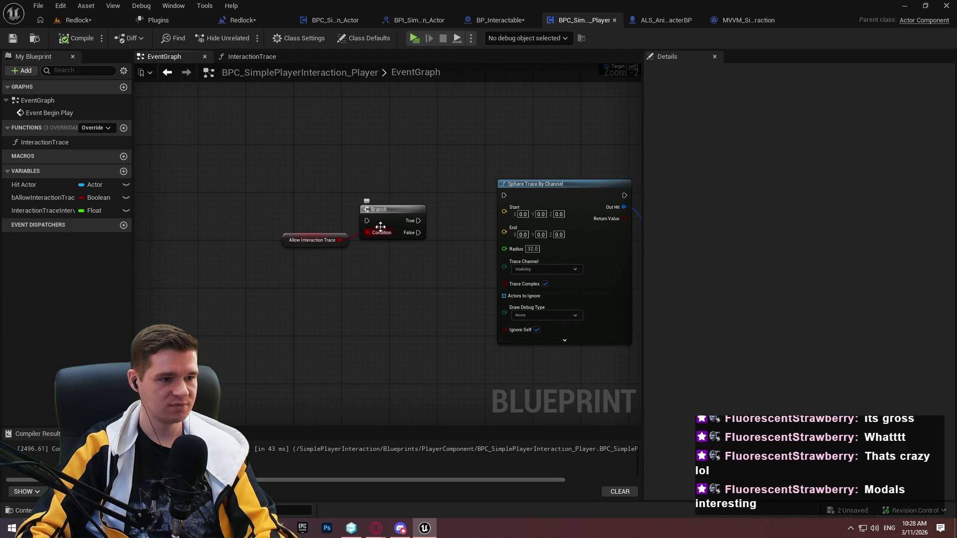
Select and cut the whole trace node group out of the EventGraph
mouse_move(444, 274)
mouse_down()
mouse_move(434, 383)
mouse_move(256, 306)
mouse_up()
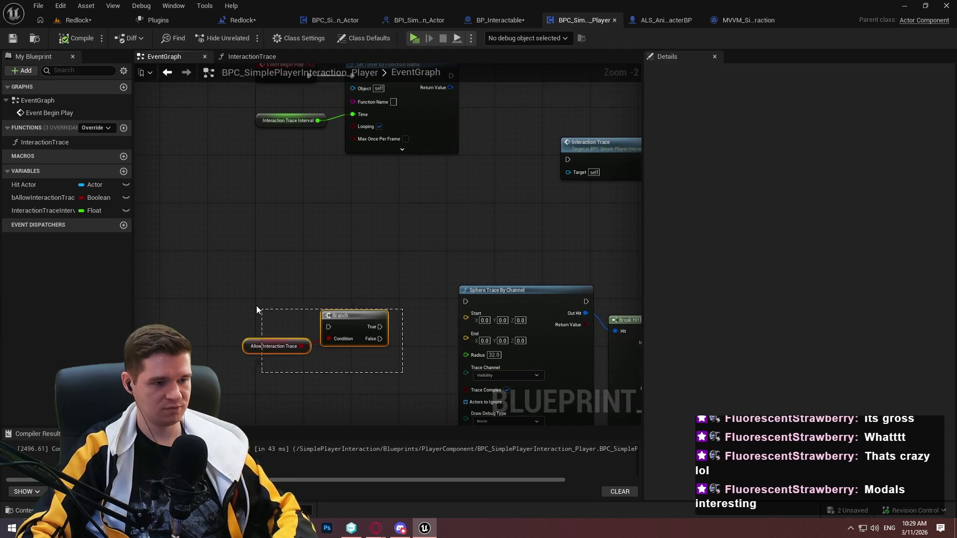
click(368, 247)
scroll(369, 247, down, 4)
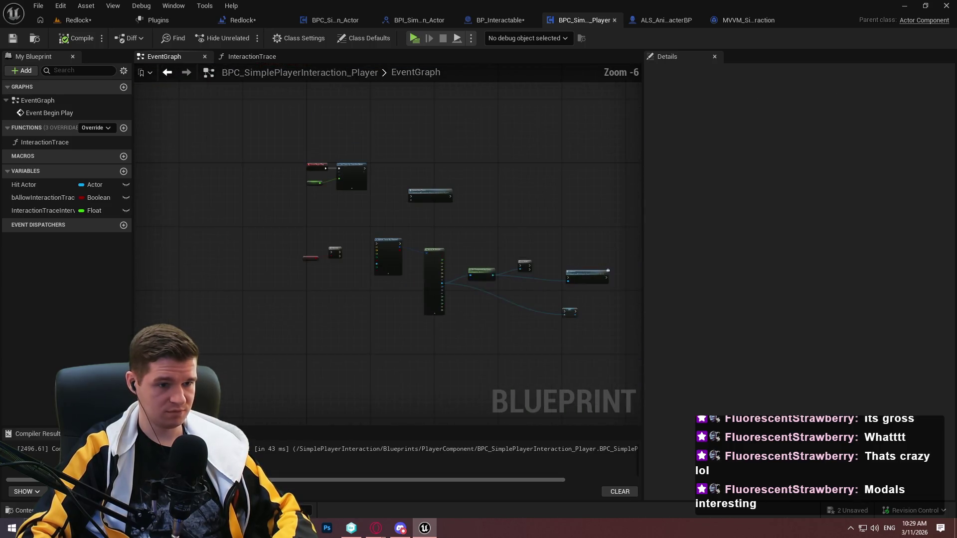
drag(554, 306, 214, 211)
key(Delete)
scroll(328, 171, up, 4)
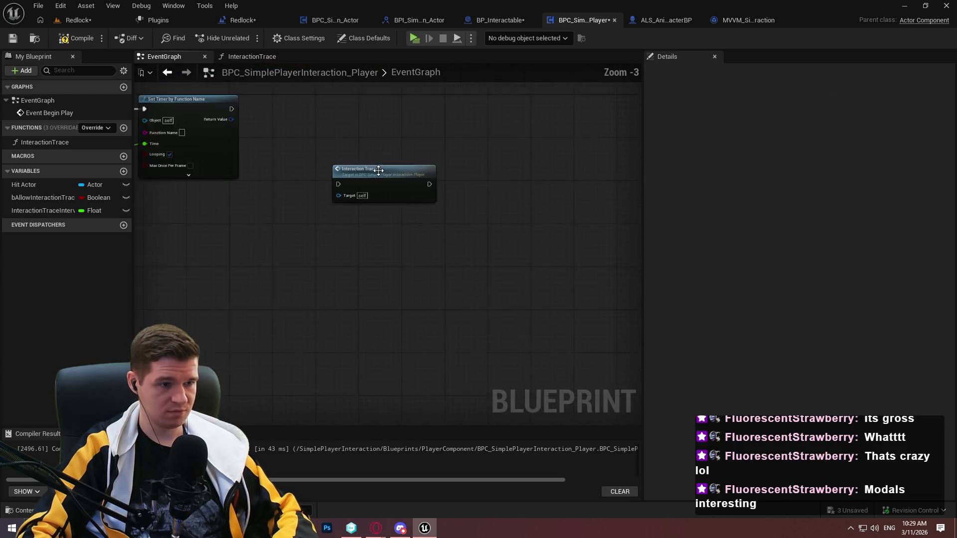
In InteractionTrace, wire the function entry into the Branch and align them
double_click(368, 177)
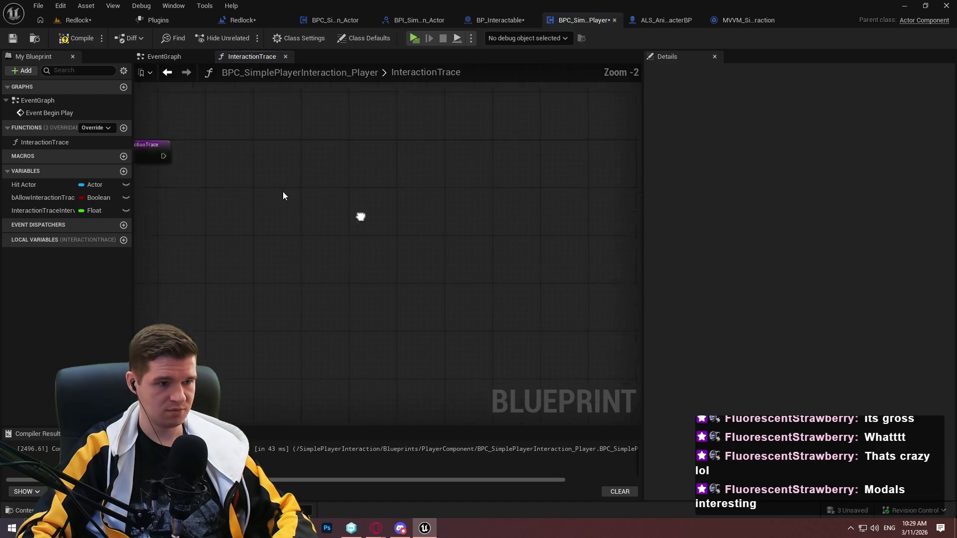
scroll(546, 245, up, 3)
mouse_move(448, 264)
mouse_down()
mouse_move(244, 181)
mouse_move(370, 168)
mouse_up()
mouse_move(481, 249)
mouse_down()
mouse_move(559, 175)
mouse_move(552, 166)
mouse_up()
scroll(357, 236, down, 2)
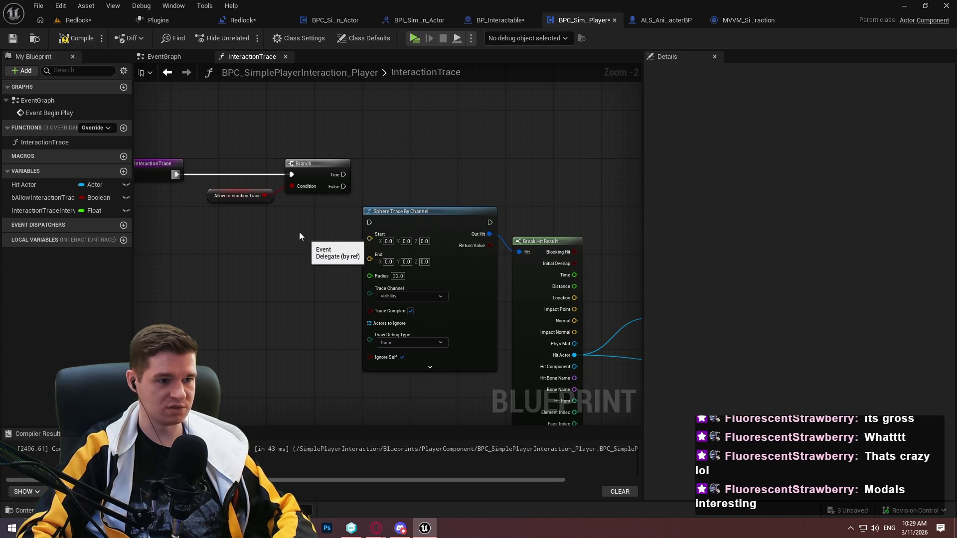
Add a Line Trace By Channel node and place it above the Branch
scroll(299, 244, down, 3)
right_click(292, 271)
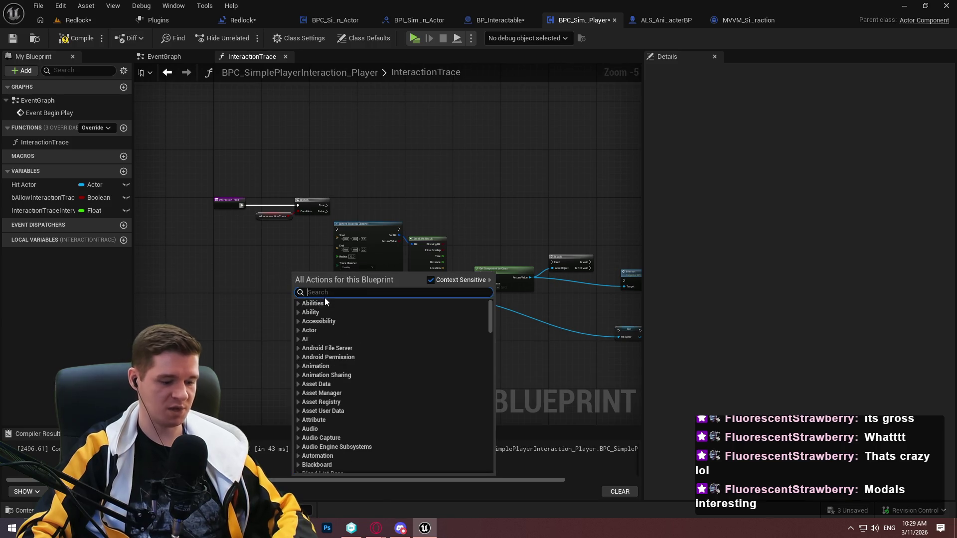
click(230, 261)
scroll(230, 262, up, 4)
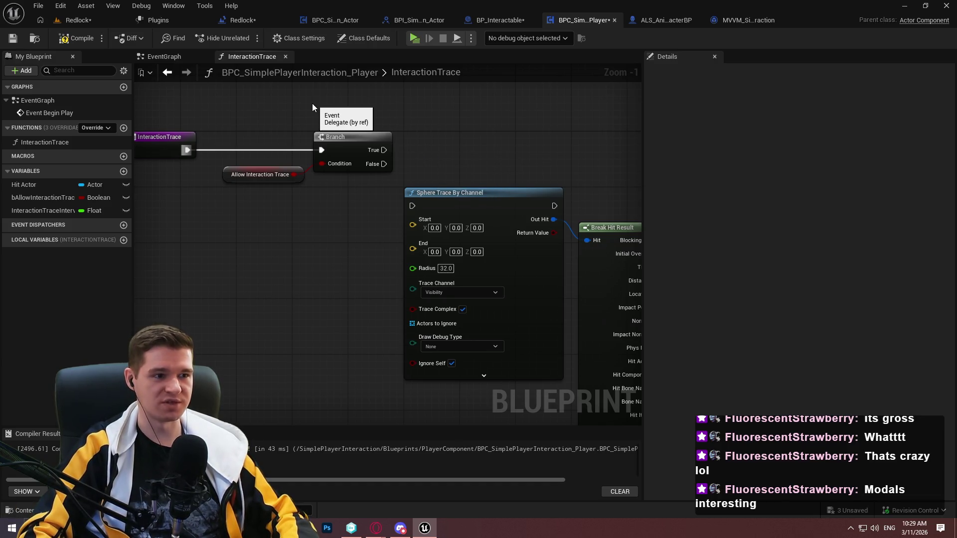
right_click(328, 199)
text(line trace)
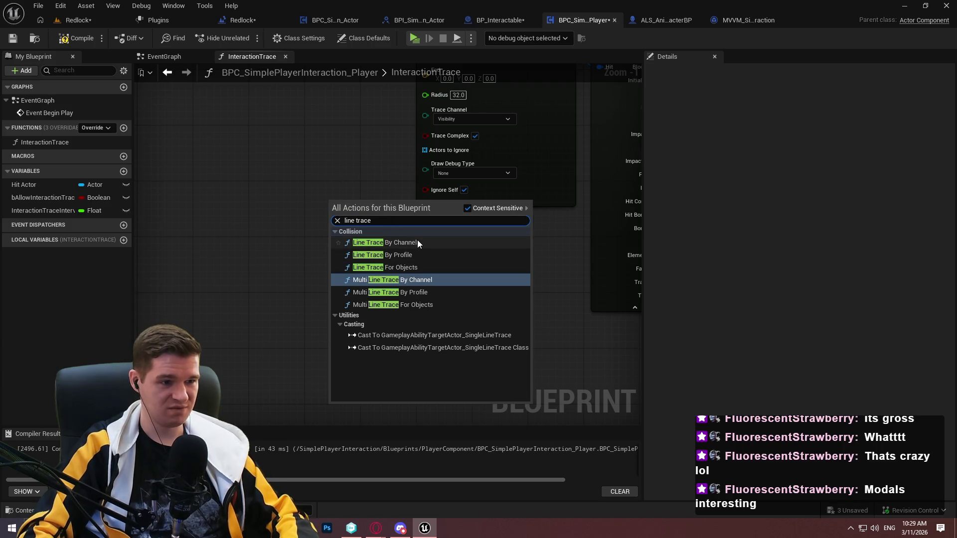
click(417, 242)
mouse_move(454, 260)
mouse_down()
mouse_move(518, 28)
mouse_move(567, 155)
mouse_move(515, 258)
mouse_up()
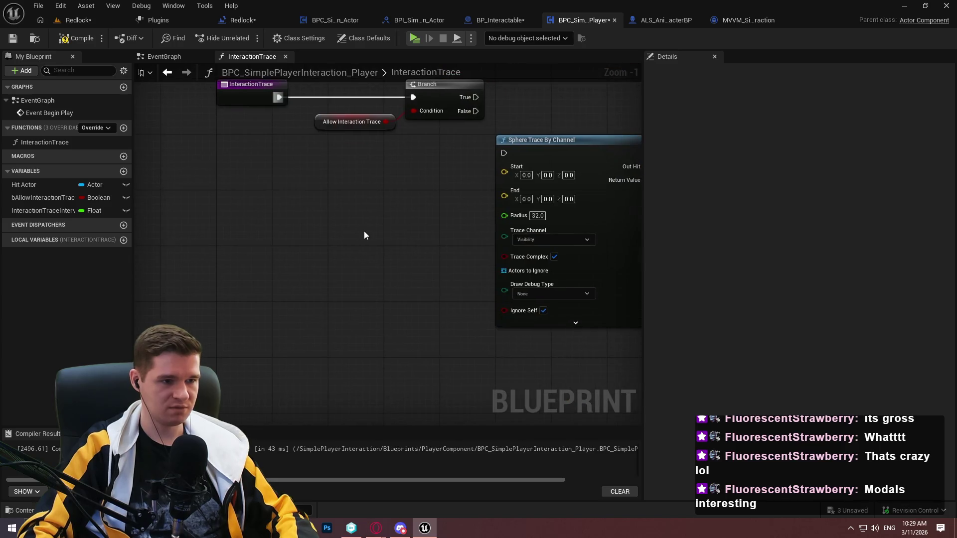
Search 'trace by chann' without adding a node, then return to the main level editor
right_click(363, 231)
text(trace)
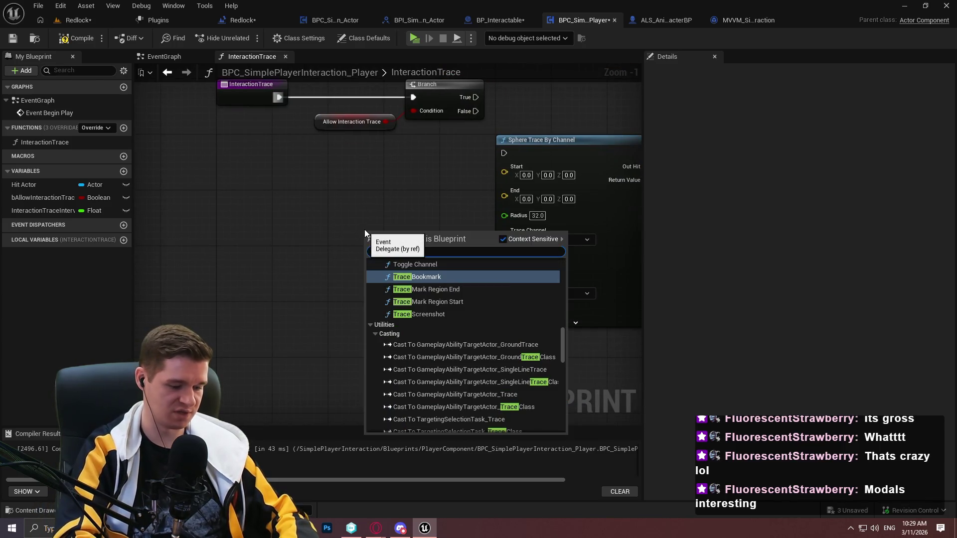
text( by chann)
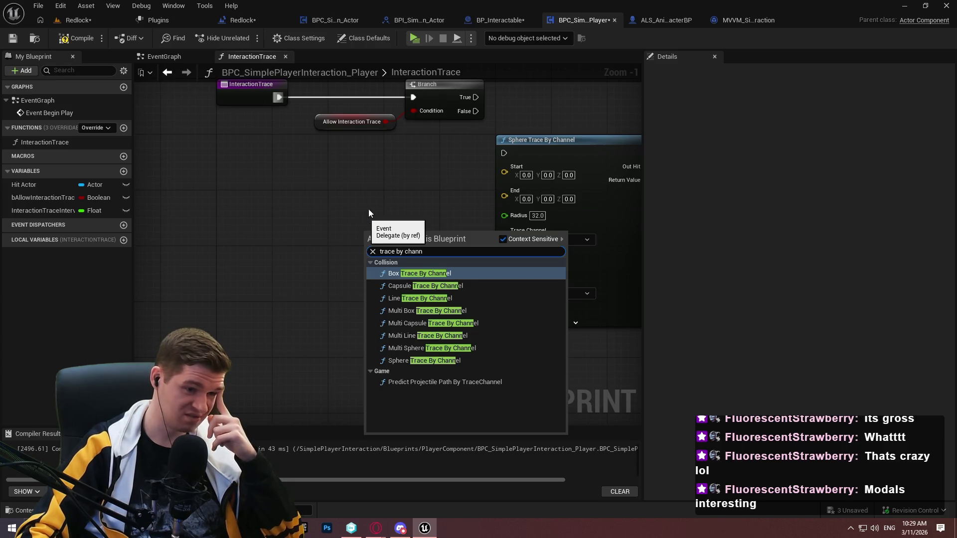
click(423, 143)
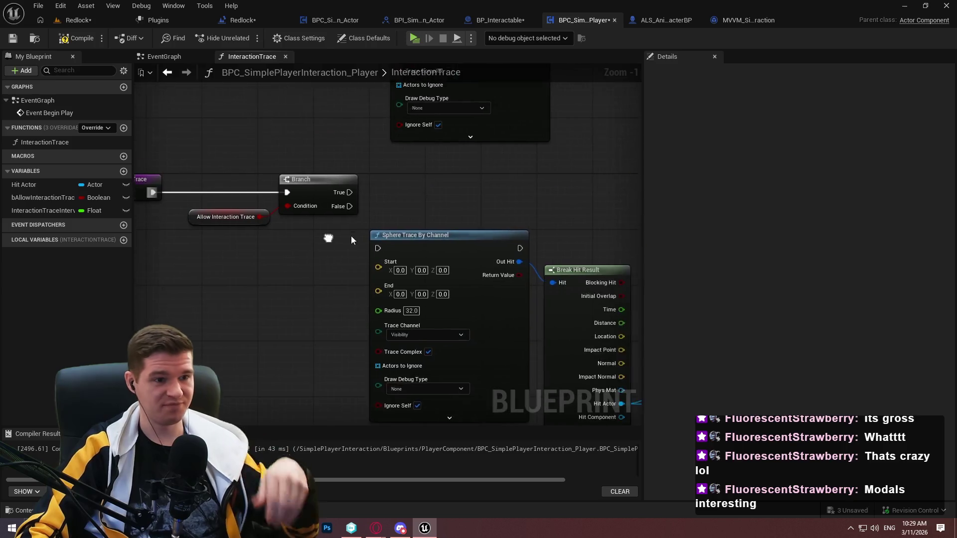
scroll(465, 189, down, 1)
click(78, 19)
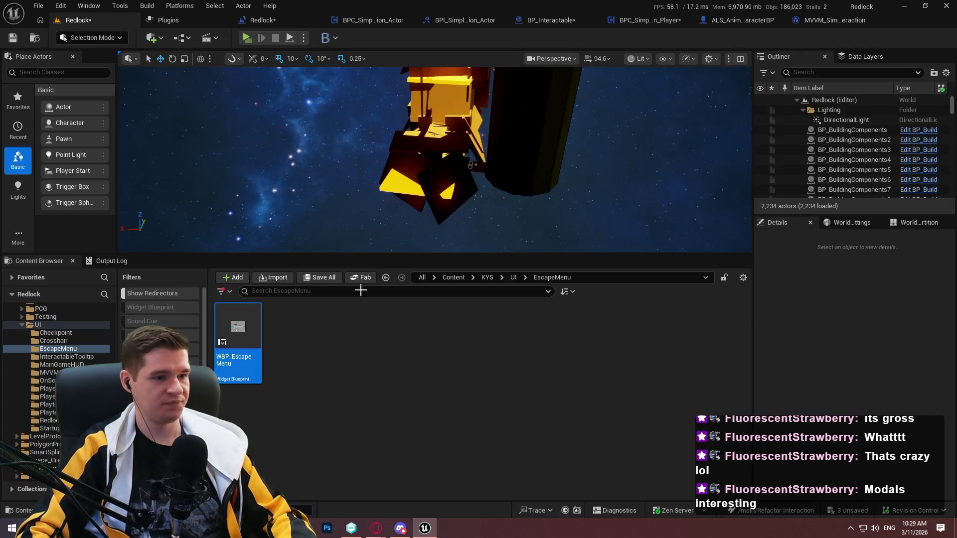
Create a Data folder in the SimplePlayerInteraction plugin content and open it
scroll(58, 389, down, 5)
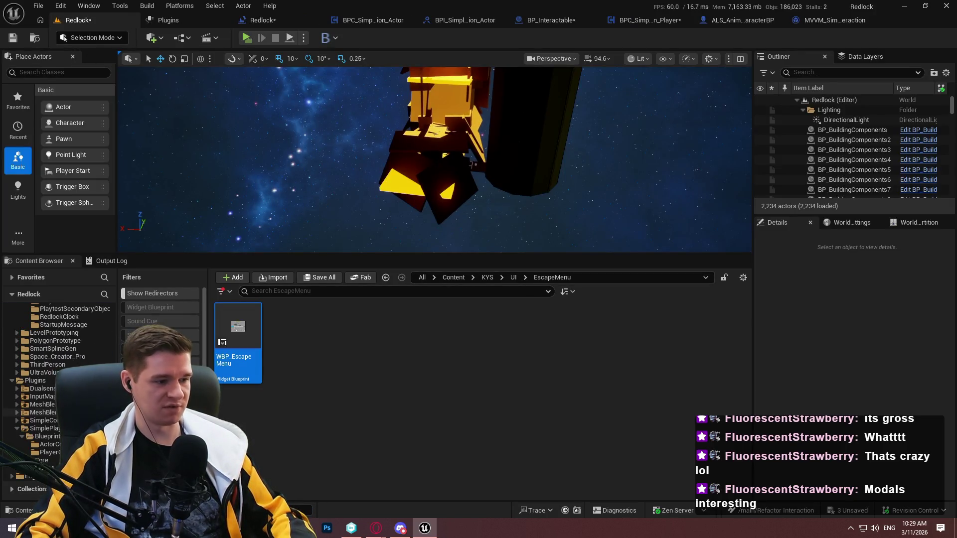
click(54, 437)
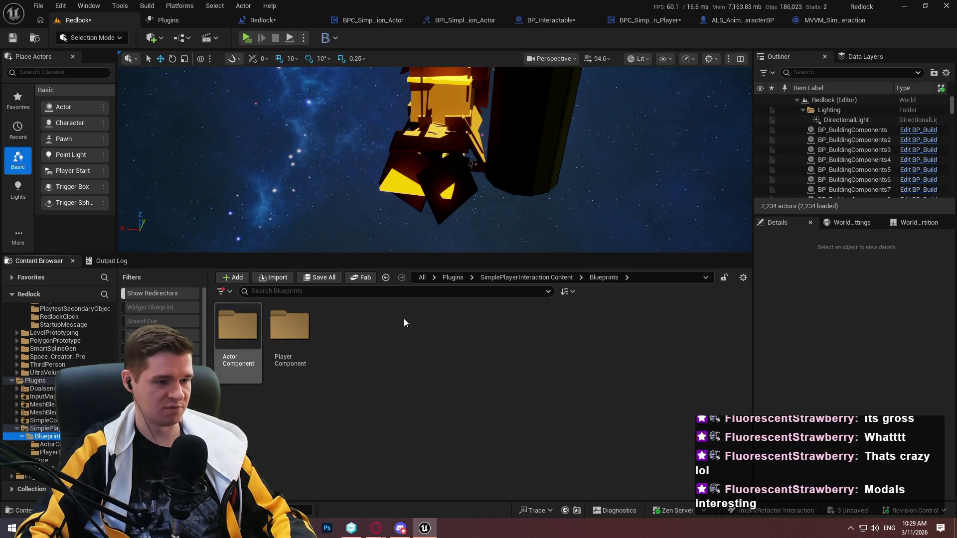
click(43, 428)
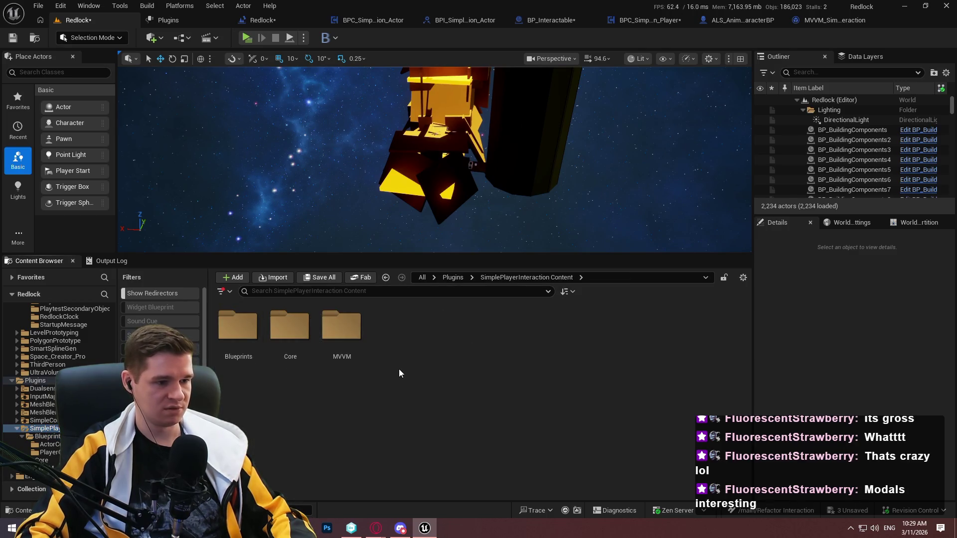
right_click(399, 374)
click(434, 193)
text(Data)
key(Return)
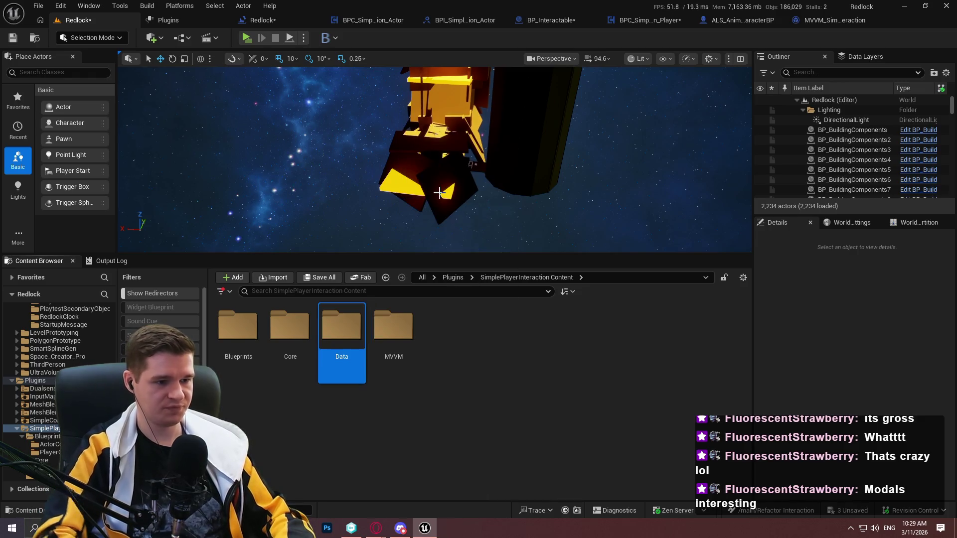
double_click(343, 334)
Create the E_SimplePlayerInteraction_TraceChannel enumeration in Data and open it
right_click(335, 350)
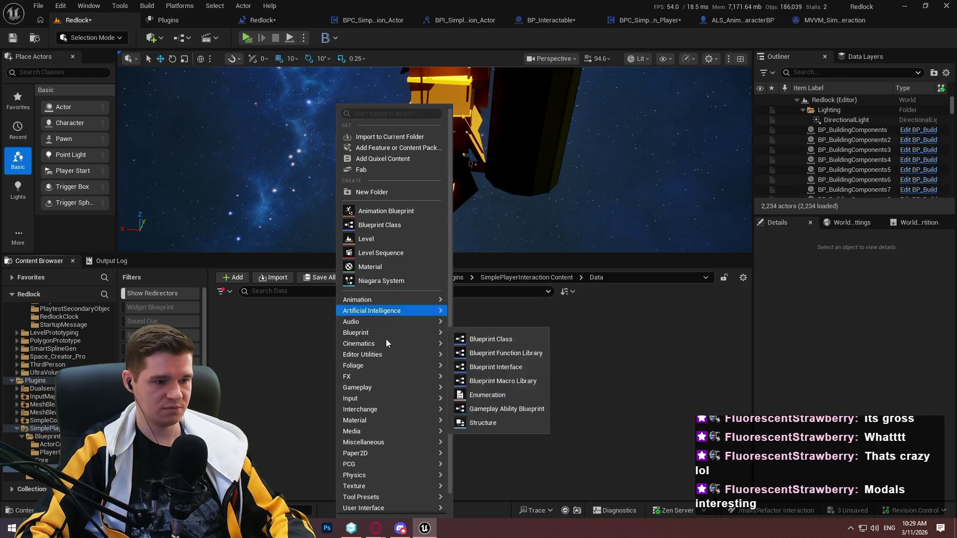
mouse_move(379, 333)
click(494, 397)
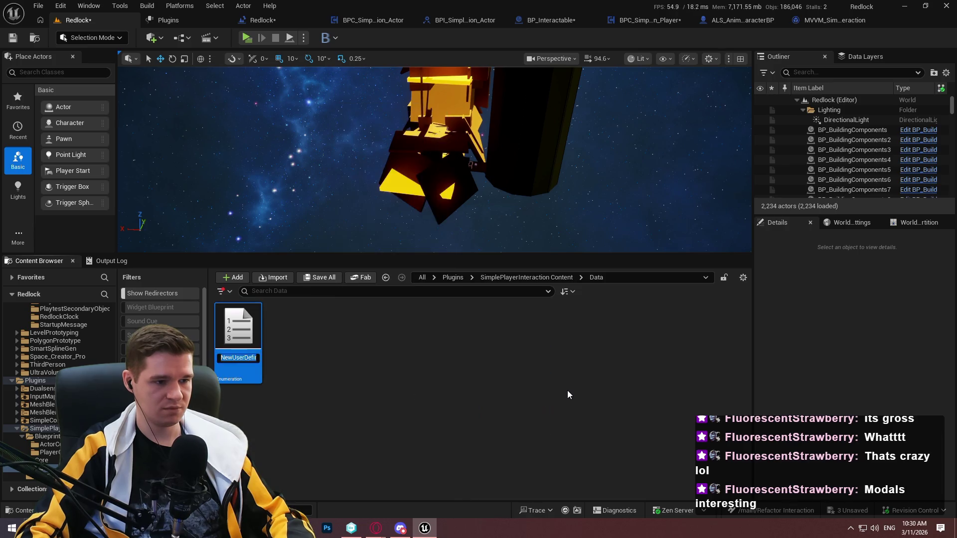
text(E_Simple)
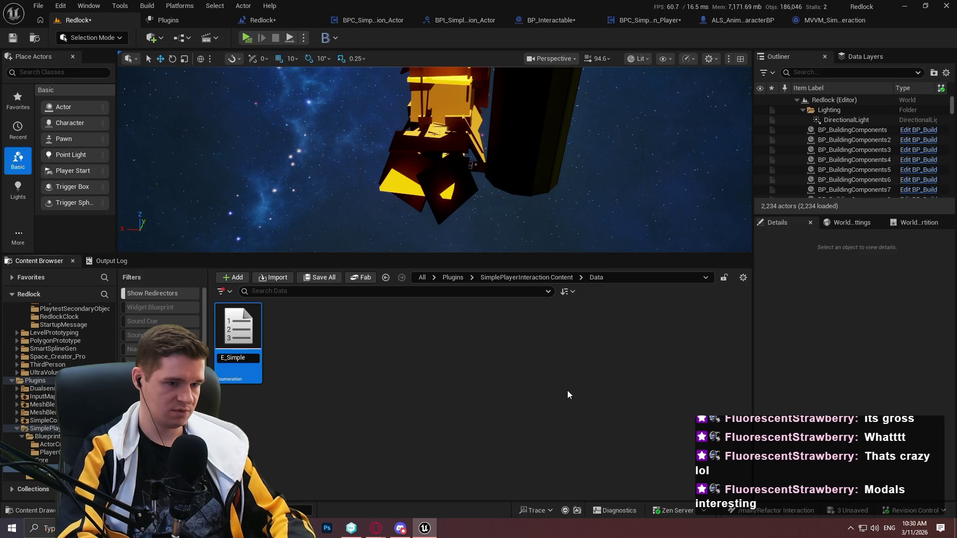
text(Playerract)
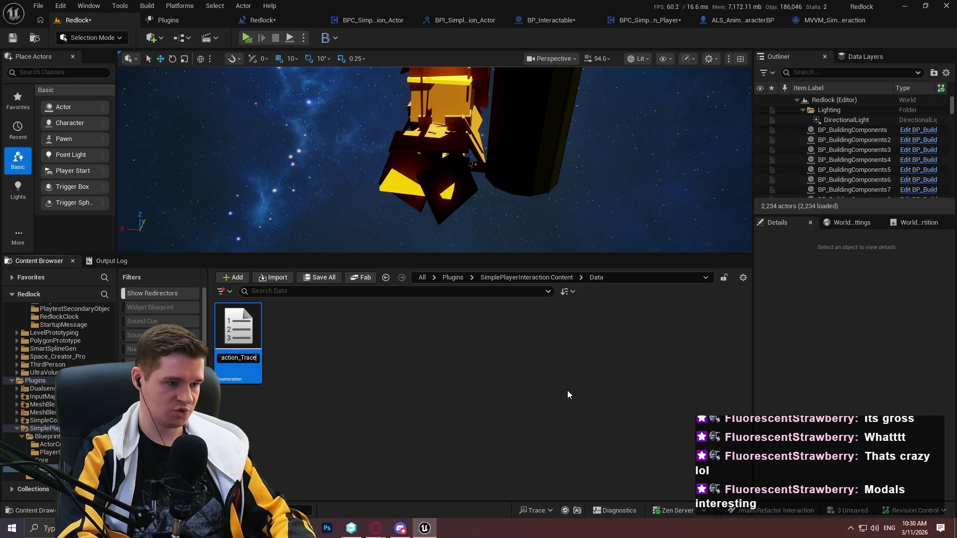
text(nnel)
key(Return)
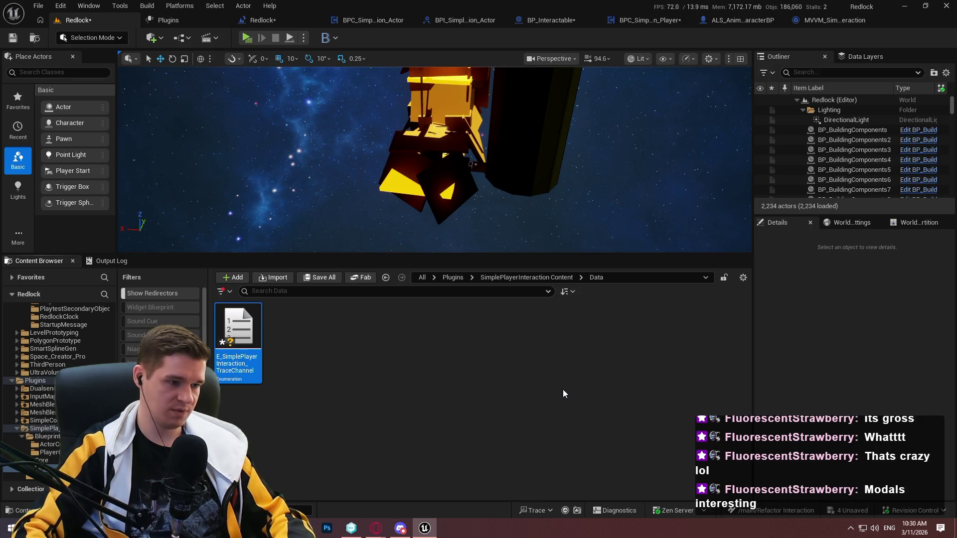
double_click(218, 362)
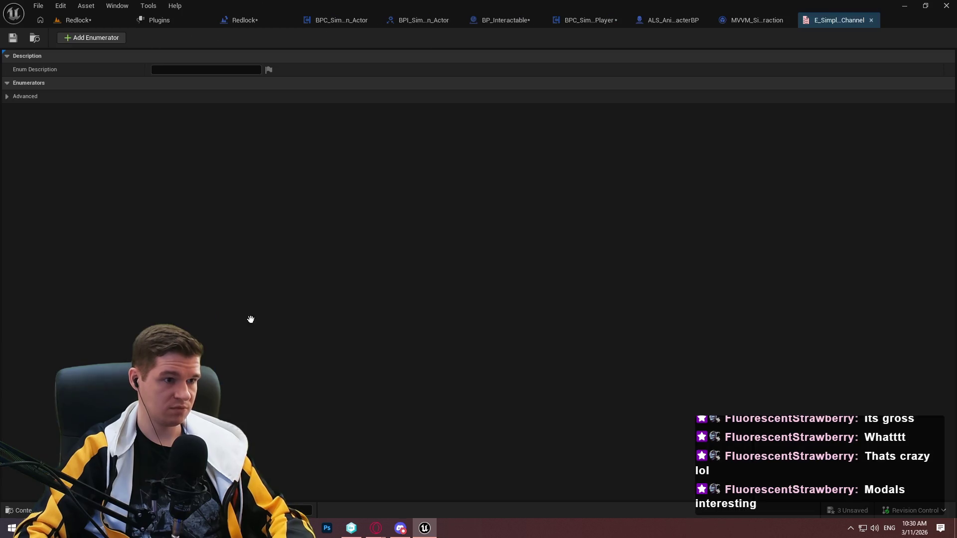
Add Line and Sphere enum entries, place a Switch on TraceChannel, and start a New Plugin
click(114, 39)
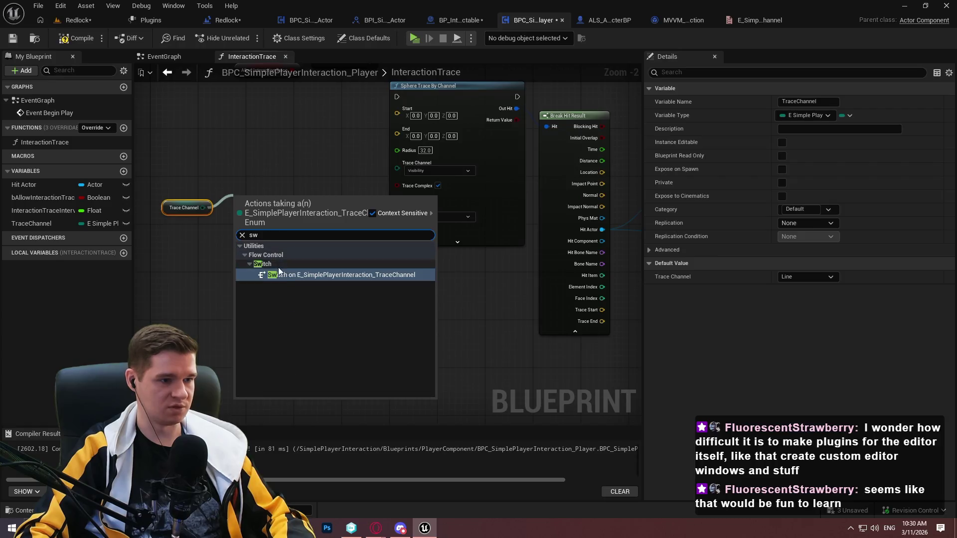
click(278, 269)
mouse_move(286, 220)
mouse_down()
mouse_move(330, 251)
mouse_move(324, 231)
mouse_up()
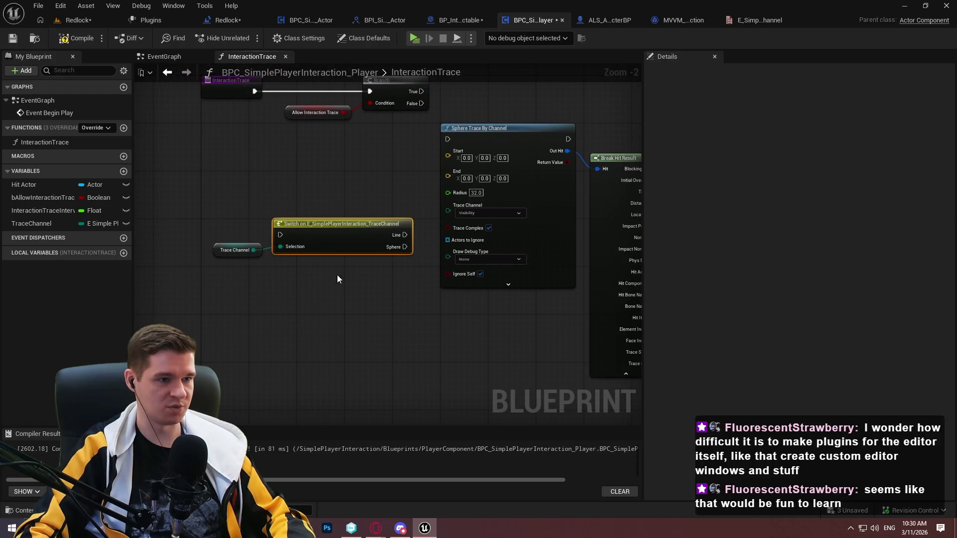
mouse_move(395, 133)
mouse_down()
mouse_move(432, 137)
mouse_move(265, 264)
mouse_move(285, 270)
mouse_move(432, 122)
mouse_move(420, 127)
mouse_up()
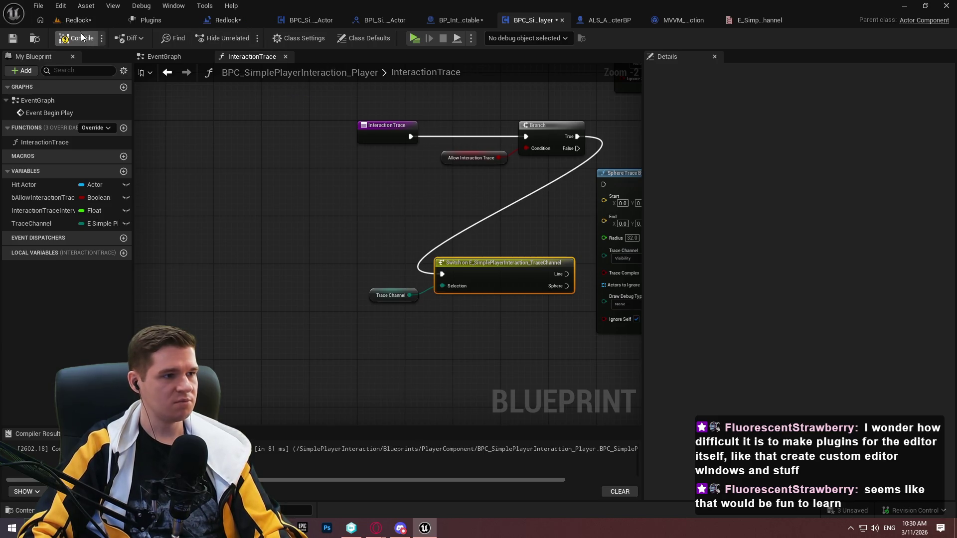
click(142, 20)
click(31, 40)
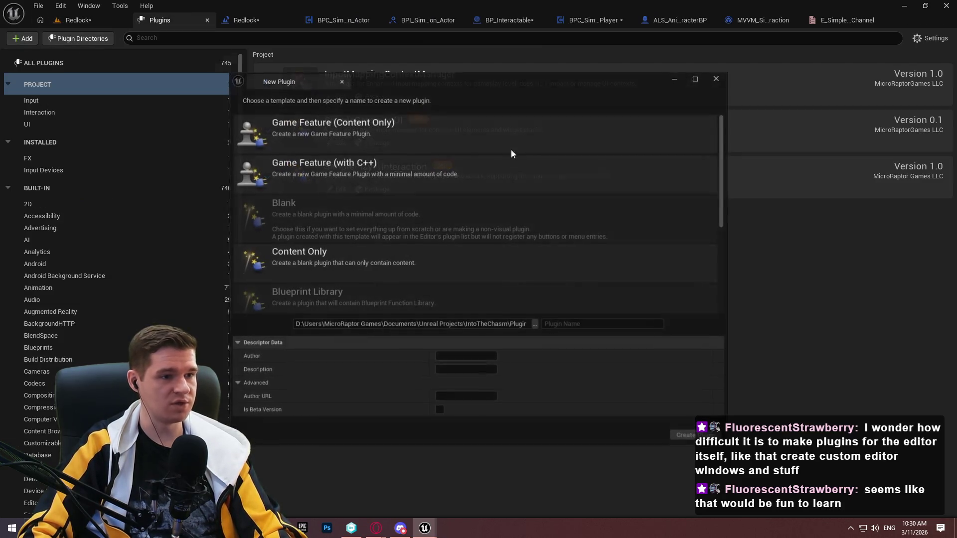
Scroll through the plugin templates, close the window, and return to the TraceChannel enum editor
scroll(375, 188, down, 5)
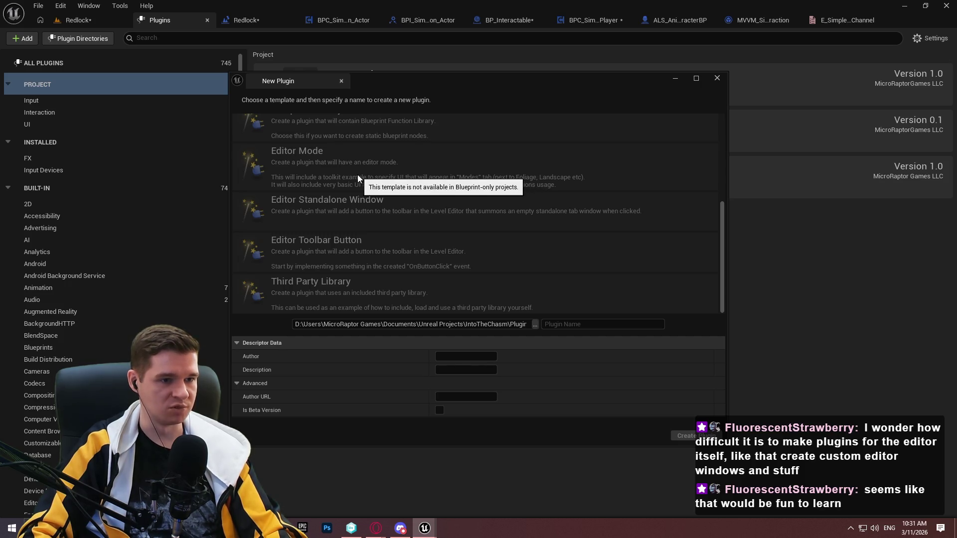
scroll(725, 154, up, 3)
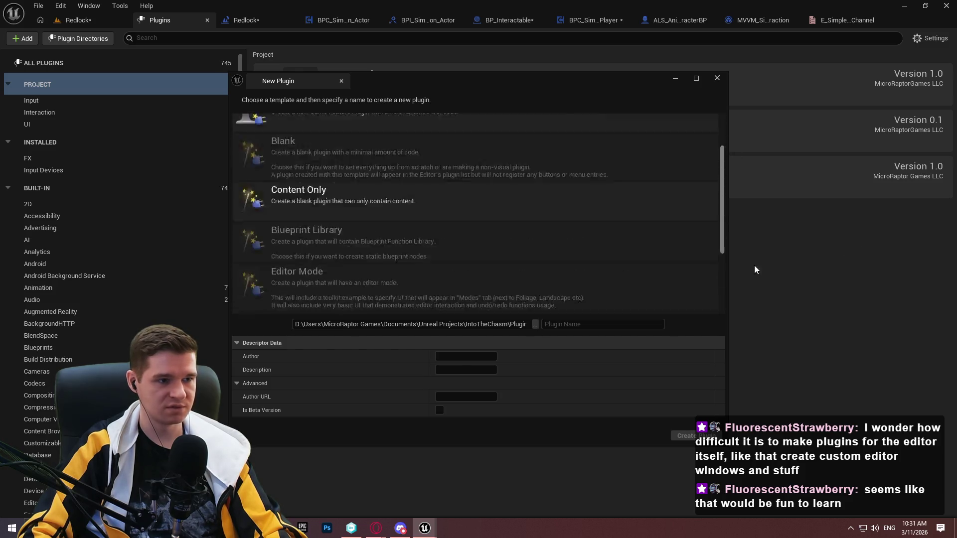
scroll(441, 222, down, 3)
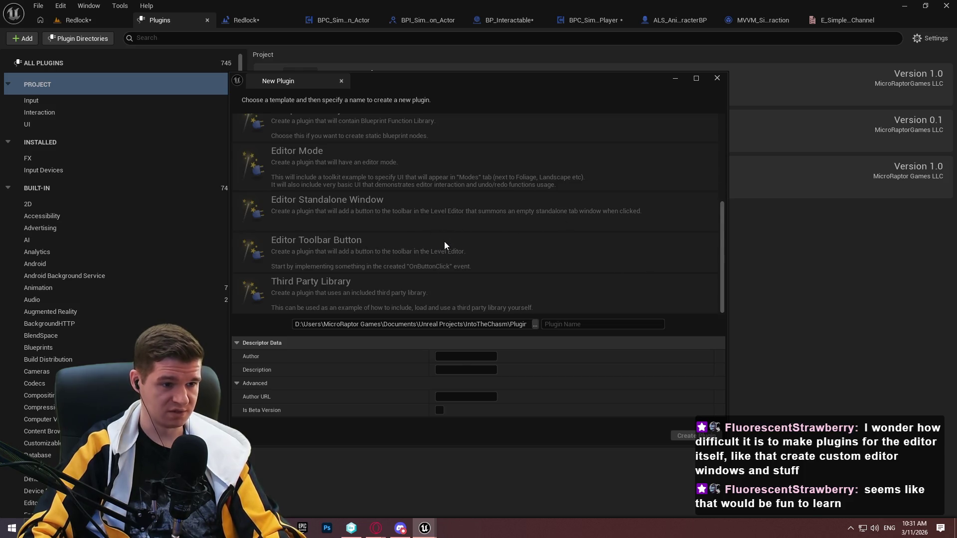
scroll(444, 264, up, 2)
scroll(439, 250, up, 3)
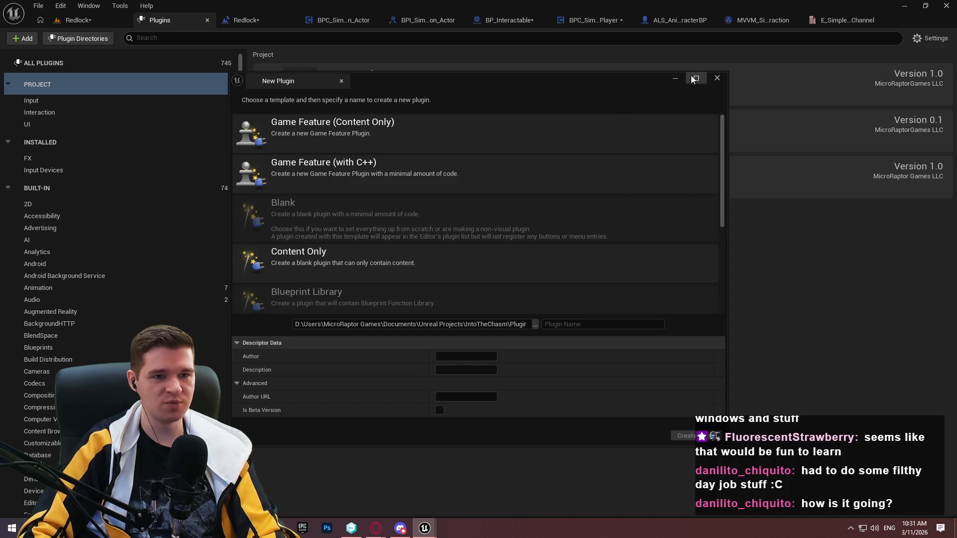
click(715, 78)
click(847, 19)
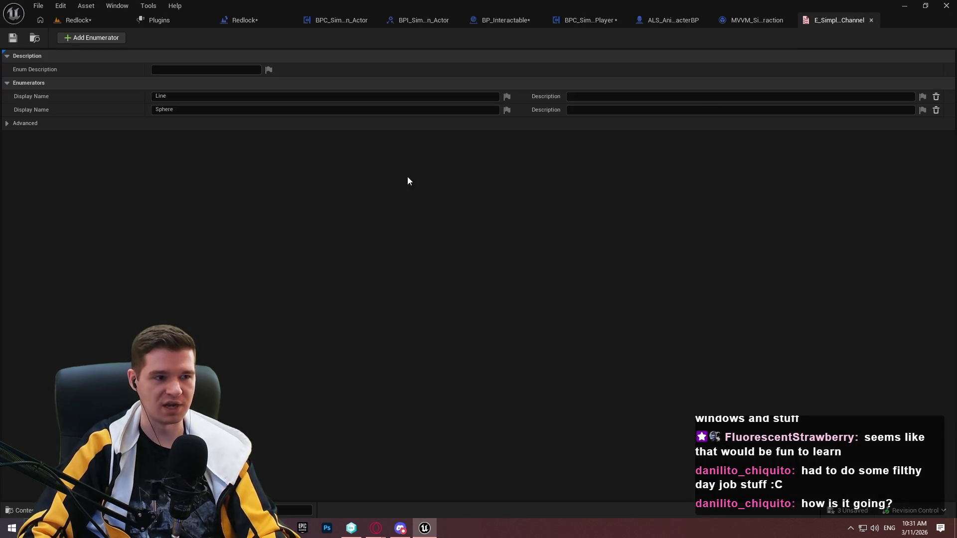
click(871, 20)
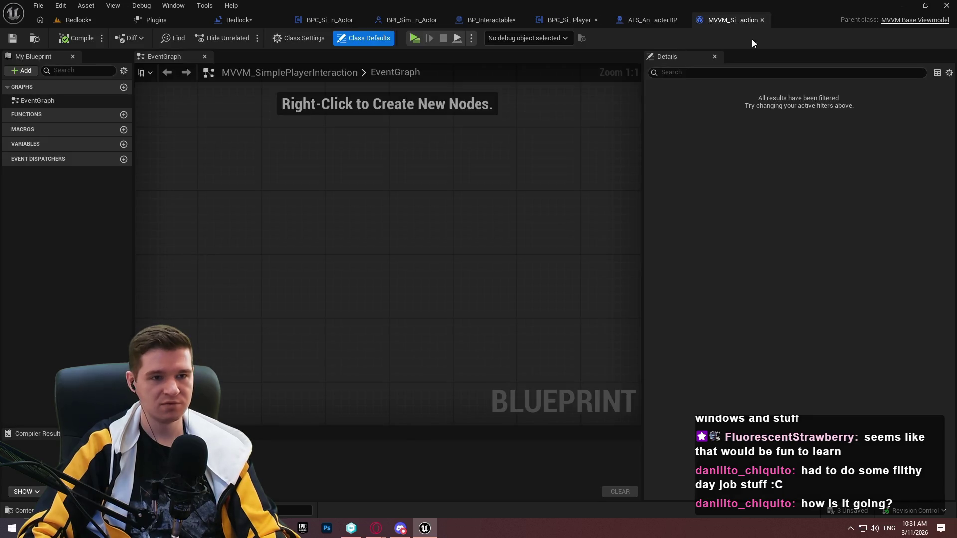
click(650, 20)
click(592, 24)
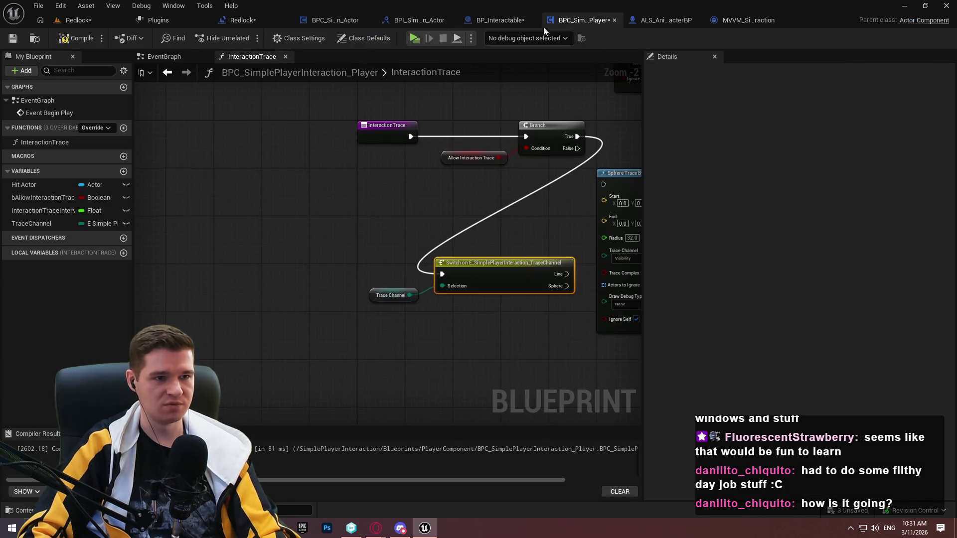
drag(544, 246, 329, 220)
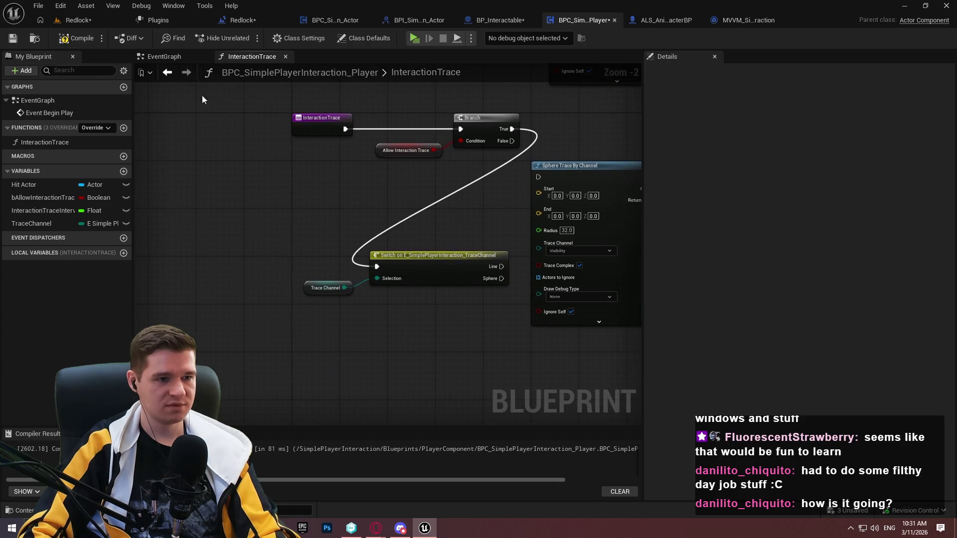
drag(202, 94, 388, 150)
mouse_move(319, 110)
mouse_down()
mouse_move(247, 247)
mouse_move(208, 264)
mouse_up()
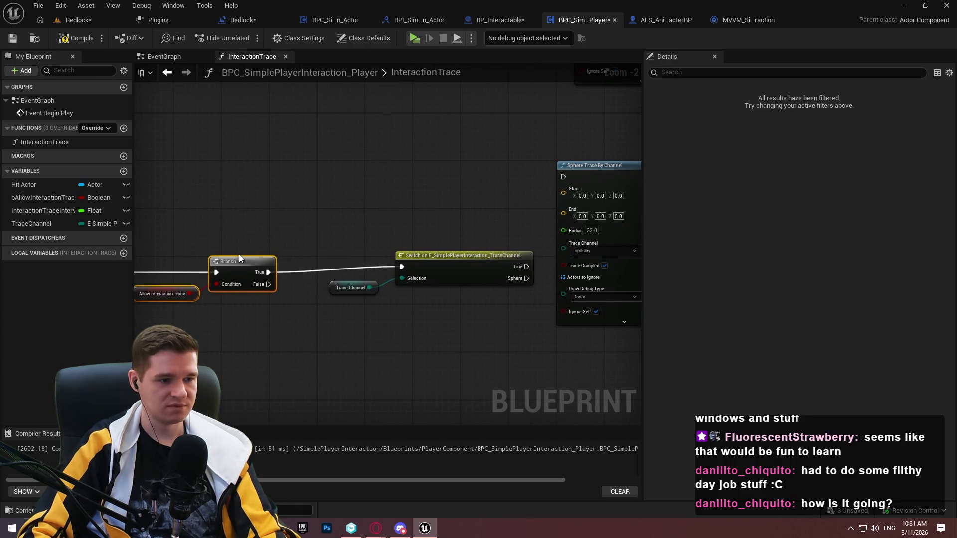
click(387, 304)
drag(377, 291, 485, 199)
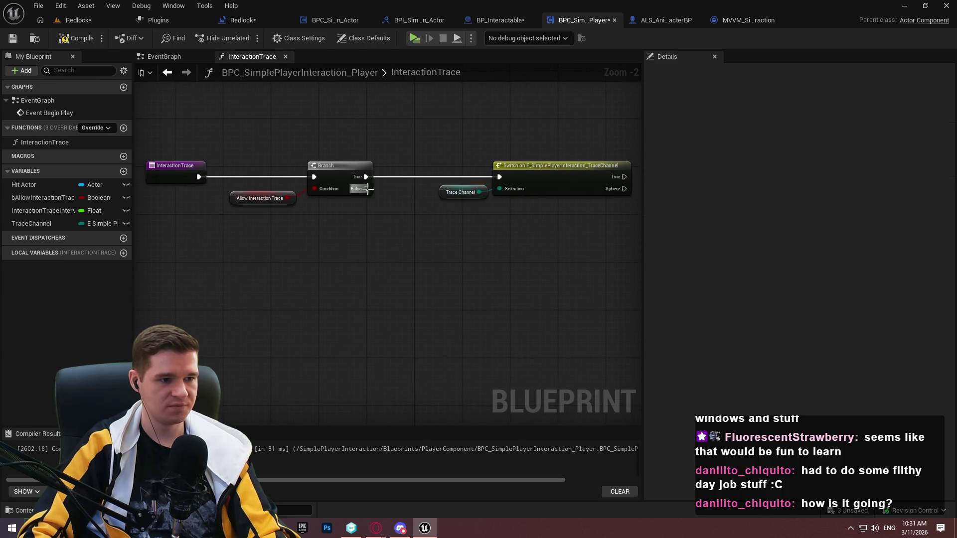
drag(366, 189, 411, 287)
text(return)
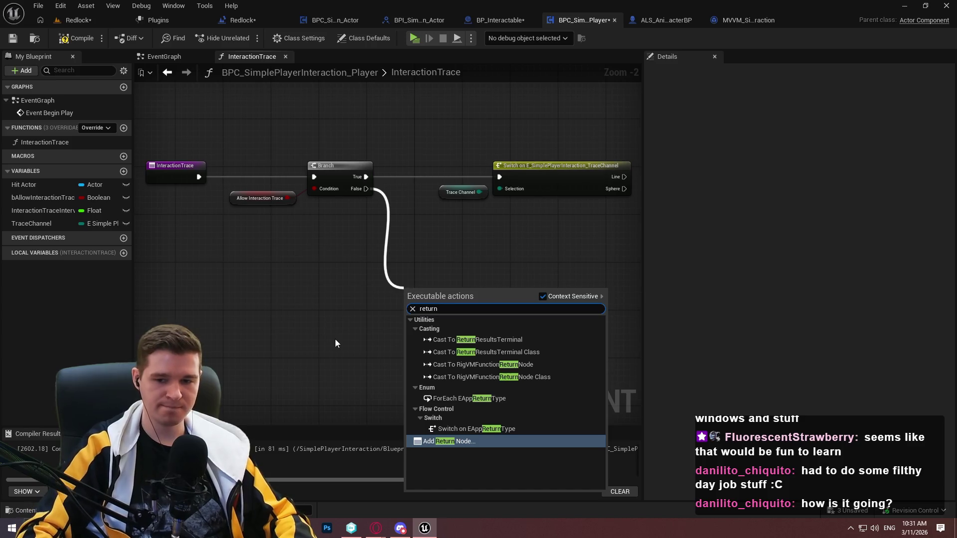
key(Return)
drag(427, 299, 442, 266)
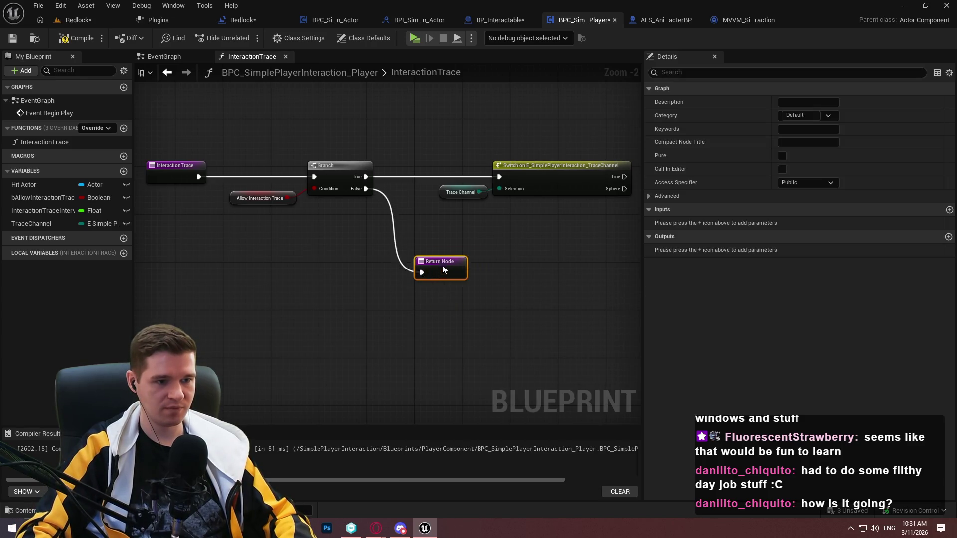
scroll(552, 250, down, 3)
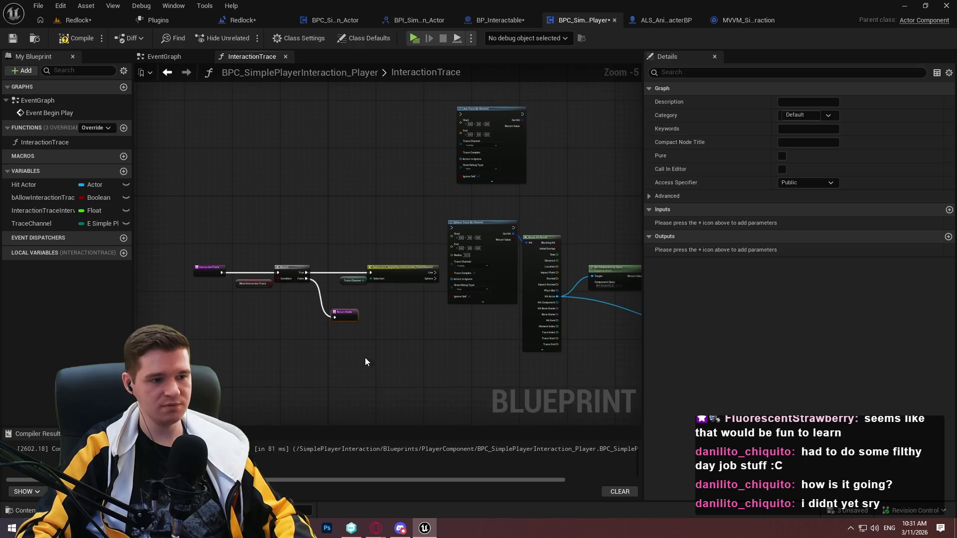
drag(249, 311, 408, 366)
drag(118, 224, 179, 214)
scroll(324, 332, up, 2)
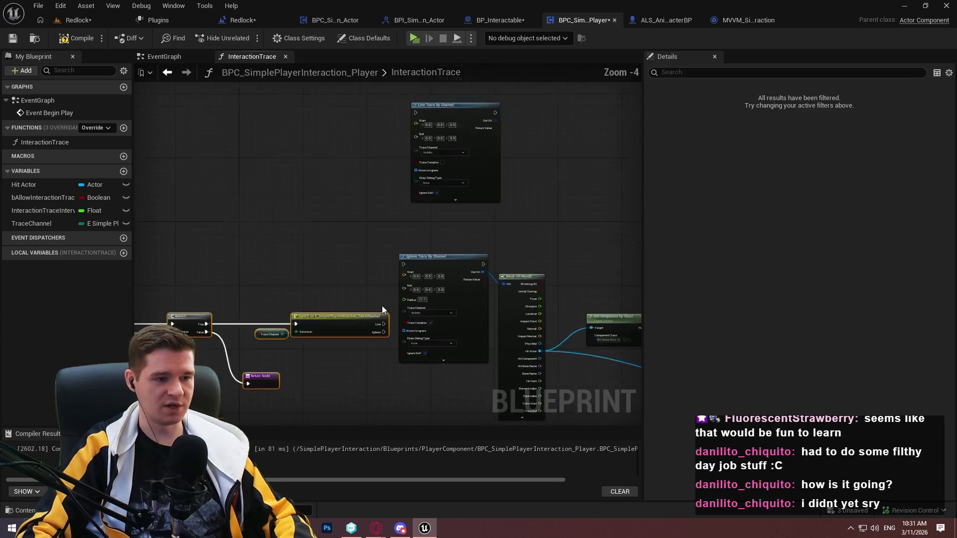
mouse_move(324, 332)
mouse_down()
mouse_move(324, 177)
mouse_move(318, 216)
mouse_up()
scroll(318, 216, up, 1)
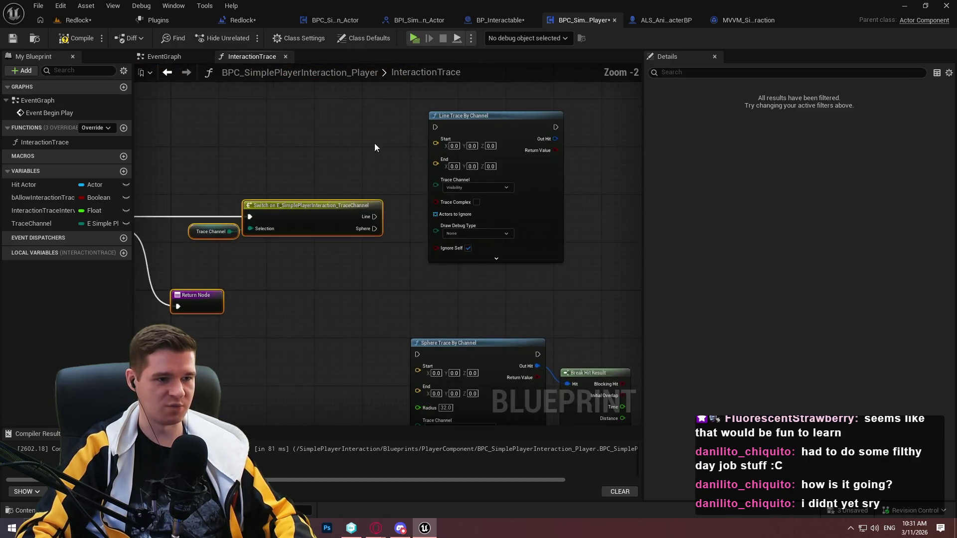
drag(346, 156, 284, 246)
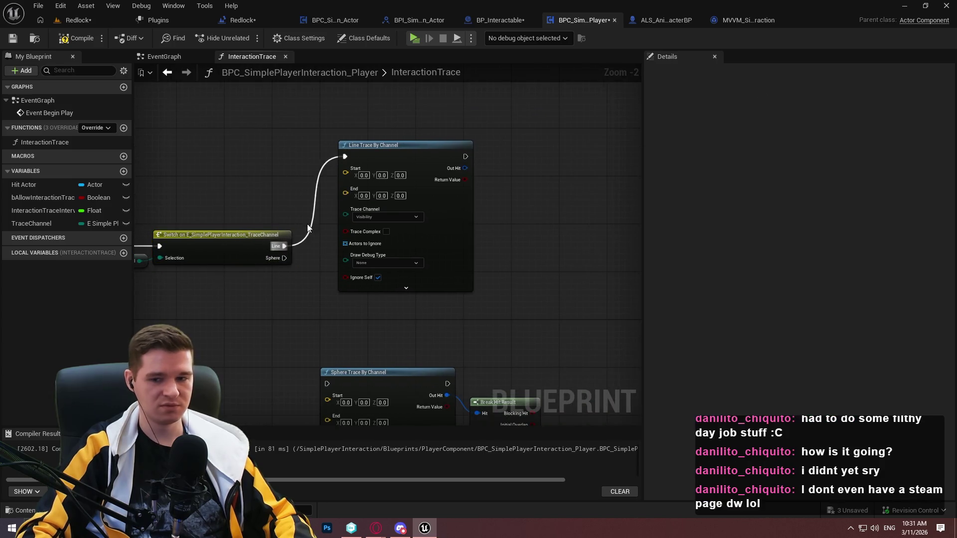
mouse_move(519, 119)
mouse_down()
mouse_move(448, 259)
mouse_move(510, 187)
mouse_up()
mouse_move(499, 245)
mouse_down()
mouse_move(473, 195)
mouse_move(456, 118)
mouse_move(452, 211)
mouse_move(513, 256)
mouse_move(446, 334)
mouse_move(521, 346)
mouse_up()
scroll(451, 210, down, 4)
mouse_move(612, 376)
mouse_down()
mouse_move(199, 187)
mouse_move(320, 167)
mouse_move(307, 201)
mouse_up()
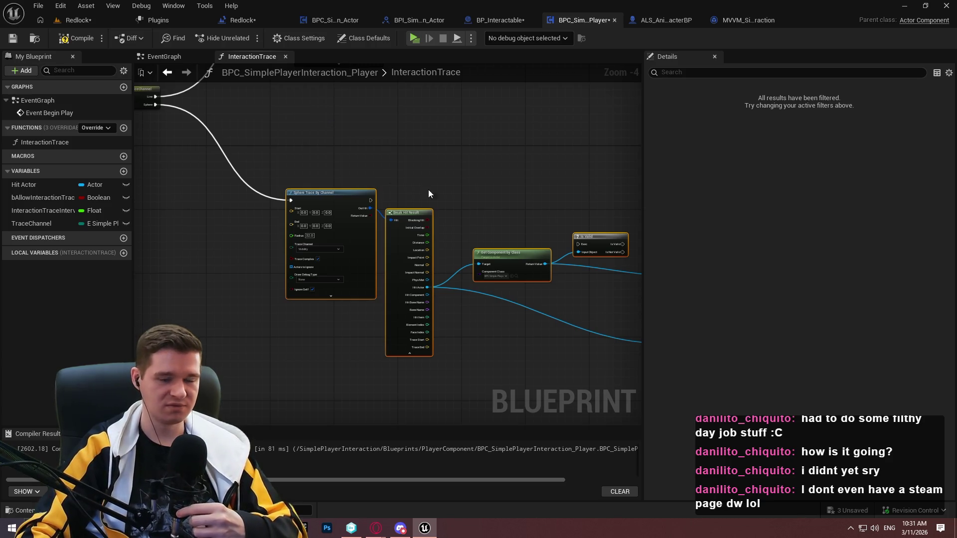
mouse_move(429, 195)
mouse_down()
mouse_move(455, 301)
mouse_move(402, 160)
mouse_move(365, 136)
mouse_up()
click(459, 289)
click(380, 241)
click(77, 38)
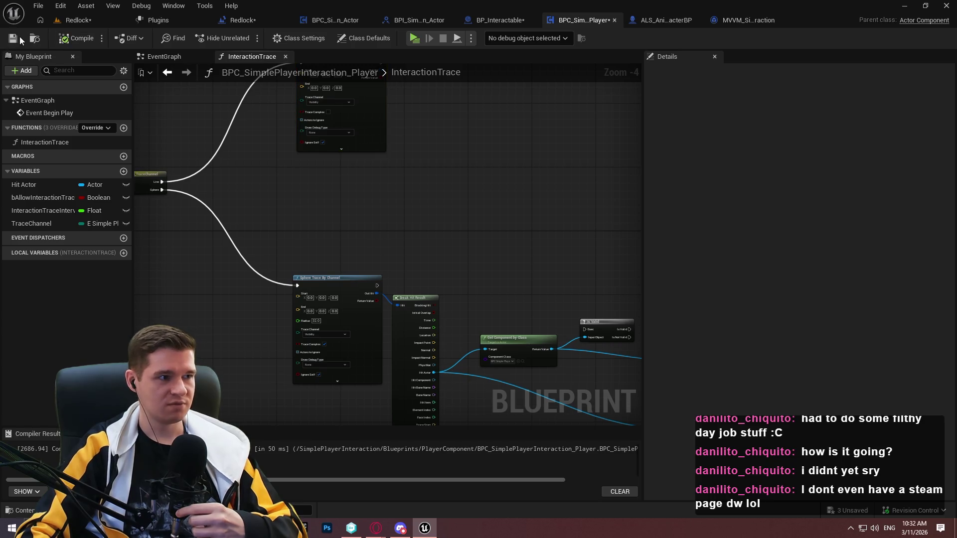
click(14, 40)
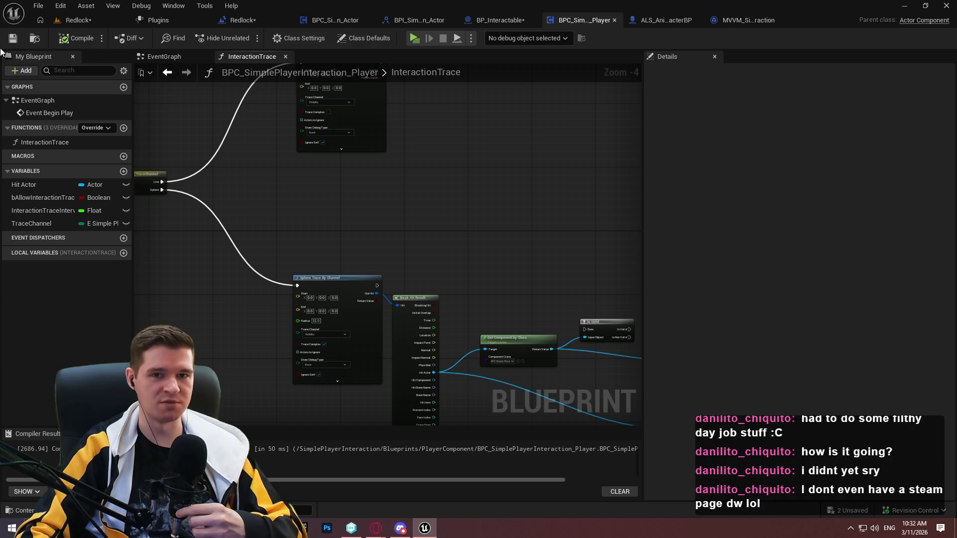
drag(306, 160, 338, 187)
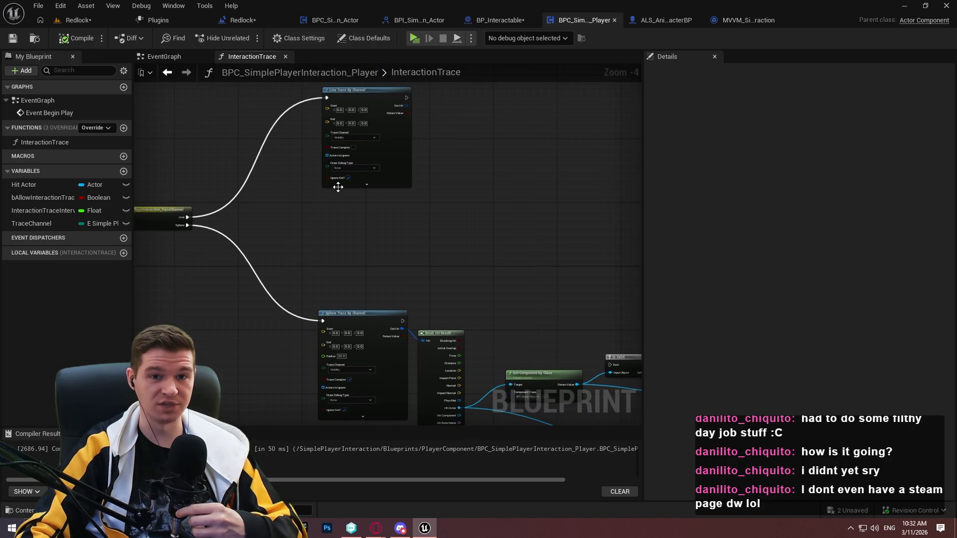
scroll(324, 150, up, 4)
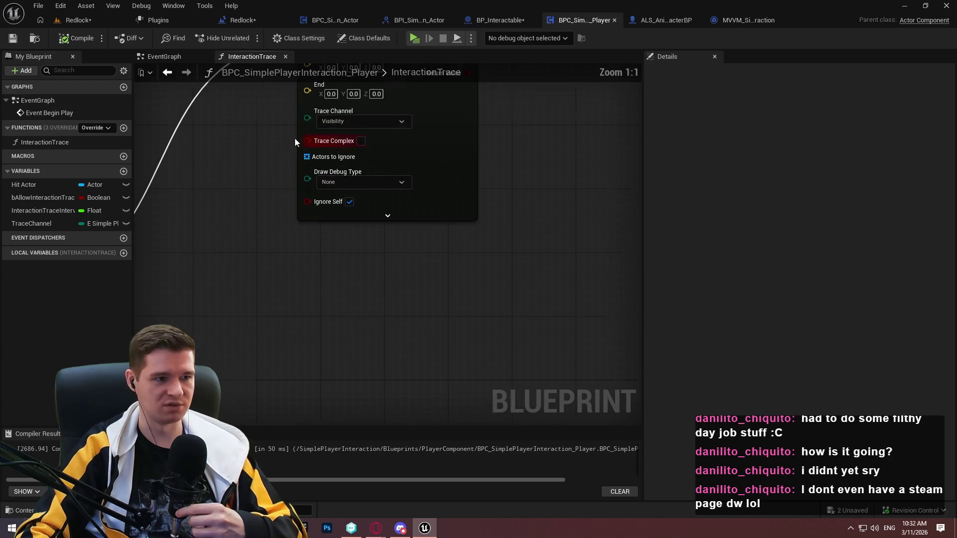
scroll(249, 140, down, 3)
mouse_move(249, 139)
mouse_down()
mouse_move(392, 287)
mouse_move(433, 257)
mouse_up()
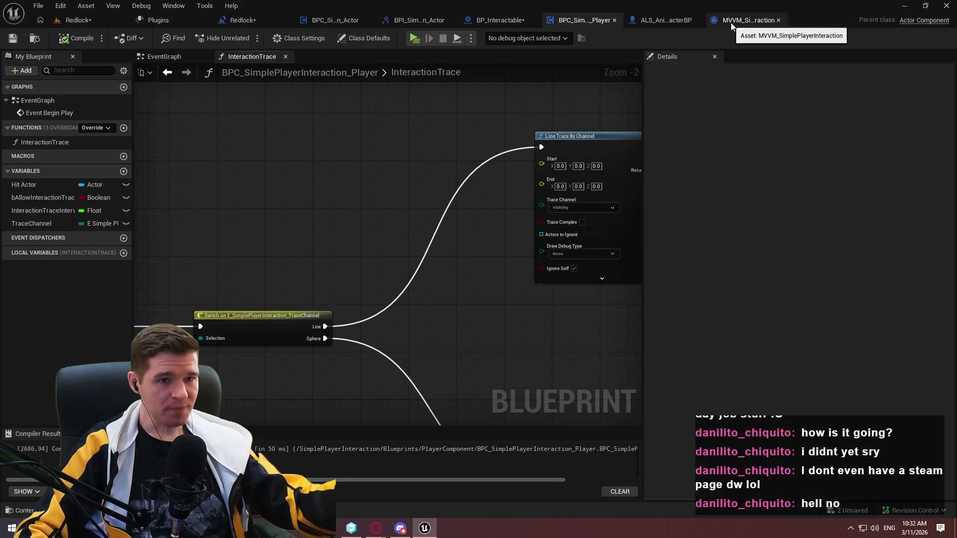
Frame the InteractionGraph's Sphere Trace By Channel node and its Branch node
click(666, 20)
scroll(495, 256, up, 1)
drag(495, 256, 440, 233)
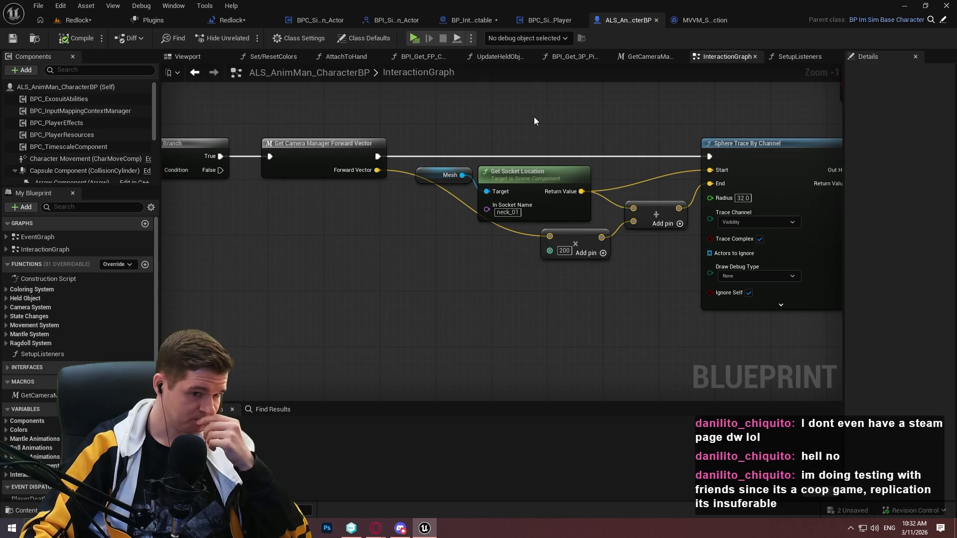
drag(641, 165, 548, 158)
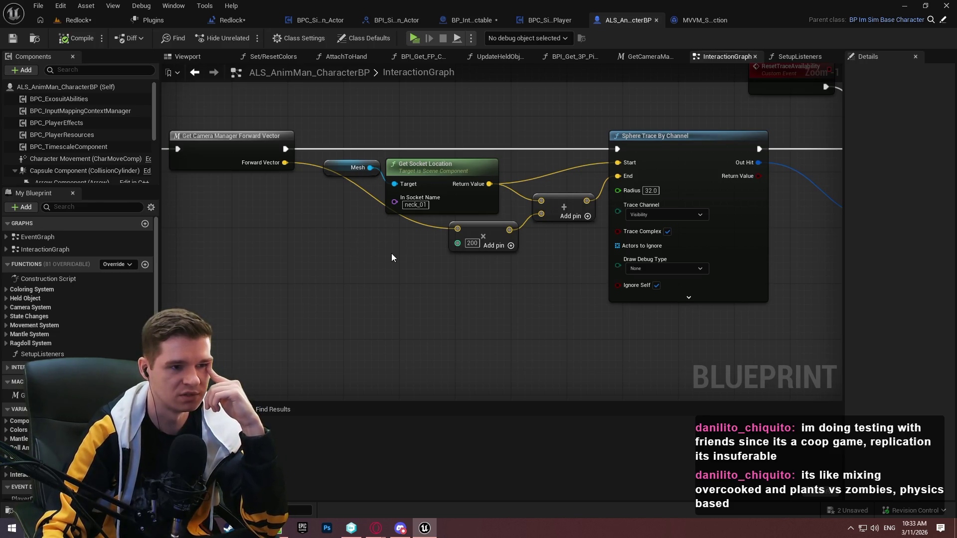
scroll(118, 133, down, 2)
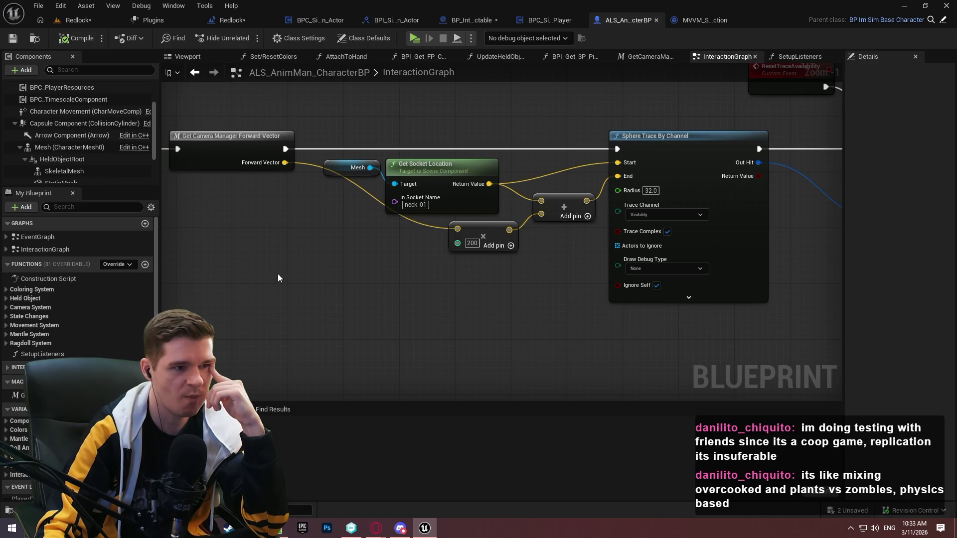
drag(278, 278, 383, 287)
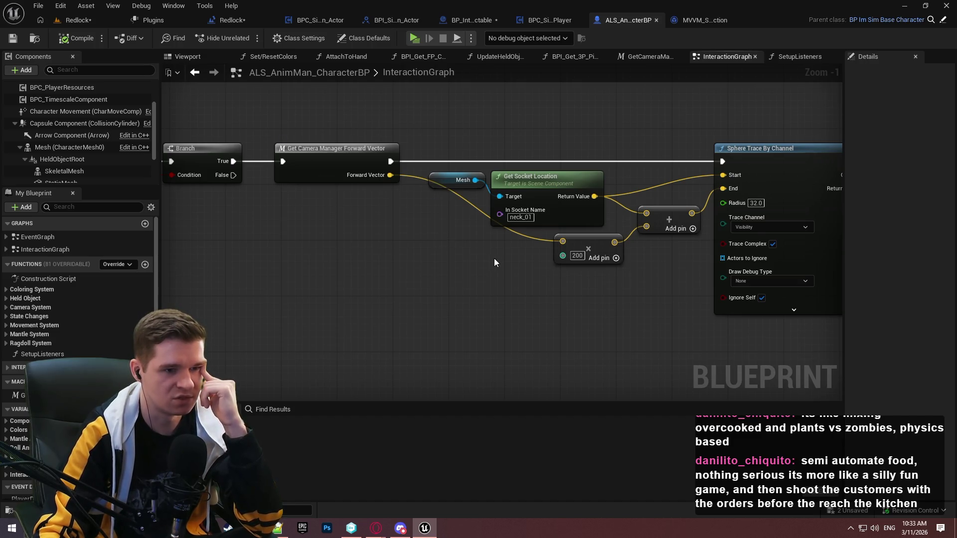
scroll(496, 257, up, 1)
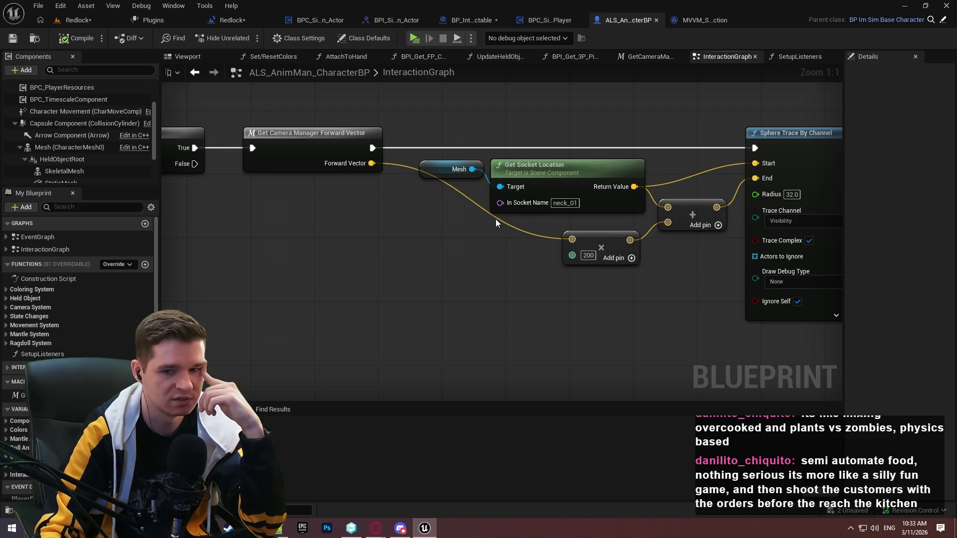
drag(495, 223, 397, 227)
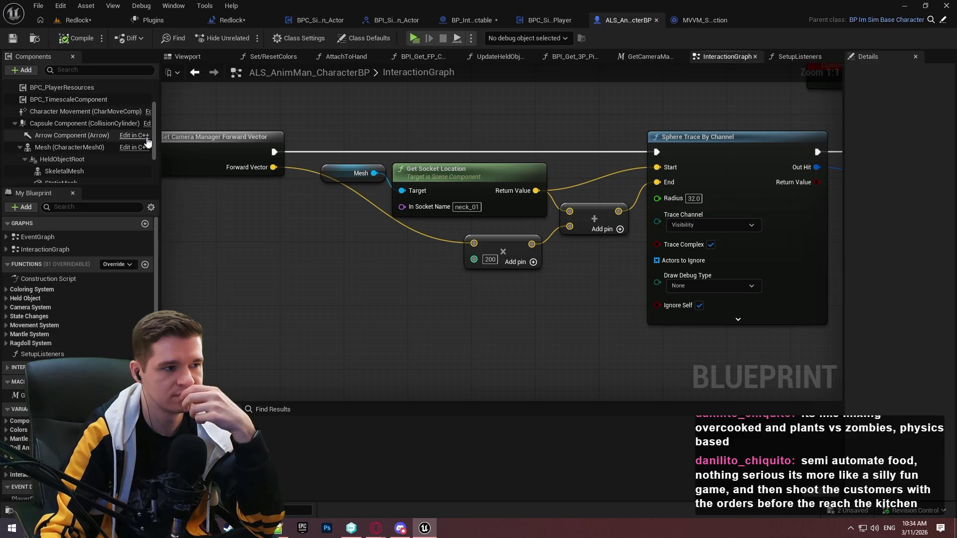
mouse_move(153, 112)
mouse_down()
mouse_move(160, 138)
mouse_move(159, 85)
mouse_move(163, 140)
mouse_up()
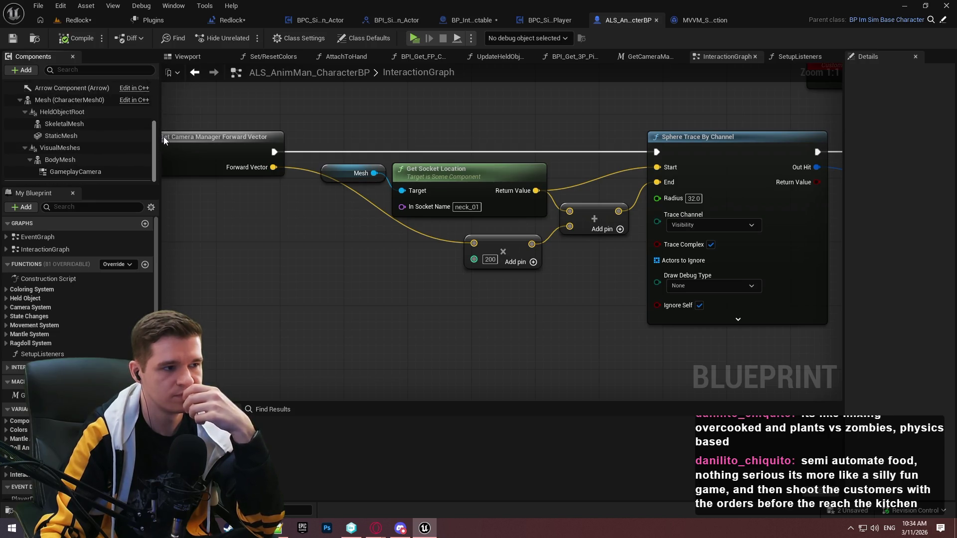
click(340, 207)
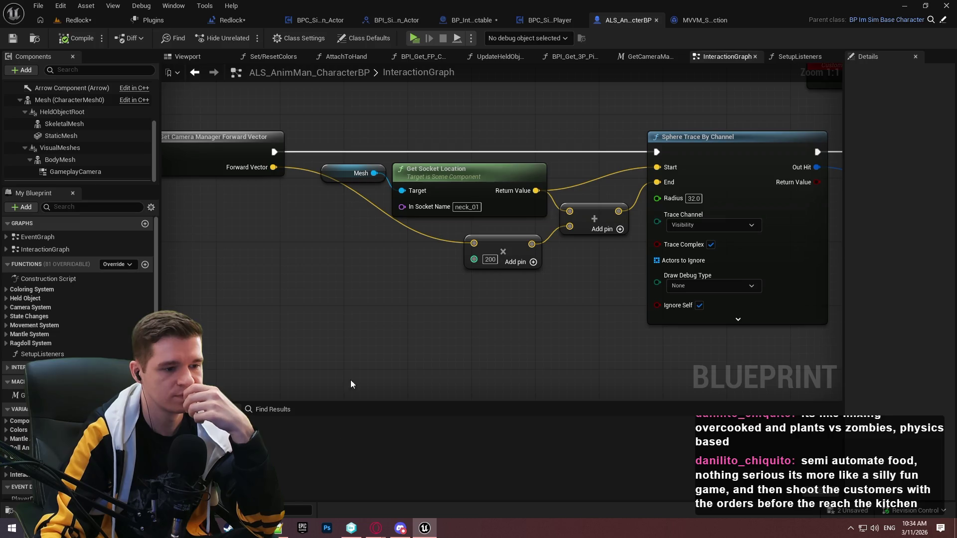
Start a new empty Notepad++ tab for scratch notes and move it lower on screen
click(278, 528)
key(ctrl+n)
mouse_move(362, 11)
mouse_down()
mouse_move(363, 244)
mouse_move(358, 231)
mouse_up()
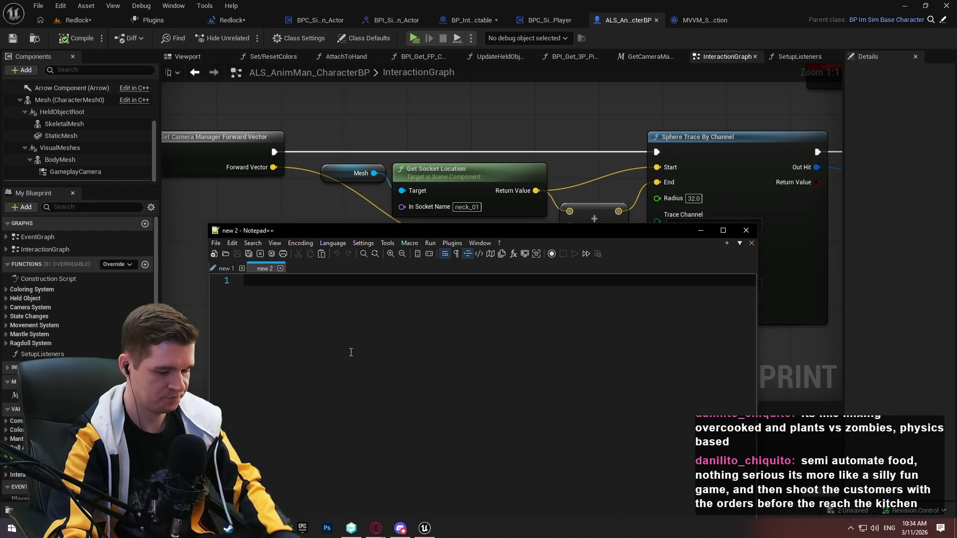
Note SkeletalMeshSocket, CameraComponent and CineCameraComponent on three lines, then return to Unreal
text(Skele)
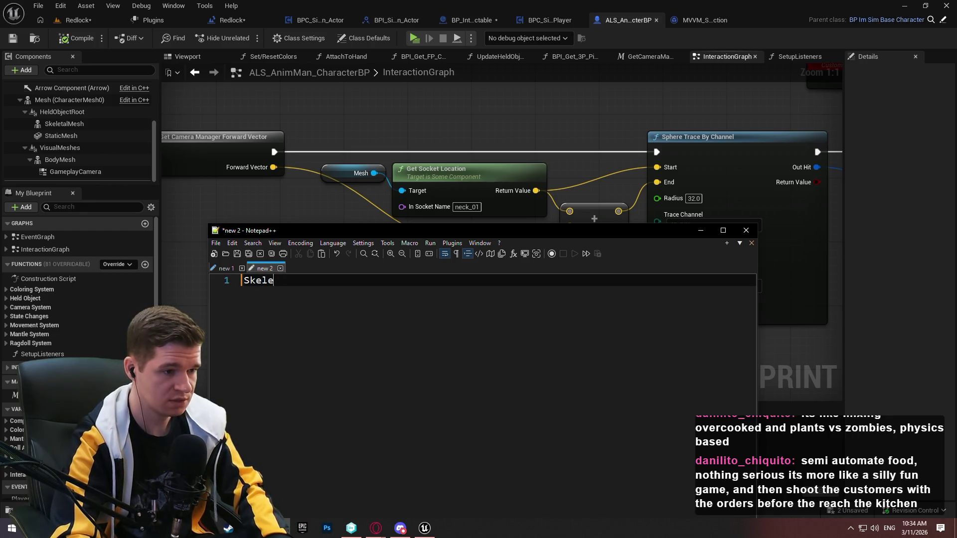
text(talMeshB)
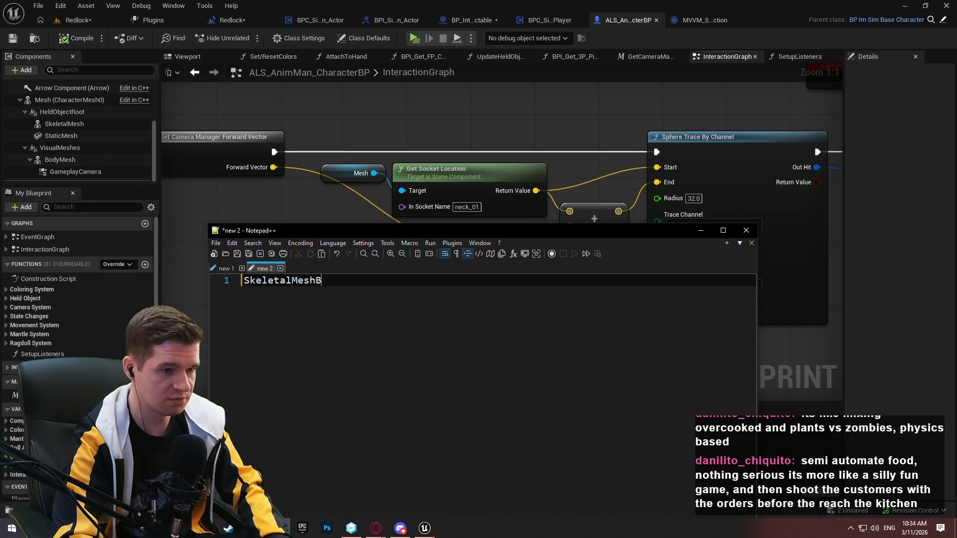
text(one)
key(BackSpace)
key(BackSpace)
key(BackSpace)
text(Sock)
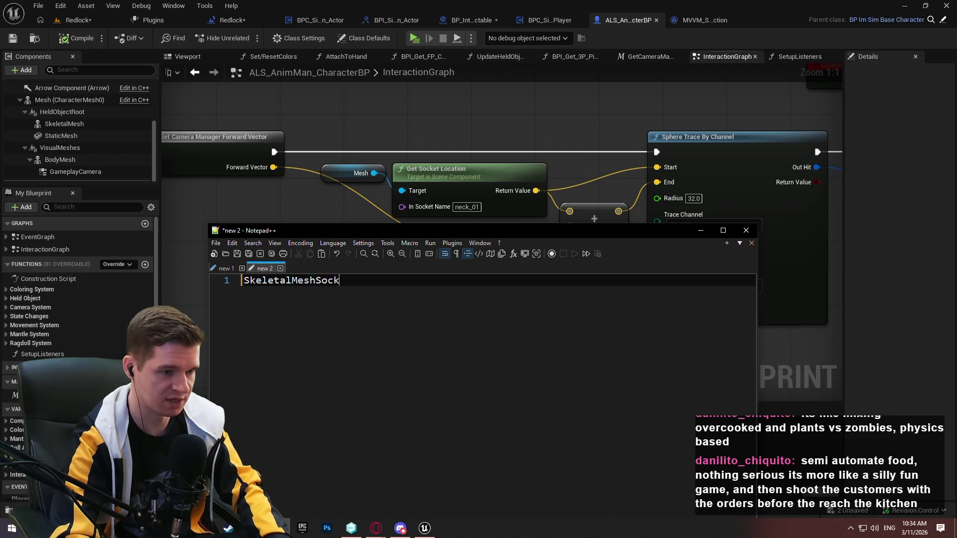
text(et)
key(Return)
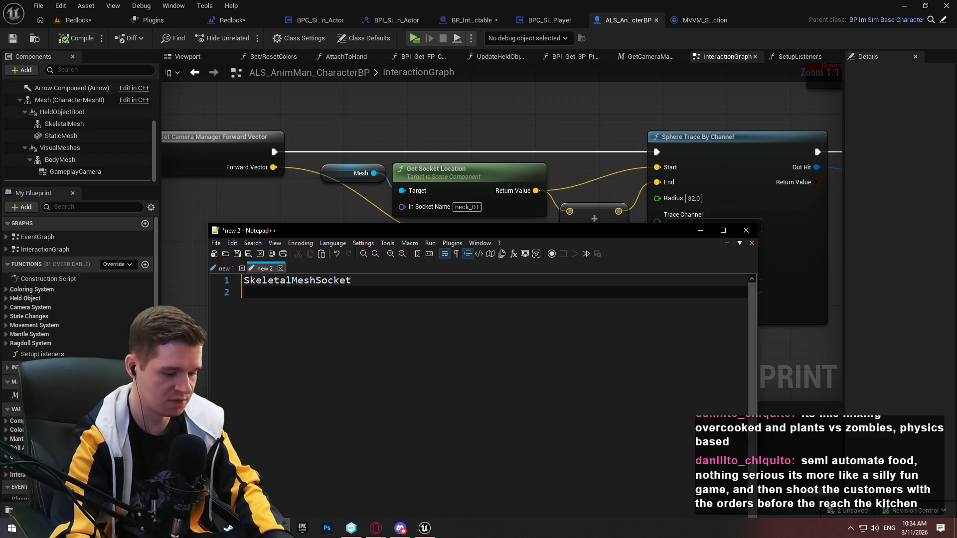
text(Camer)
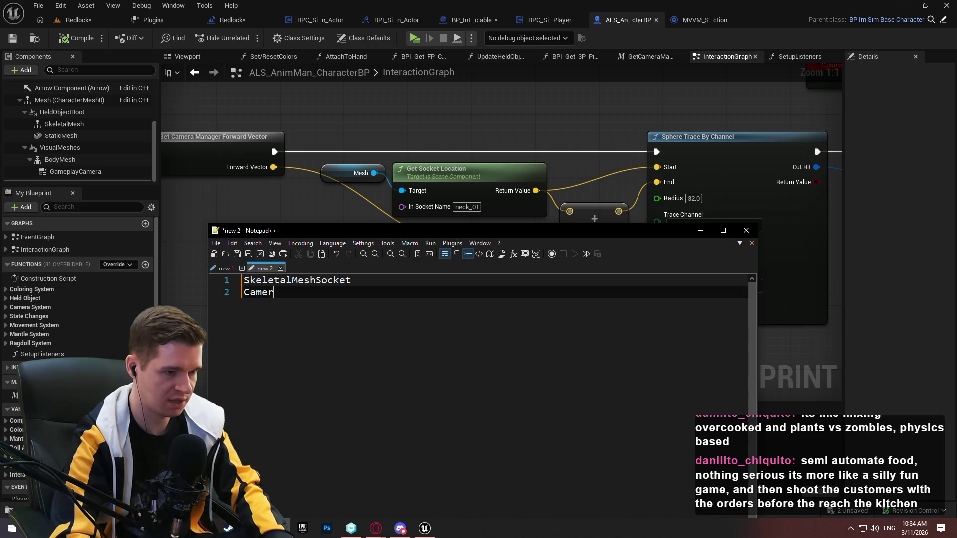
text(aComponent)
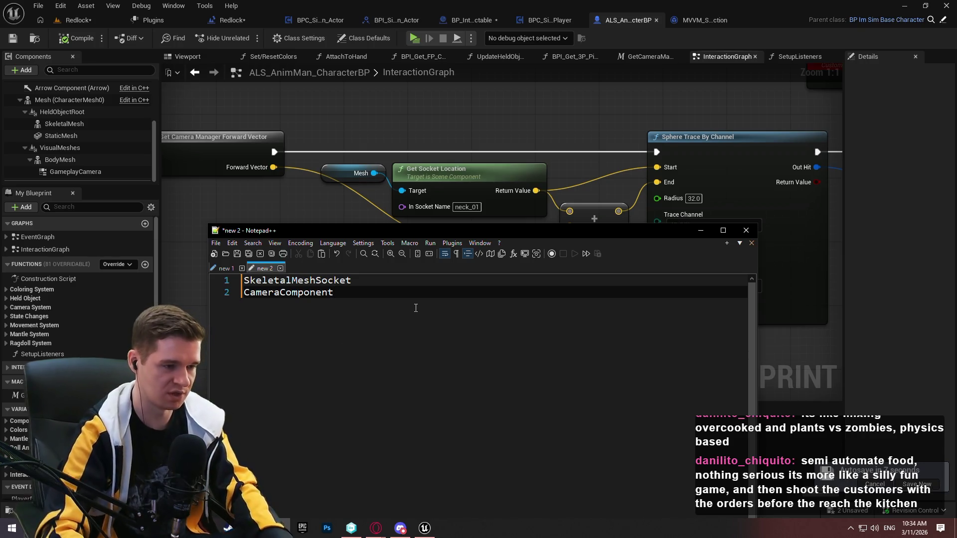
key(Return)
text(CineCamera)
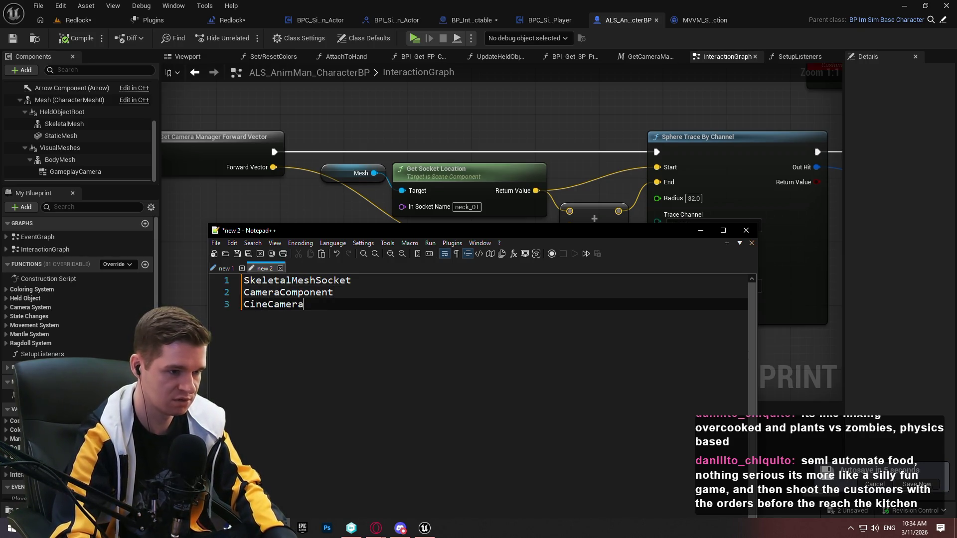
text(Component)
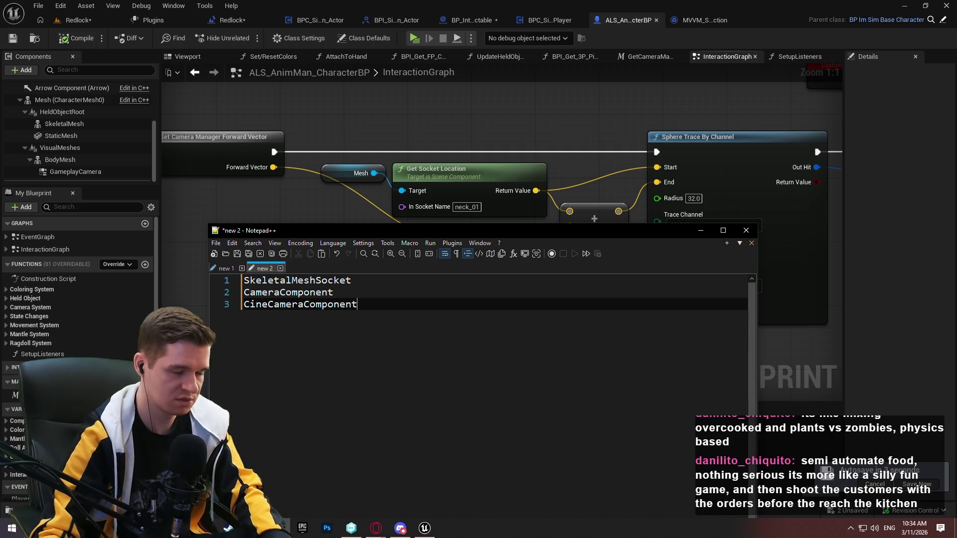
key(alt+Tab)
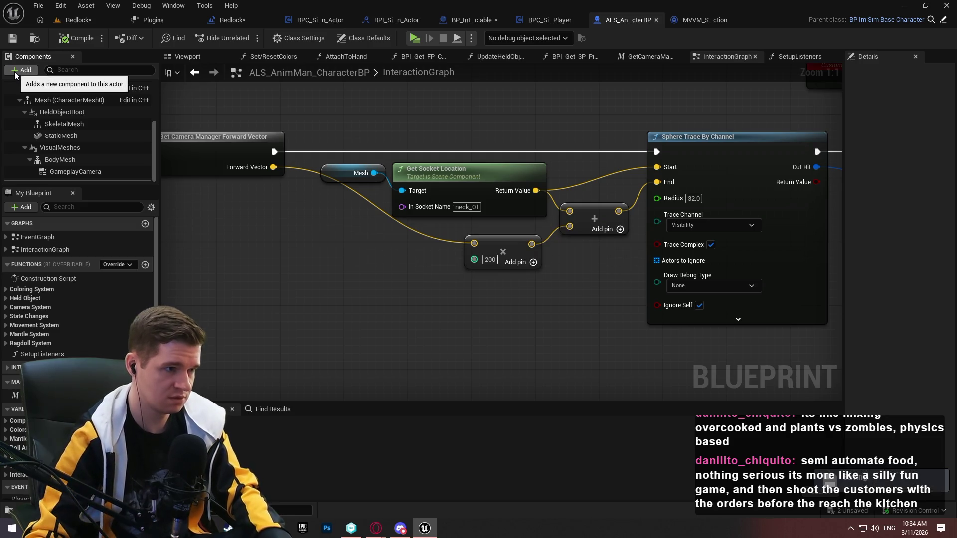
Search components for 'camer', open GetCameraManagerForwardVector, then select the two camera names in the notes
click(14, 71)
text(camer)
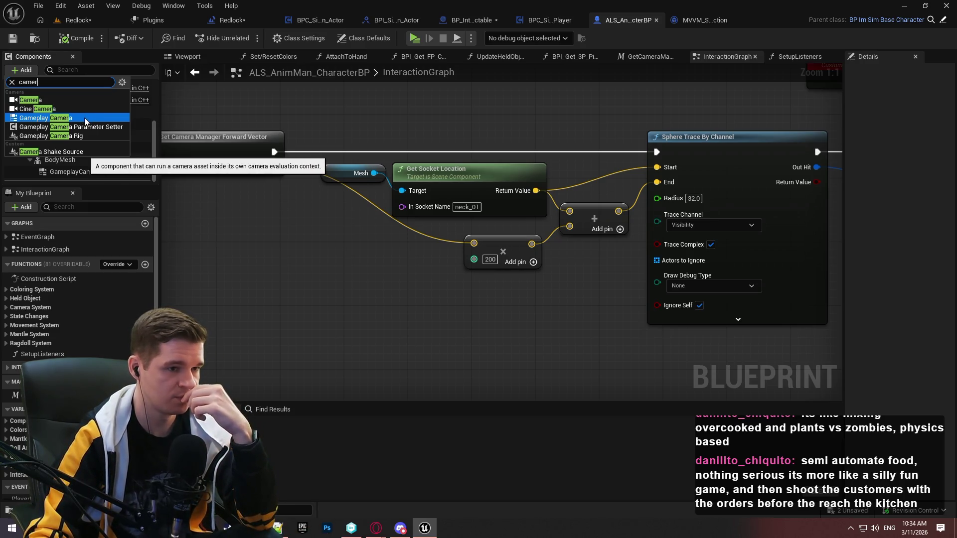
double_click(244, 139)
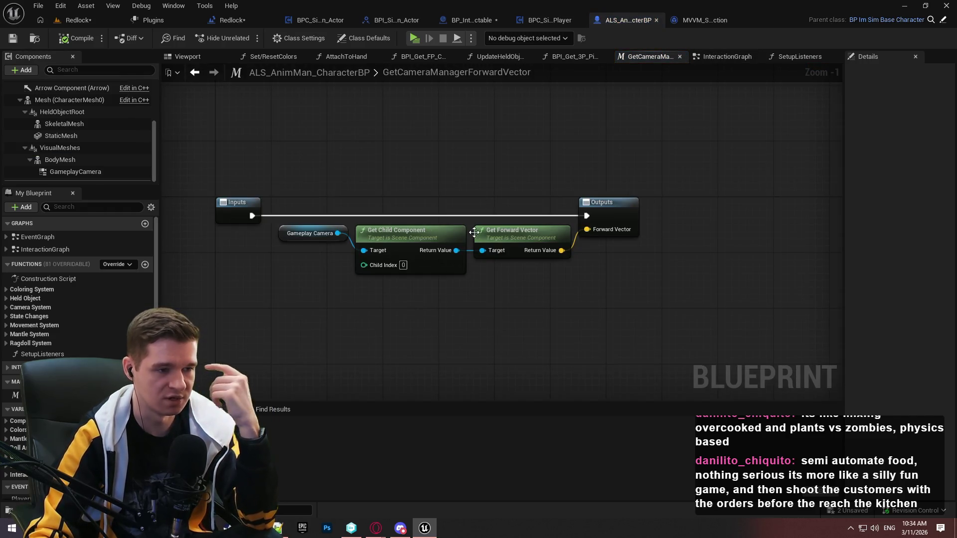
scroll(428, 213, up, 1)
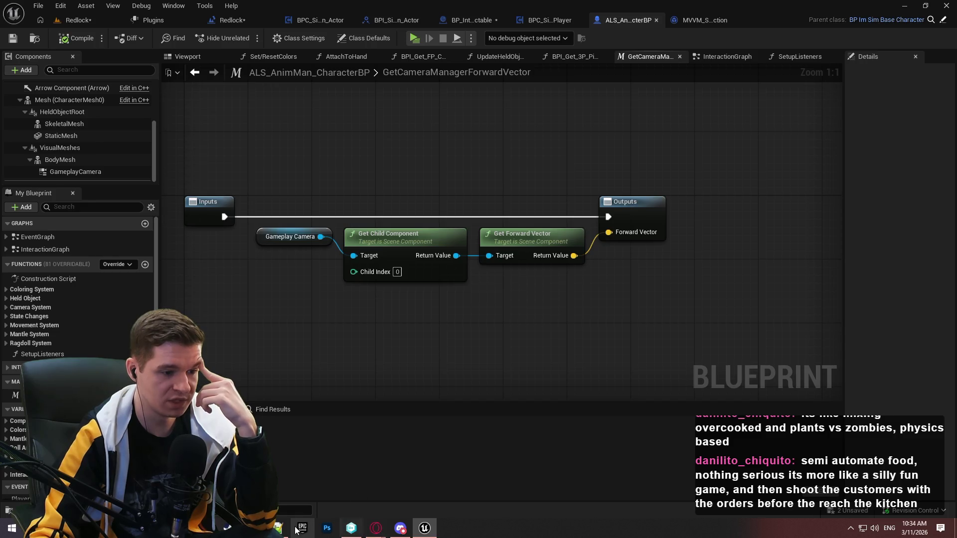
click(277, 528)
mouse_move(360, 305)
mouse_down()
mouse_move(244, 305)
mouse_move(244, 293)
mouse_up()
Replace the two camera names with SceneComponent and move the notes down to uncover the graph
text(Sc)
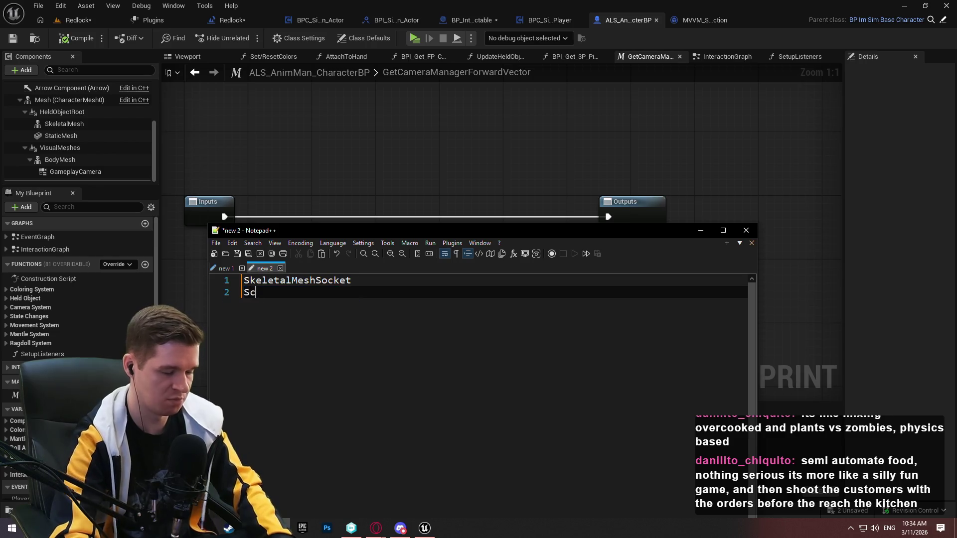
text(eneComponent)
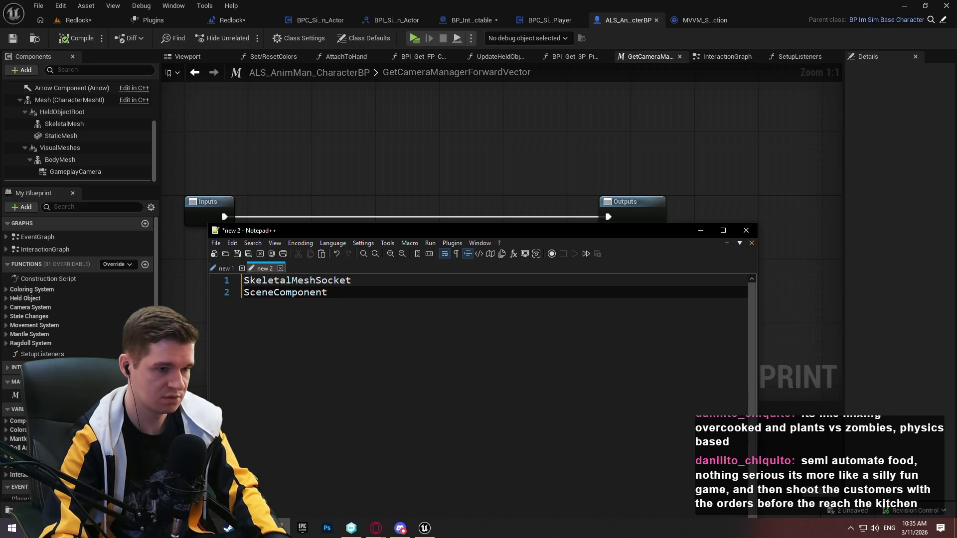
click(328, 144)
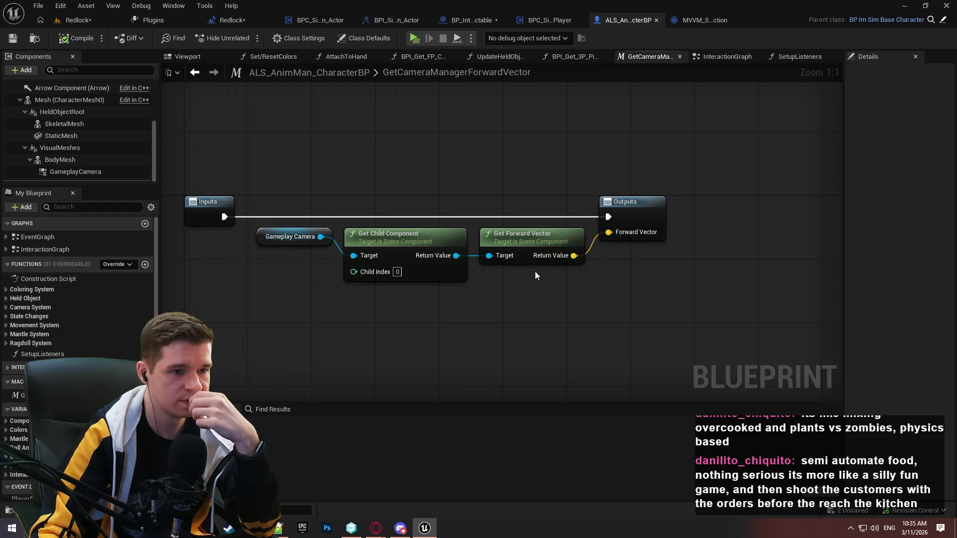
click(278, 528)
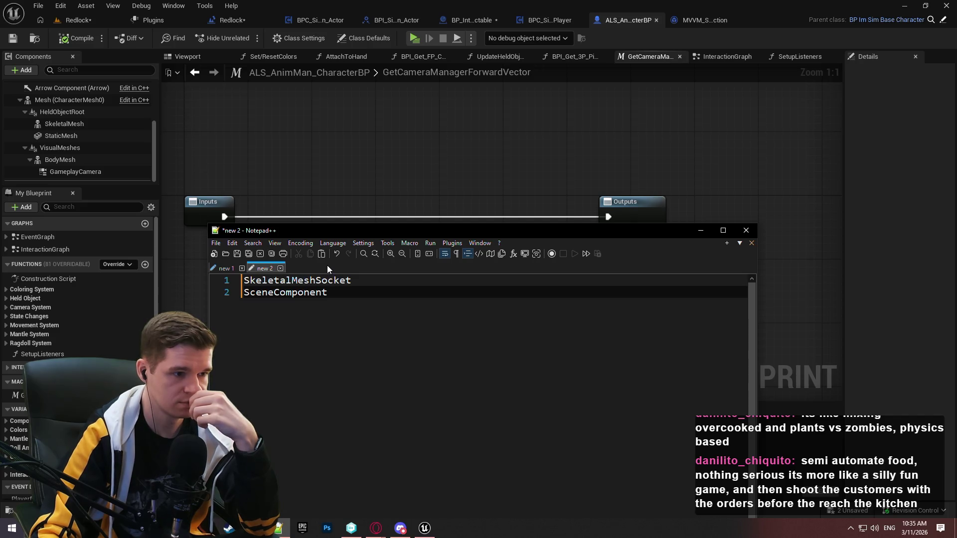
drag(362, 233, 346, 302)
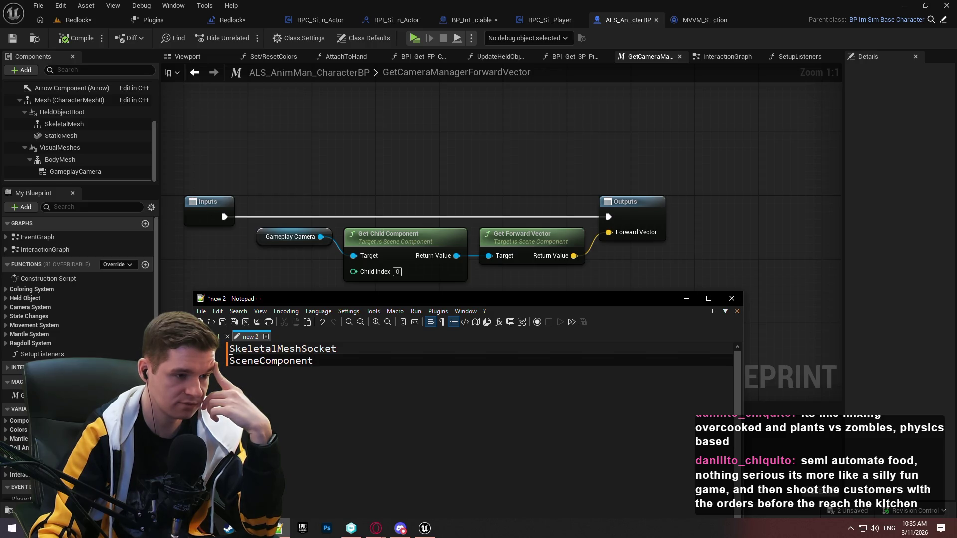
double_click(336, 365)
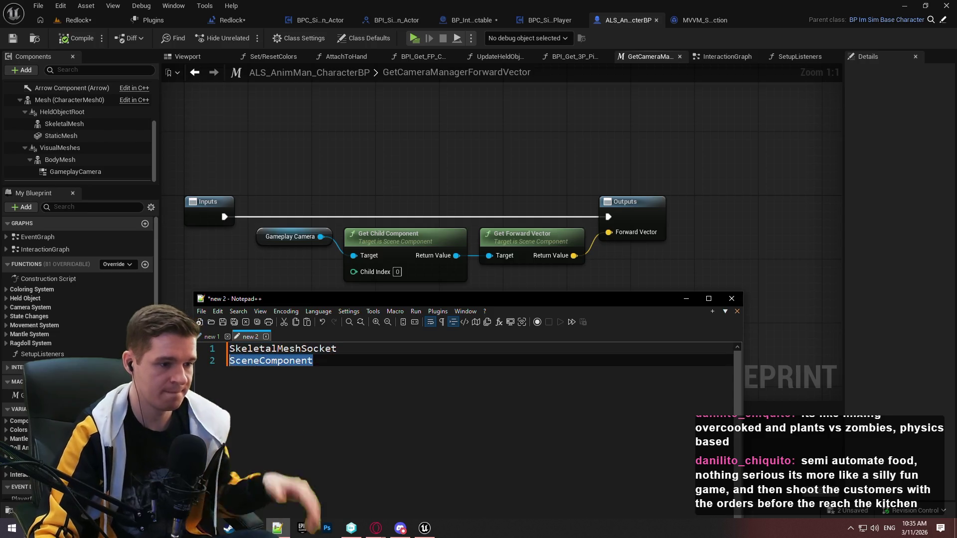
Replace SceneComponent with GameplayCamera, CameraComponent and CineCameraComponent on separate lines
text(GameplayCamera)
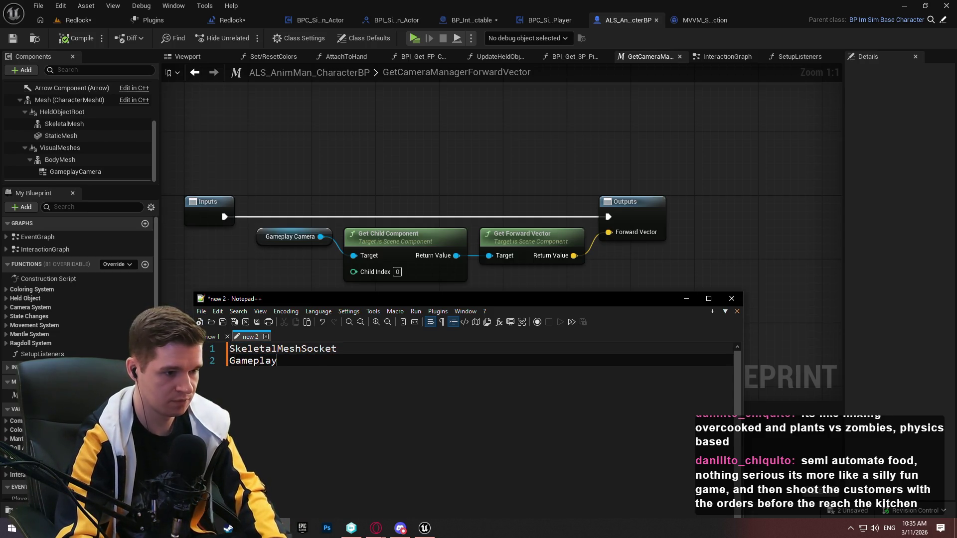
key(Return)
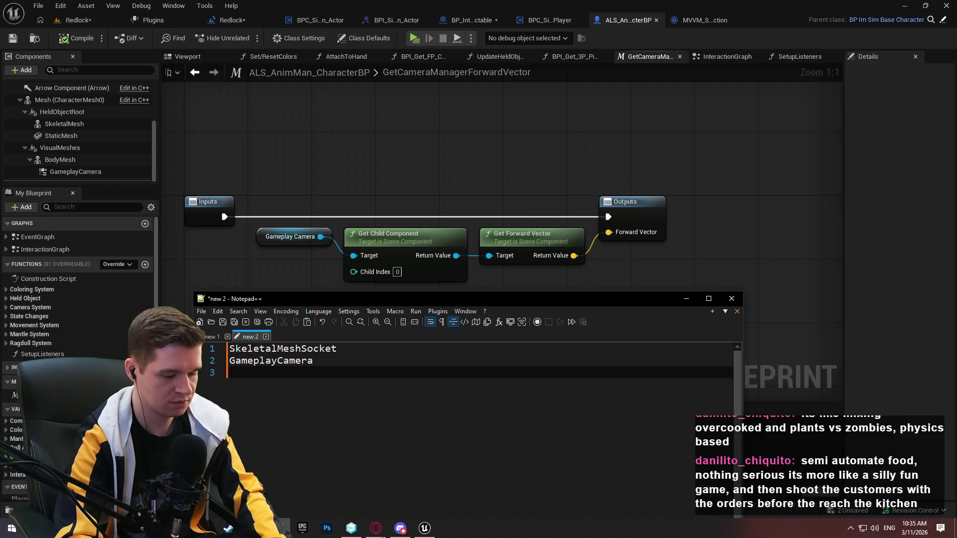
text(Camera)
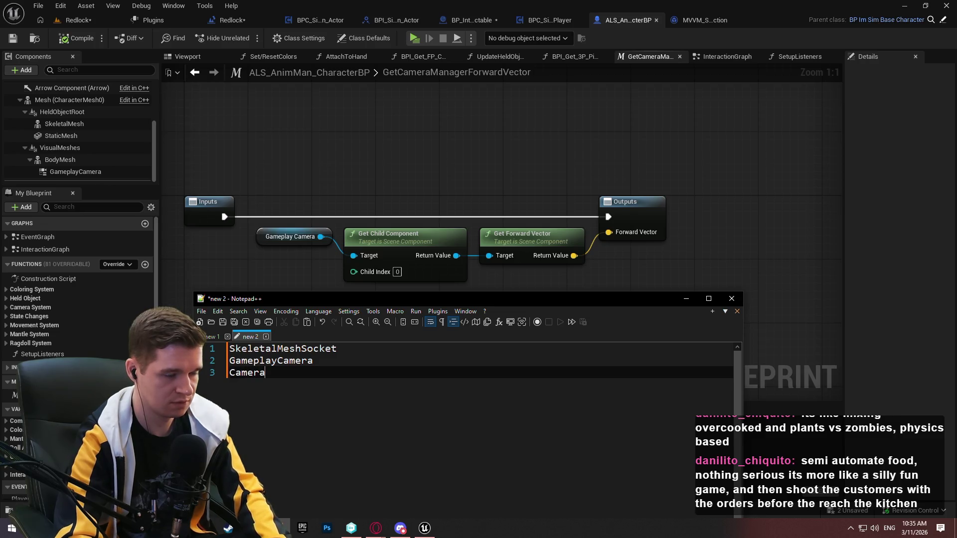
text(Component)
key(Return)
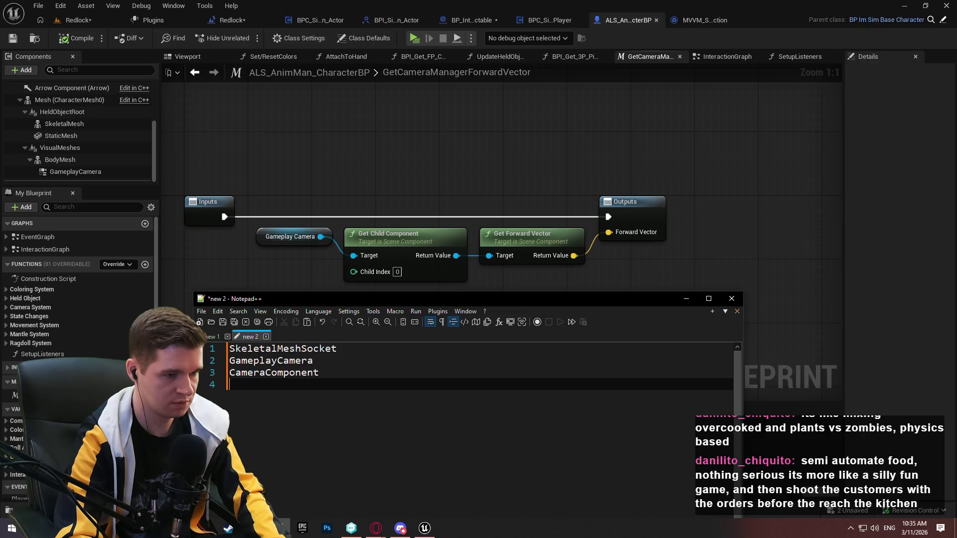
text(CineCameraCompio)
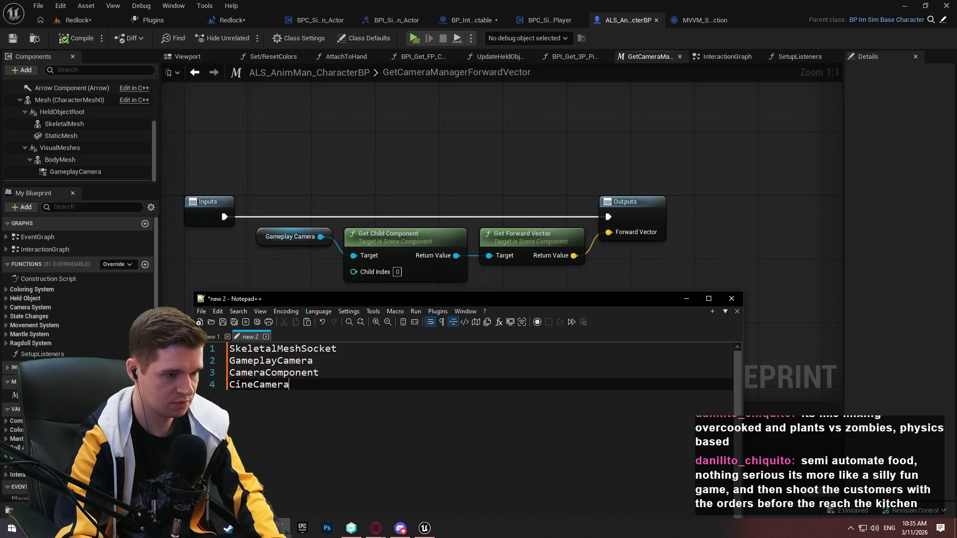
key(BackSpace)
key(BackSpace)
text(onent)
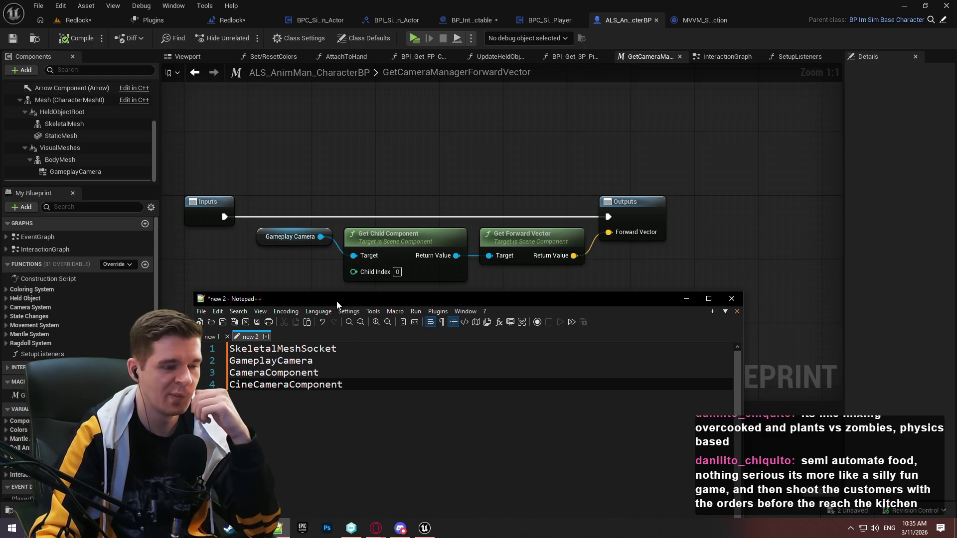
Add 'custom enum' and 'FName' lines below the camera list
mouse_move(337, 301)
mouse_down()
mouse_move(444, 160)
mouse_move(433, 169)
mouse_up()
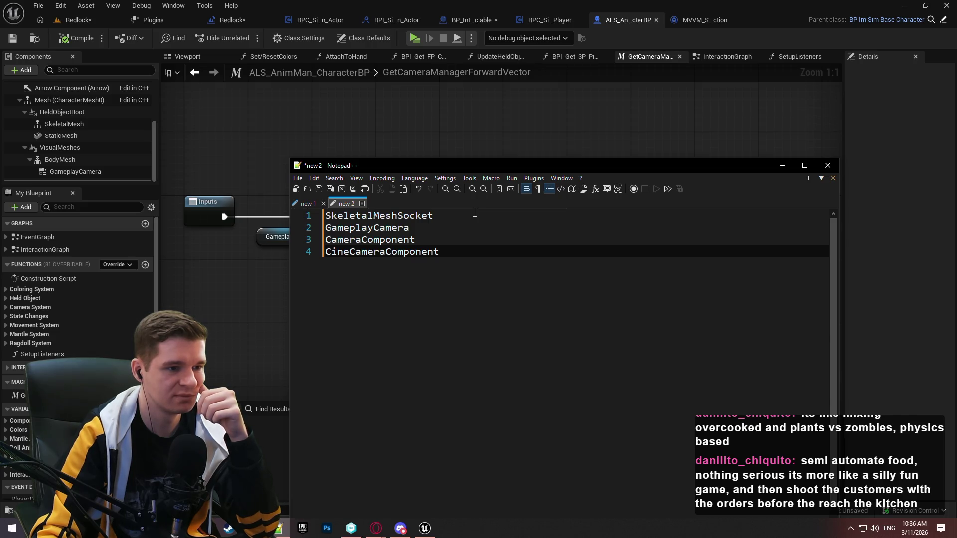
key(ctrl+a)
click(433, 240)
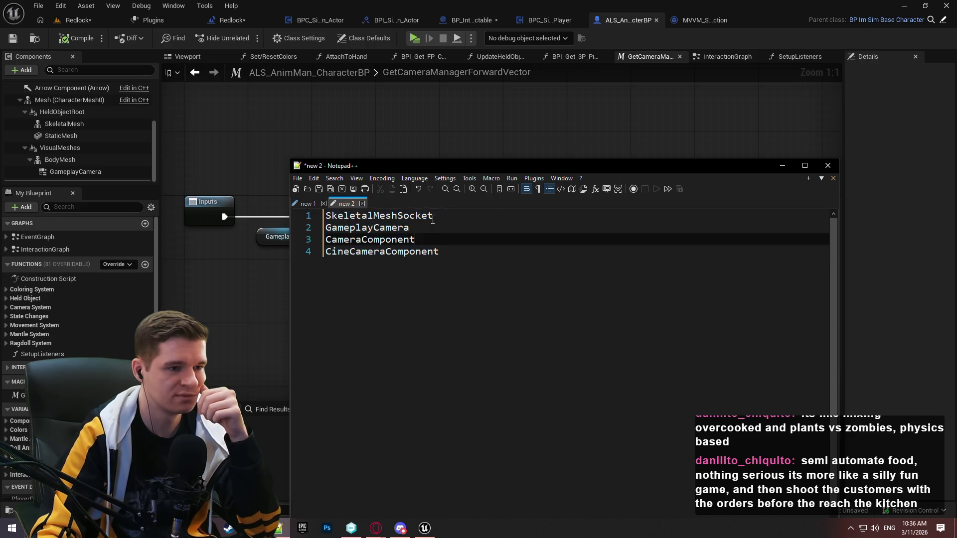
key(ctrl+a)
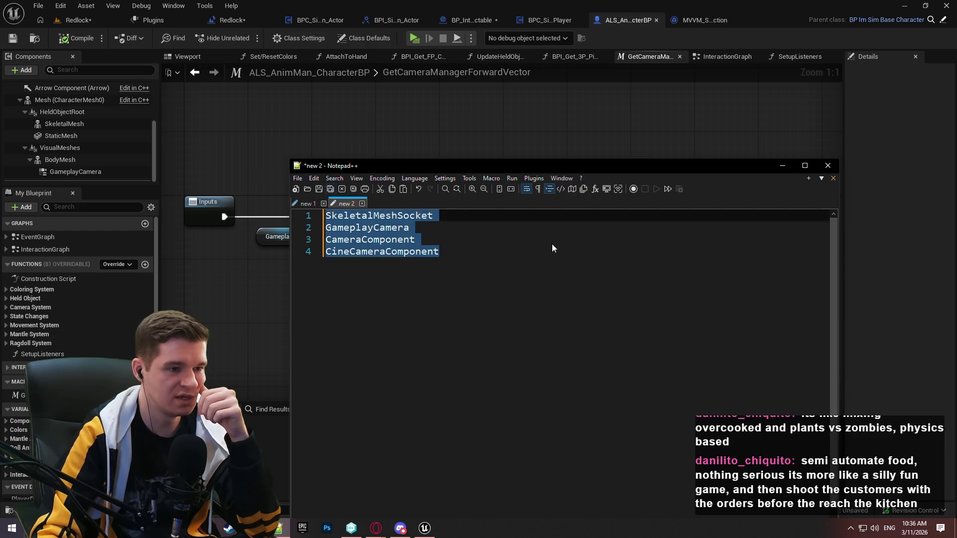
click(495, 249)
key(Return)
key(Return)
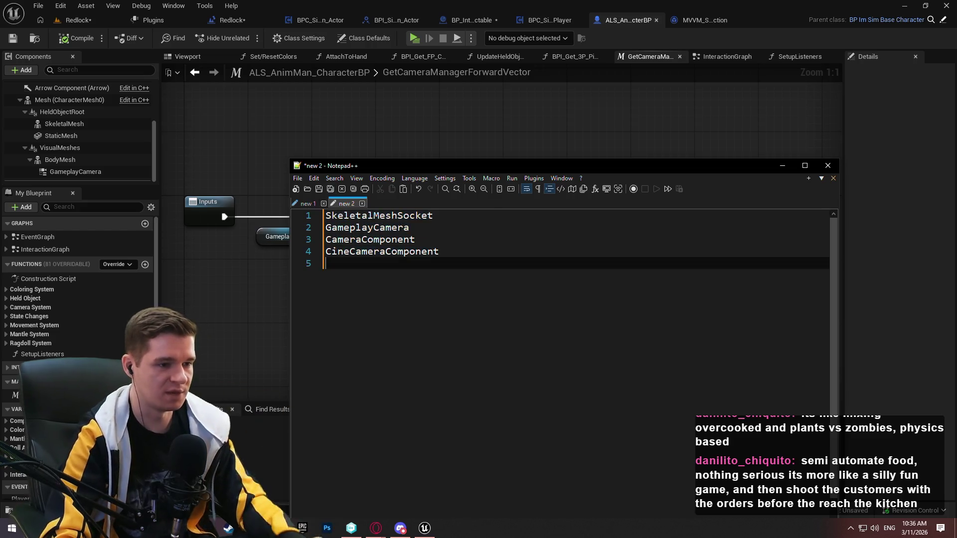
text(custom enum)
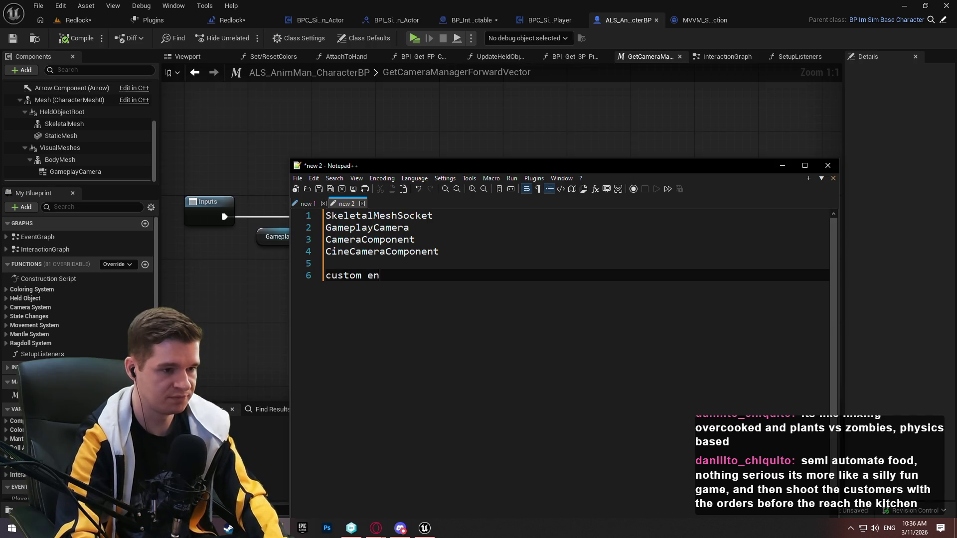
key(Return)
text(F)
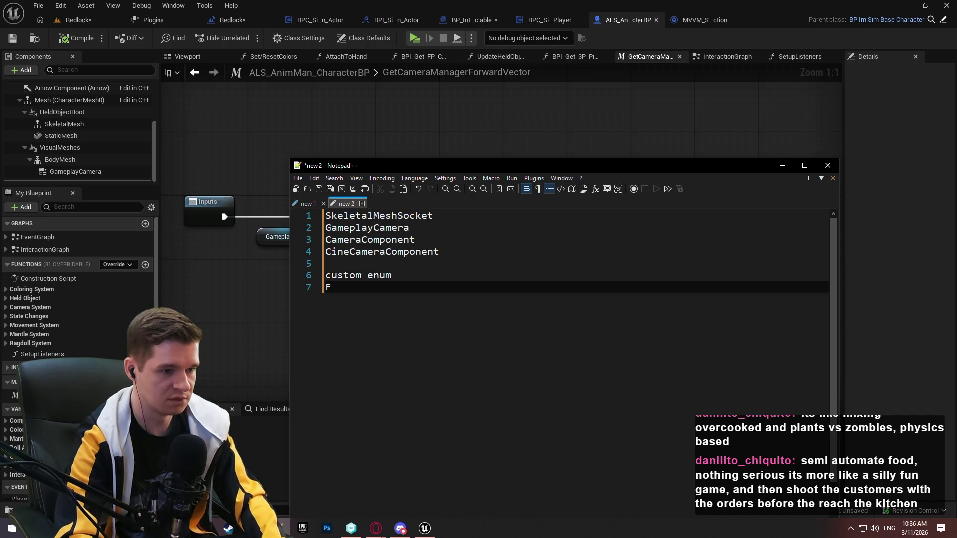
text(Name)
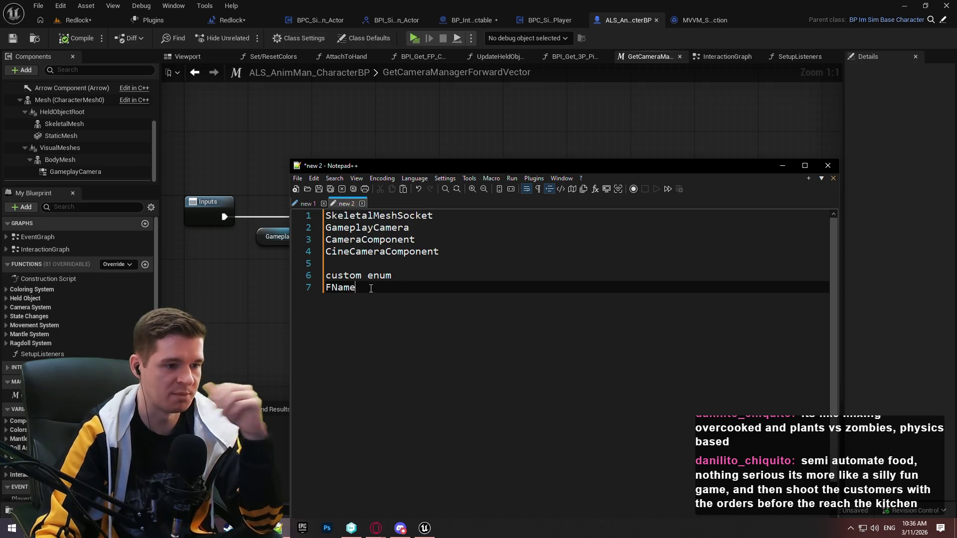
Select the camera entries, then the custom enum and FName lines, to review the list
double_click(429, 215)
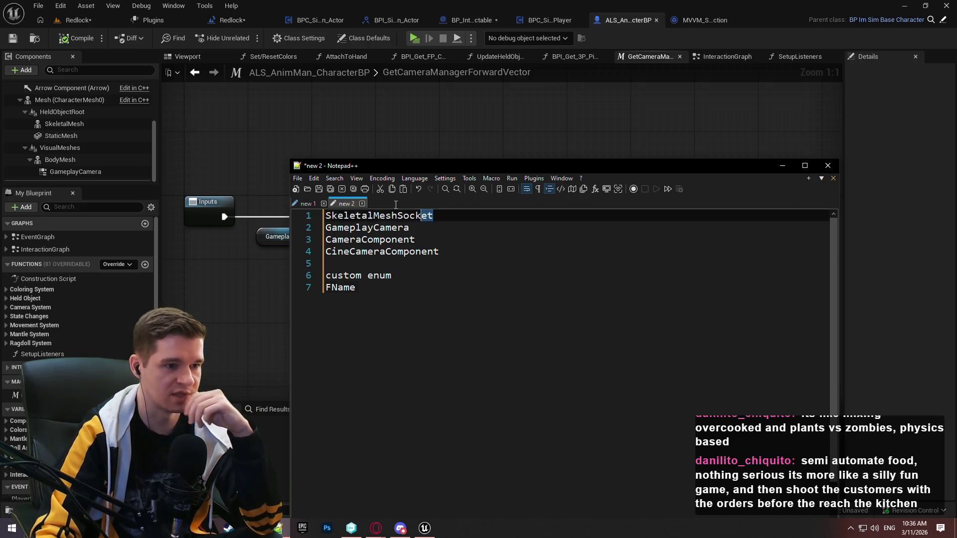
shift+click(484, 255)
drag(464, 249, 215, 228)
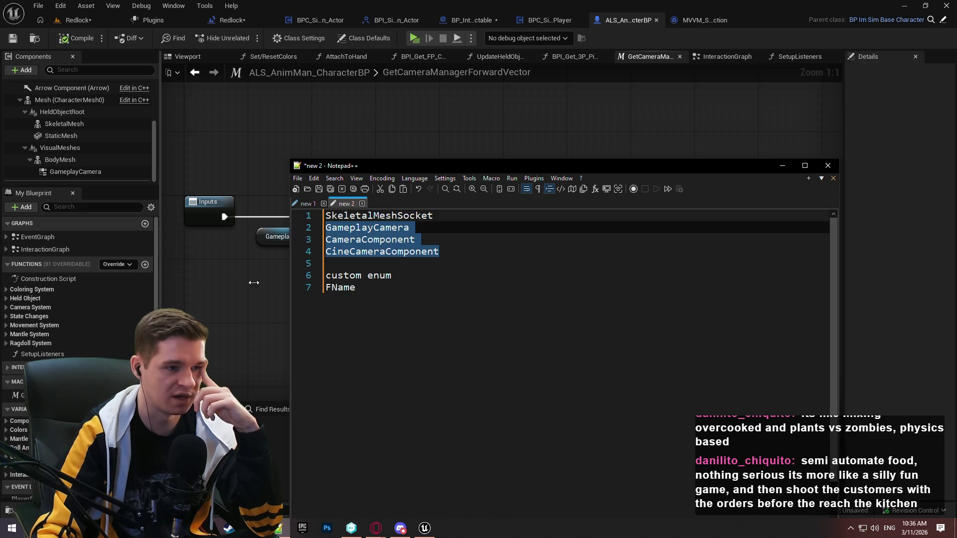
click(447, 255)
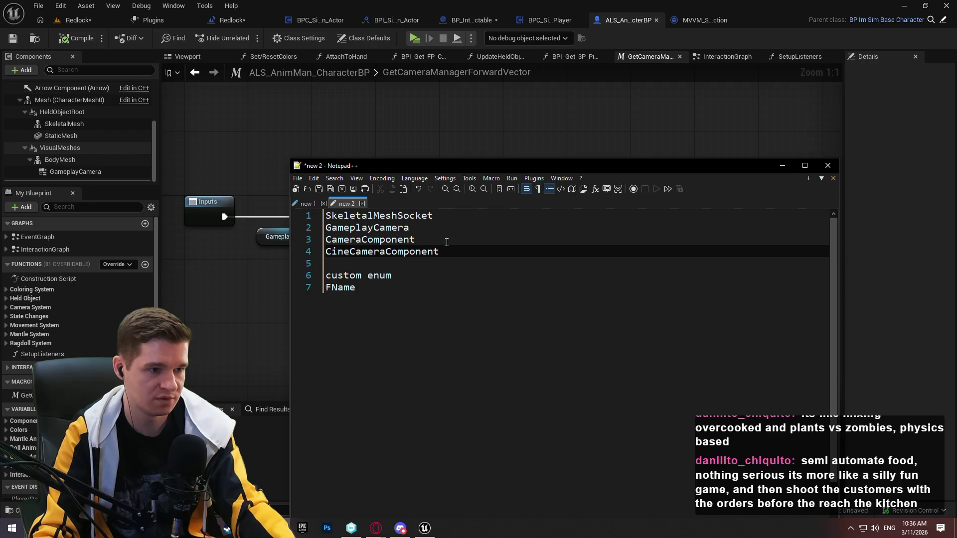
scroll(477, 247, down, 2)
scroll(478, 247, up, 2)
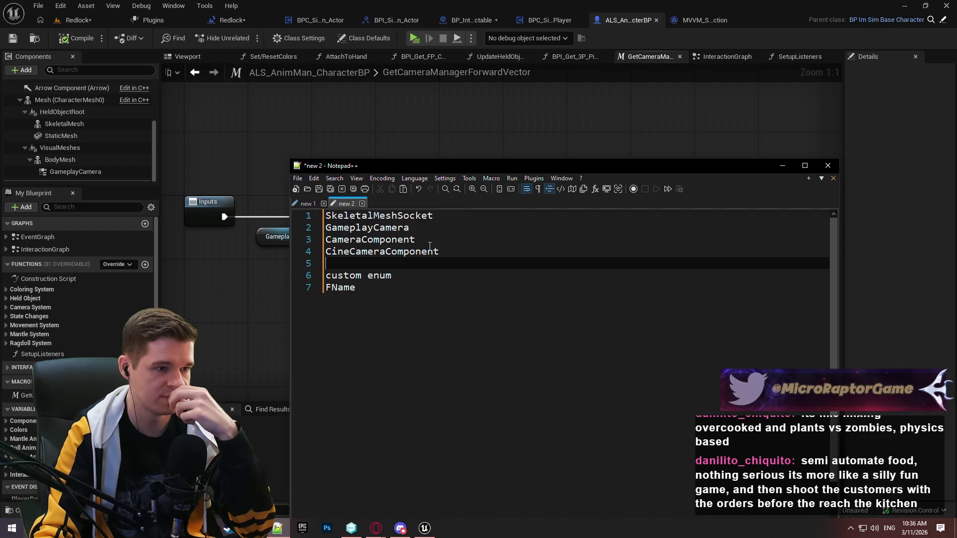
key(shift+Up)
key(shift+Up)
key(shift+Up)
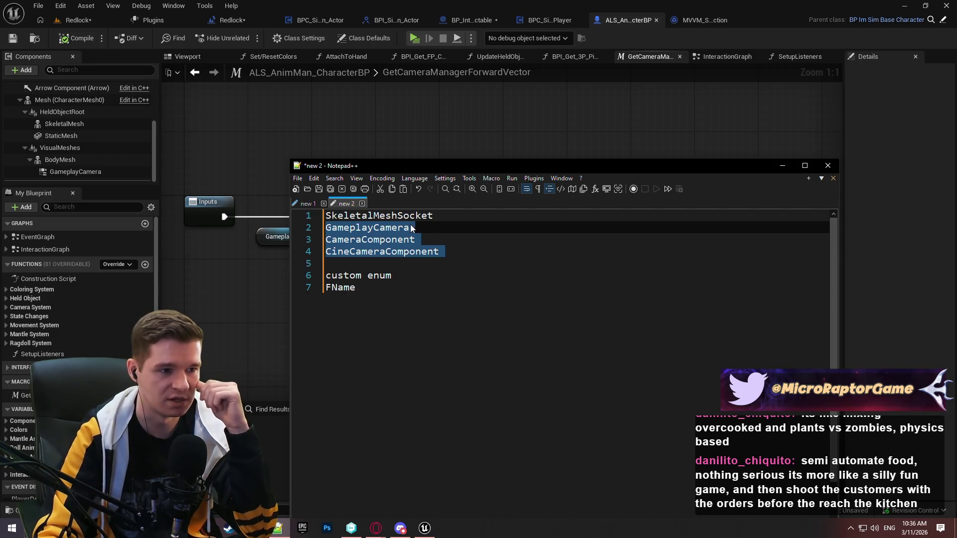
click(465, 251)
key(ctrl+shift+Home)
click(549, 263)
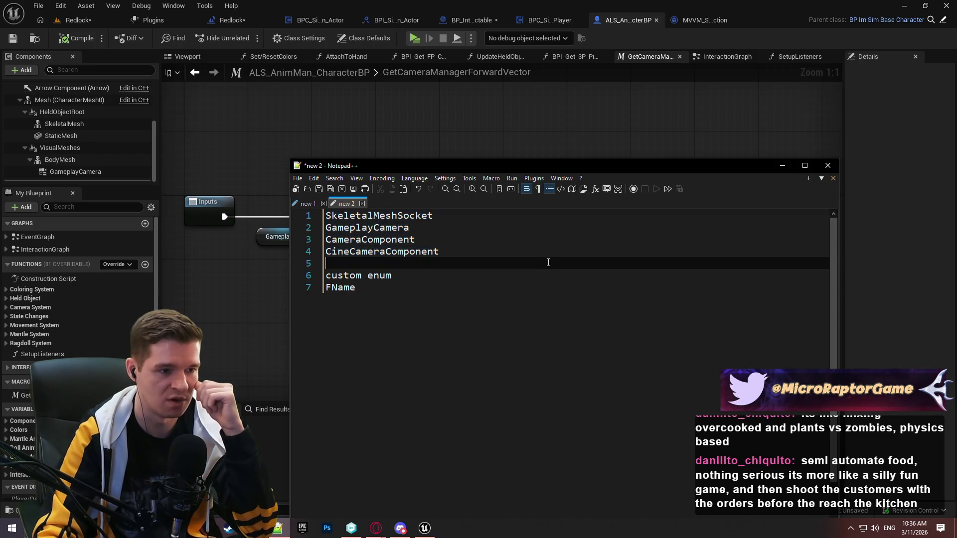
mouse_move(384, 297)
mouse_down()
mouse_move(243, 267)
mouse_move(239, 280)
mouse_up()
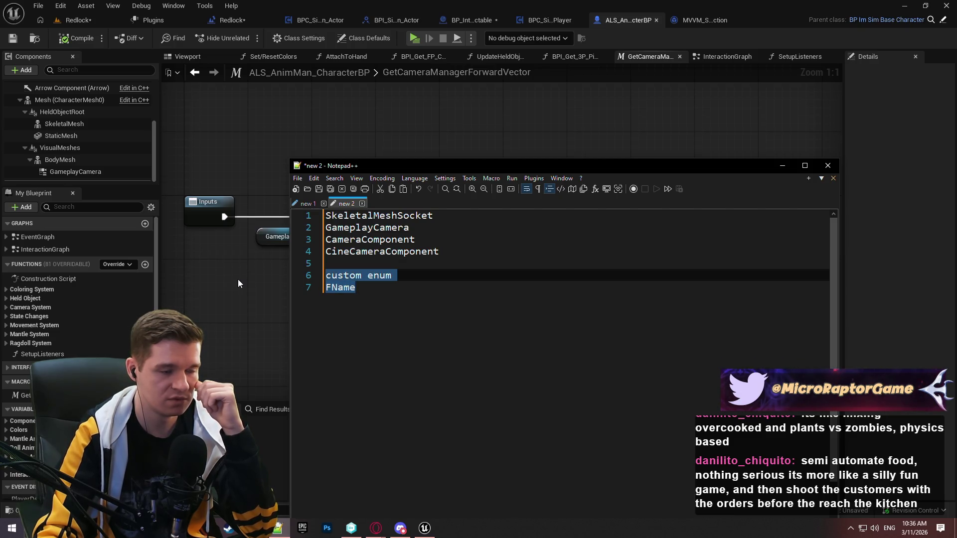
click(474, 293)
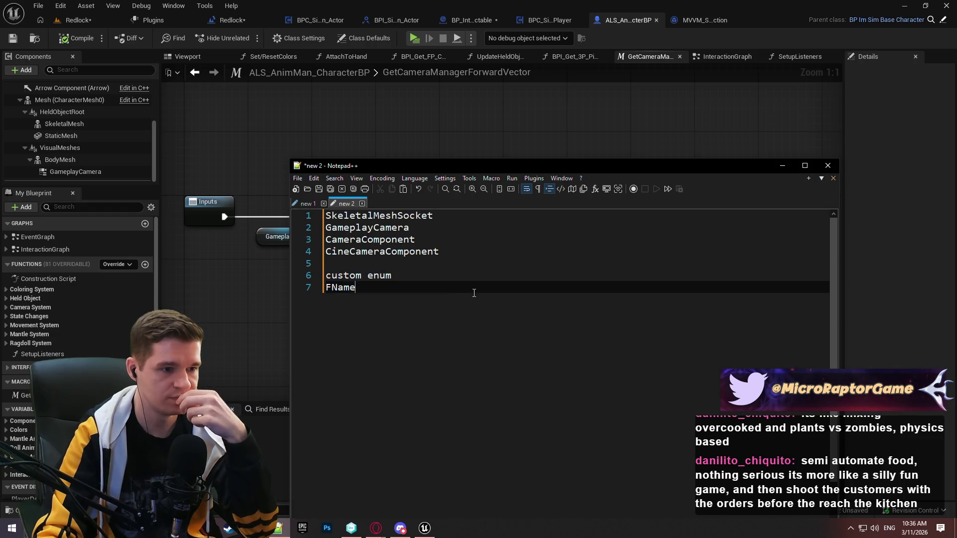
drag(474, 293, 295, 279)
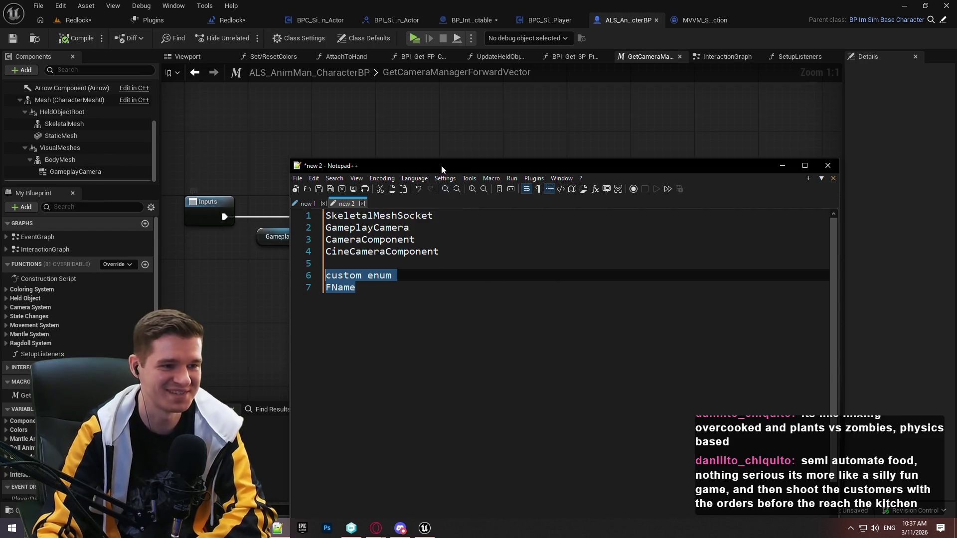
Compare with the interaction components note, then minimise Notepad++
drag(441, 166, 465, 94)
click(355, 131)
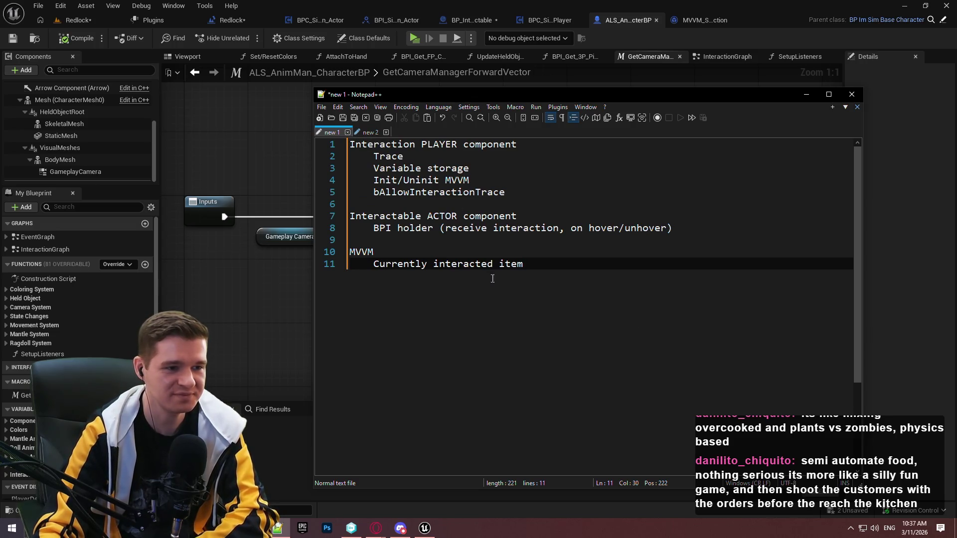
click(364, 133)
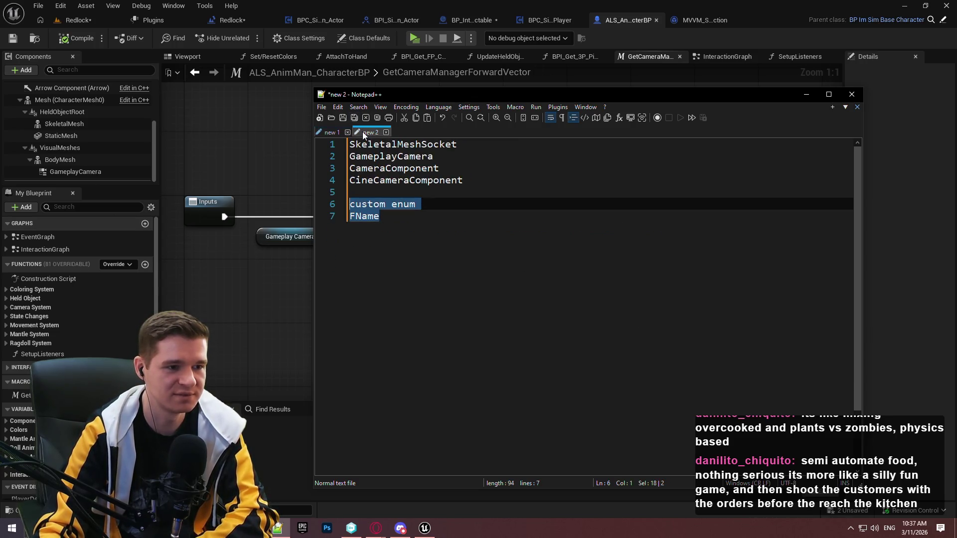
click(806, 94)
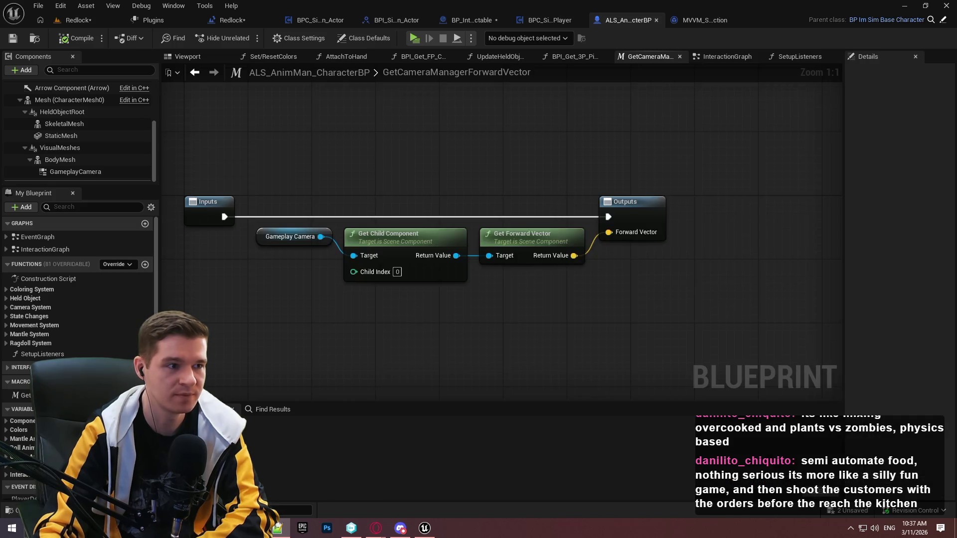
Create Enumeration E_SimplePlayerInteraction_TraceOriginComponent in the Data folder and open it
click(78, 20)
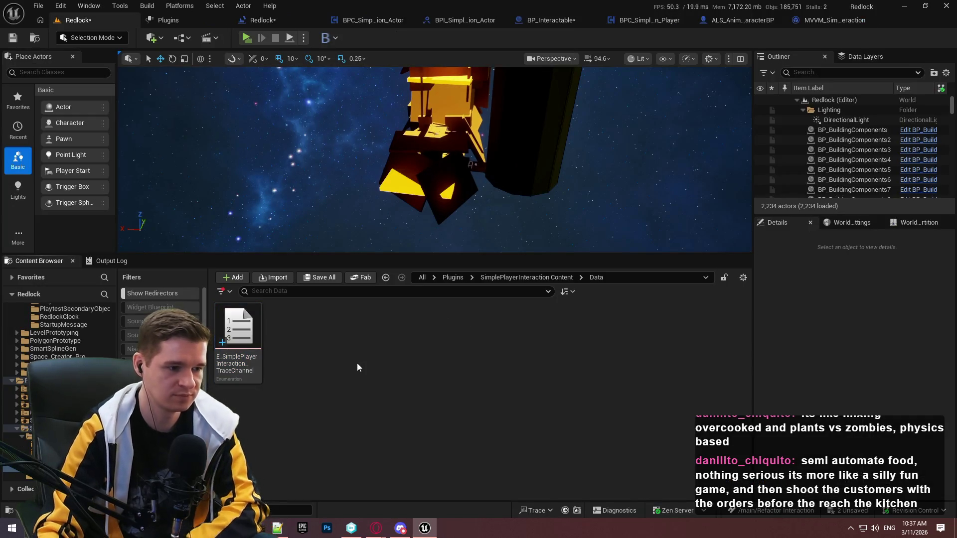
right_click(359, 370)
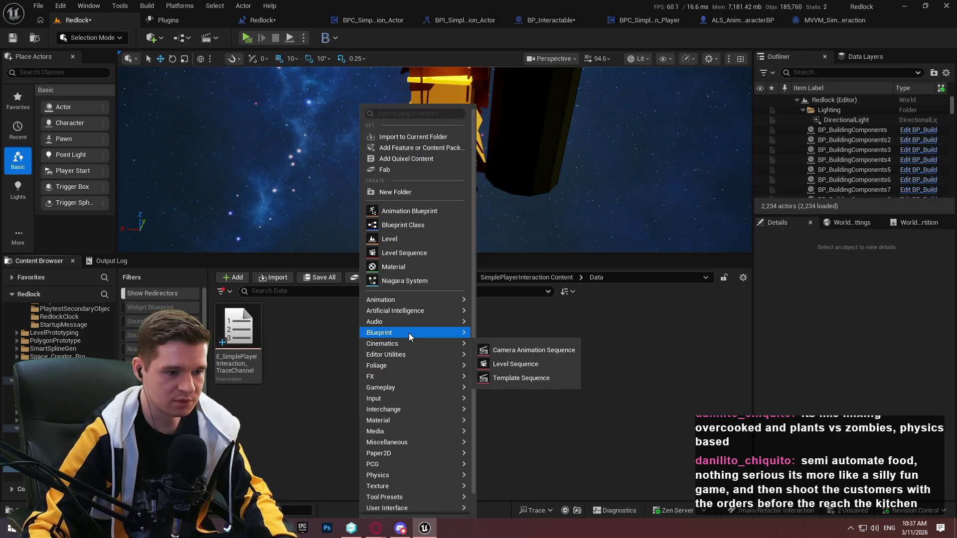
mouse_move(450, 338)
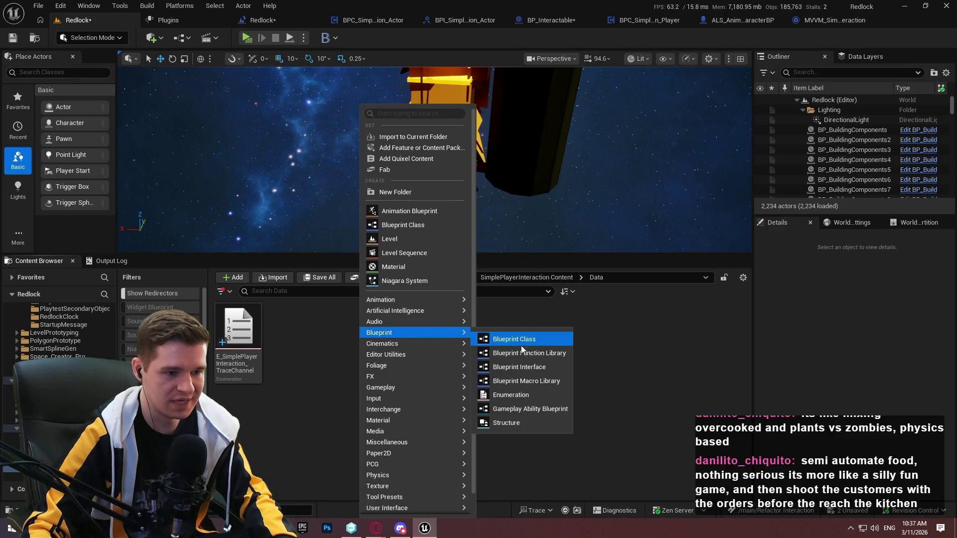
click(514, 394)
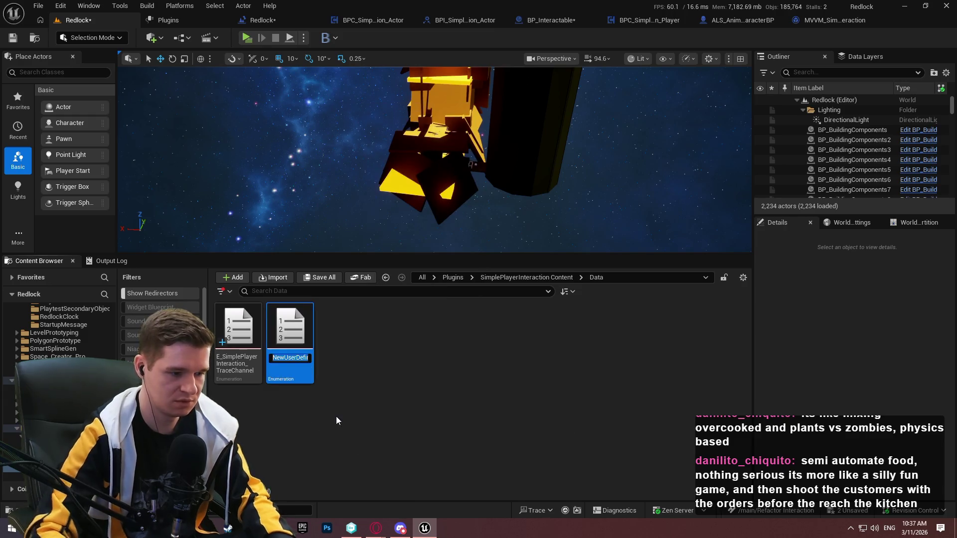
text(E_)
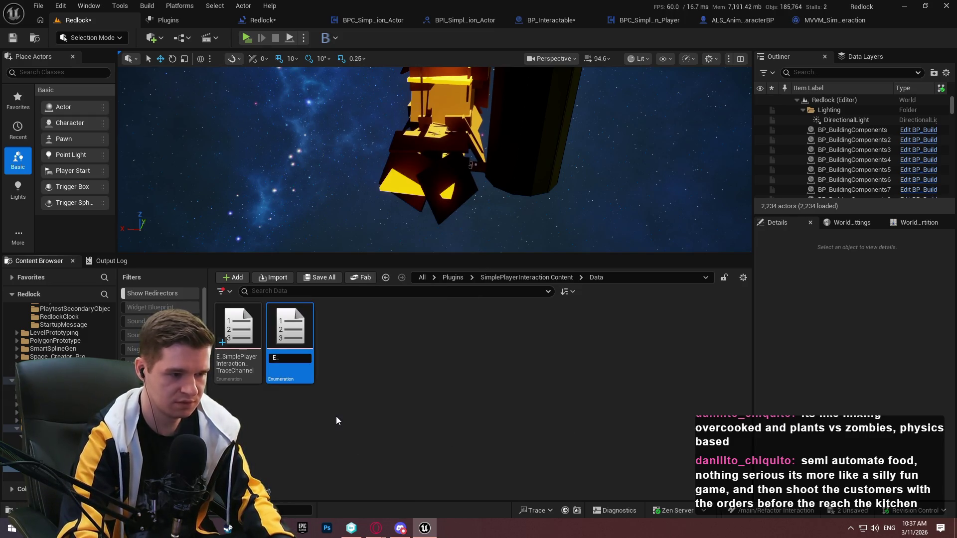
text(Simp)
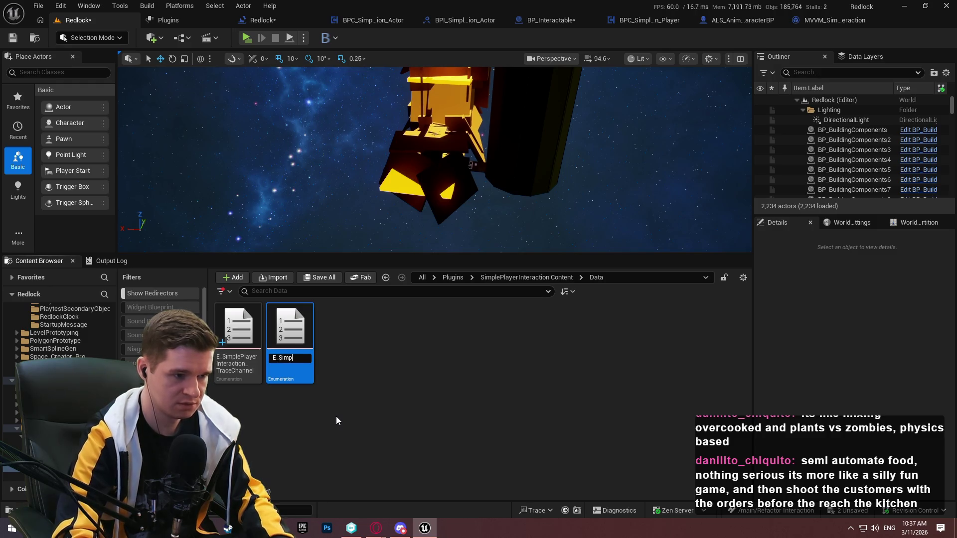
text(lePlayerInteraction_)
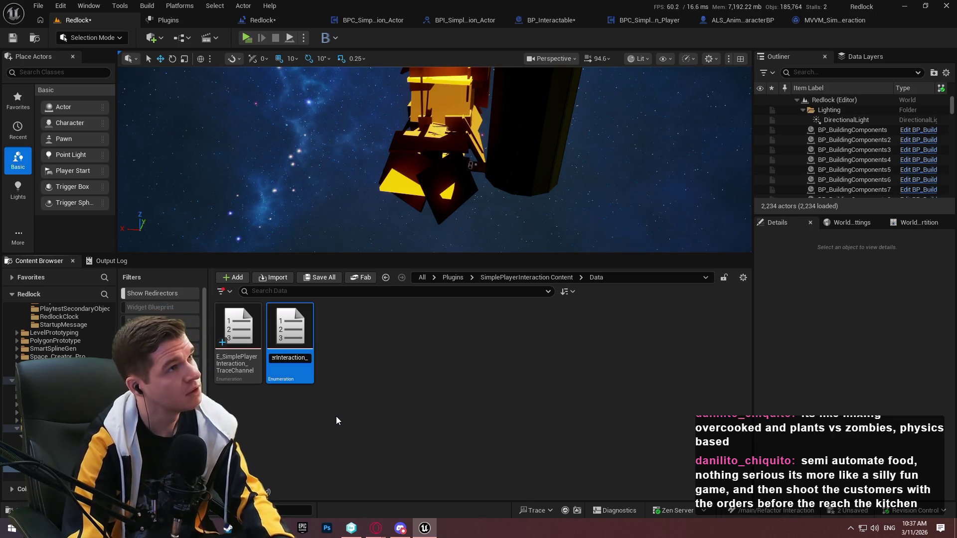
text(TraceOrigin)
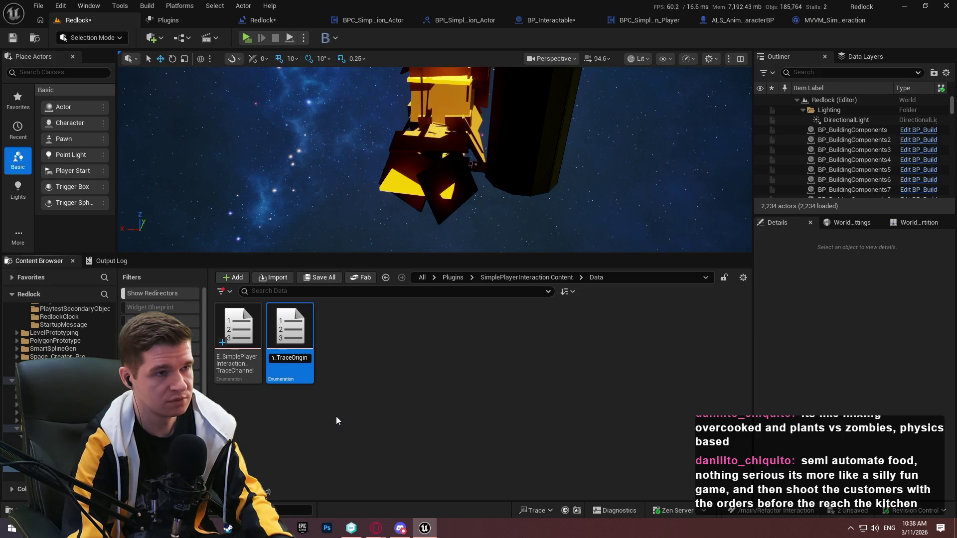
text(Com)
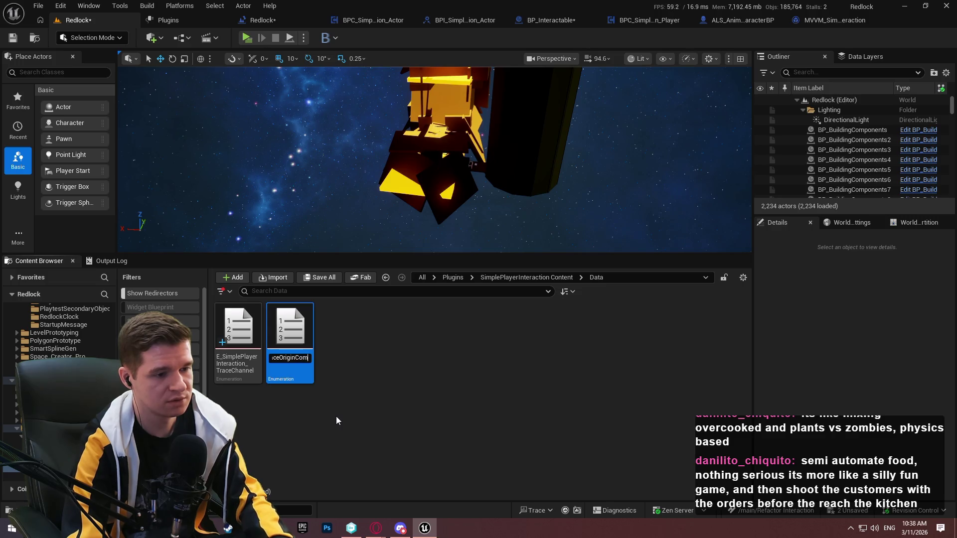
text(ponent)
key(Return)
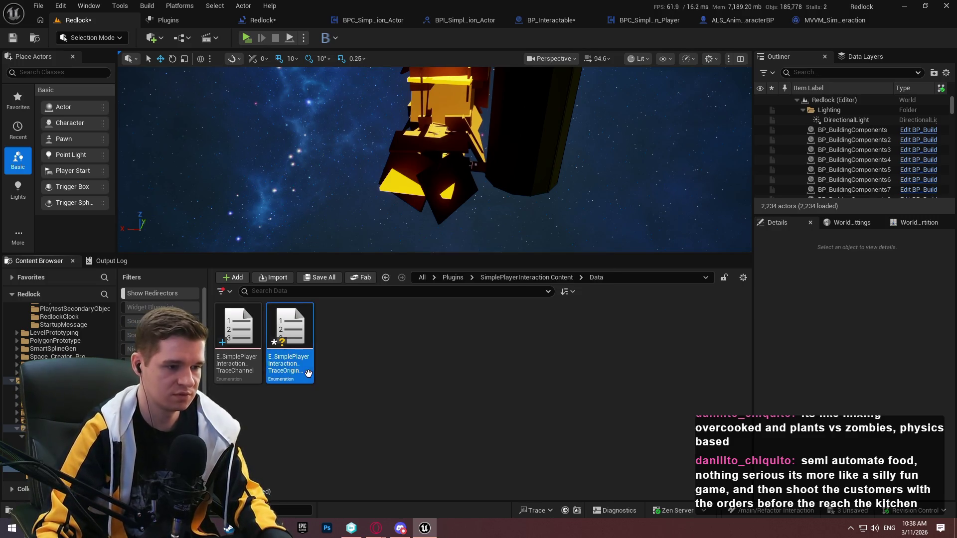
double_click(309, 373)
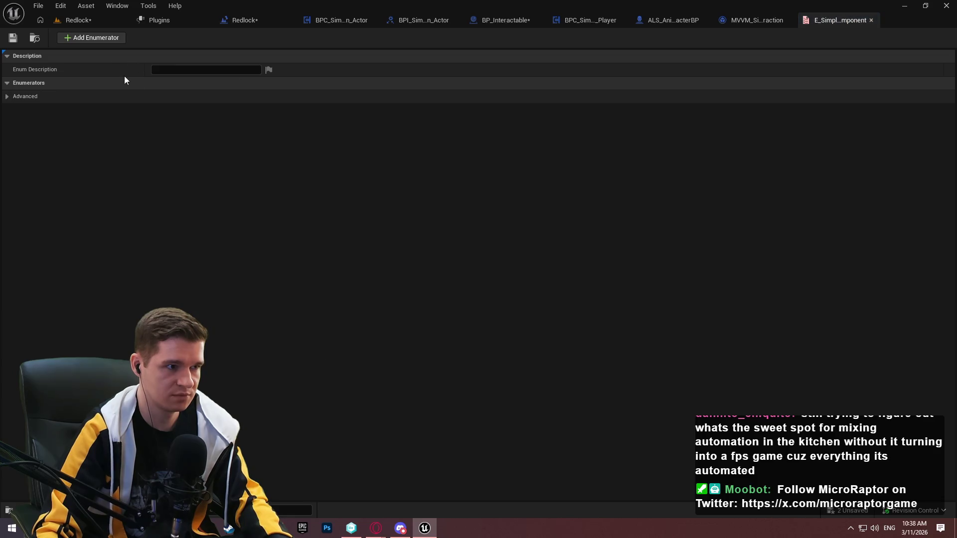
Add four enumerators and name the first one SkeletalMeshSocket
click(103, 39)
click(103, 39)
click(105, 40)
click(108, 42)
click(177, 96)
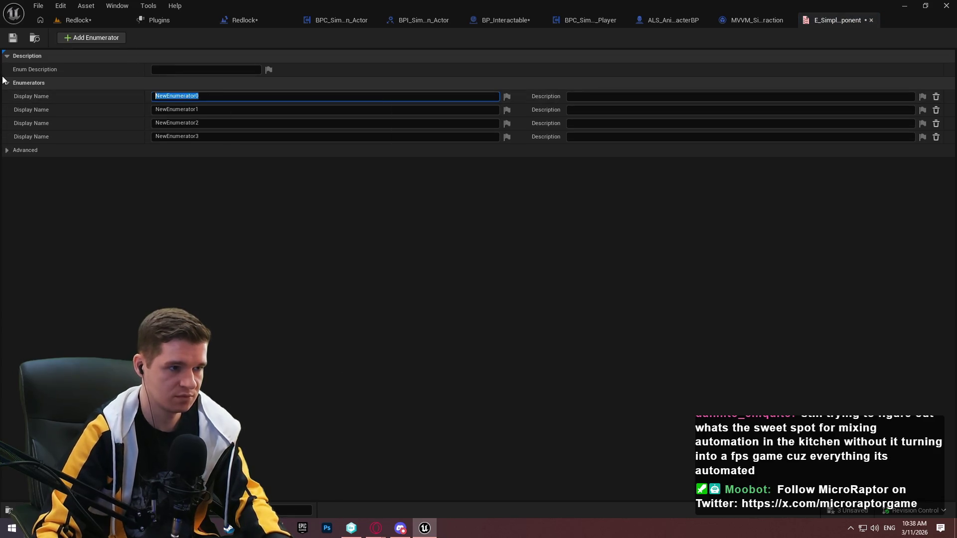
text(S)
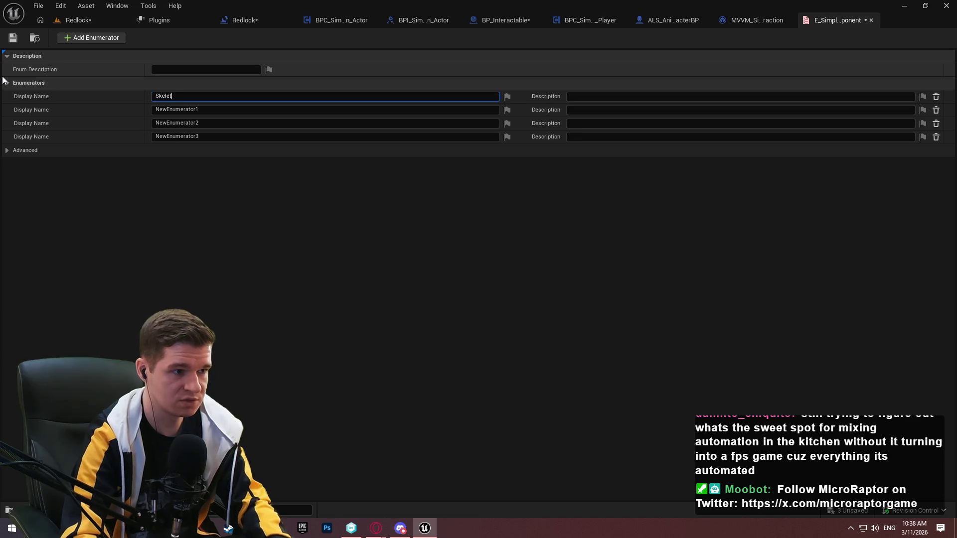
text(kelet)
key(Return)
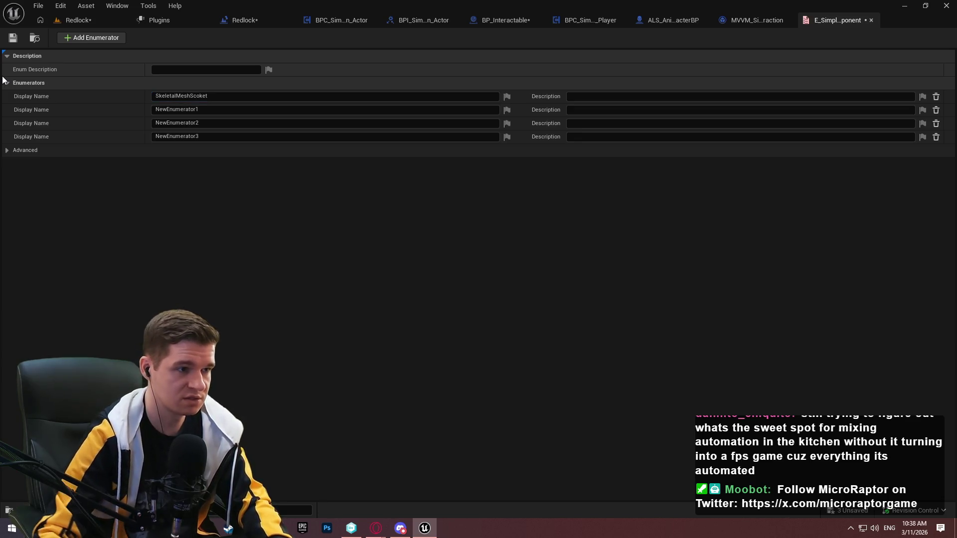
drag(196, 95, 200, 95)
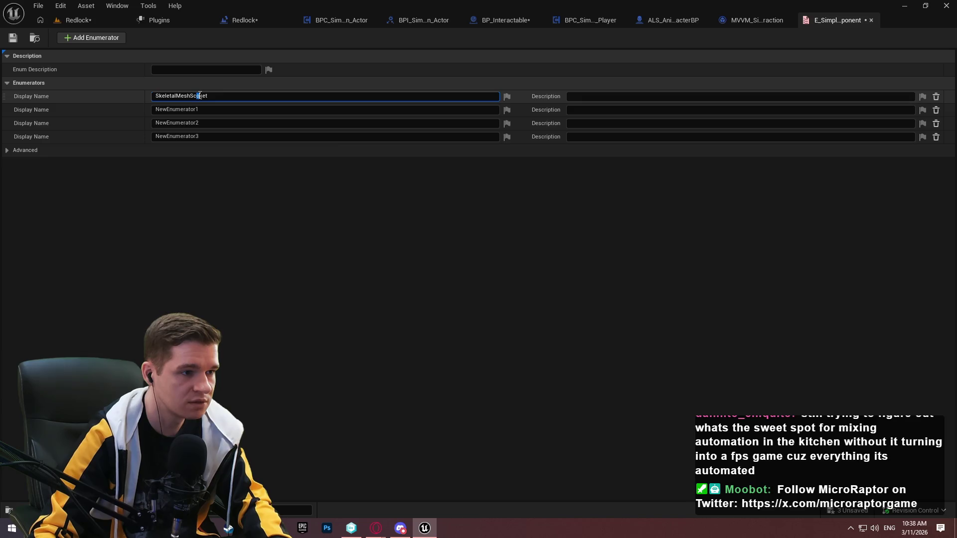
text(oc)
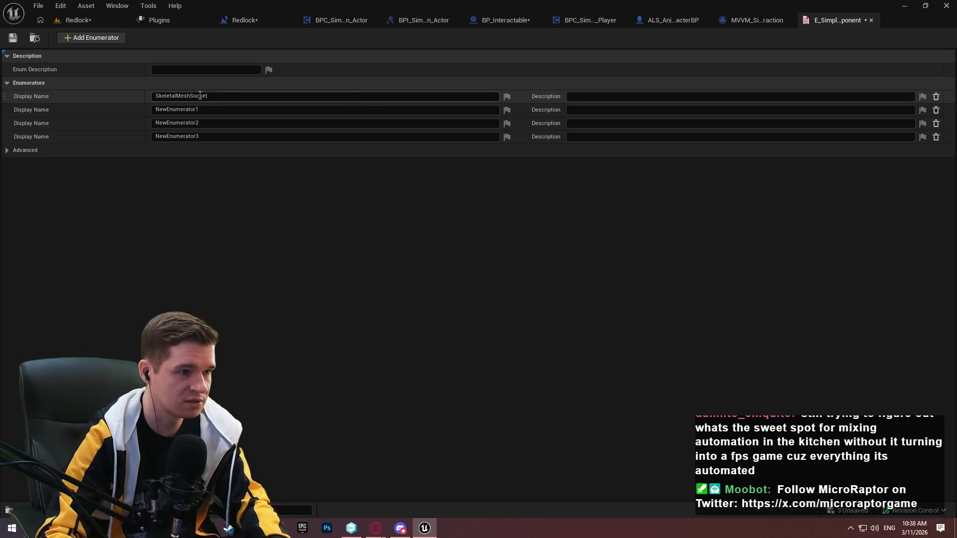
key(Return)
Name the others GameplayCamera, CameraComponent and CineCameraComponent, and save the enum
click(212, 110)
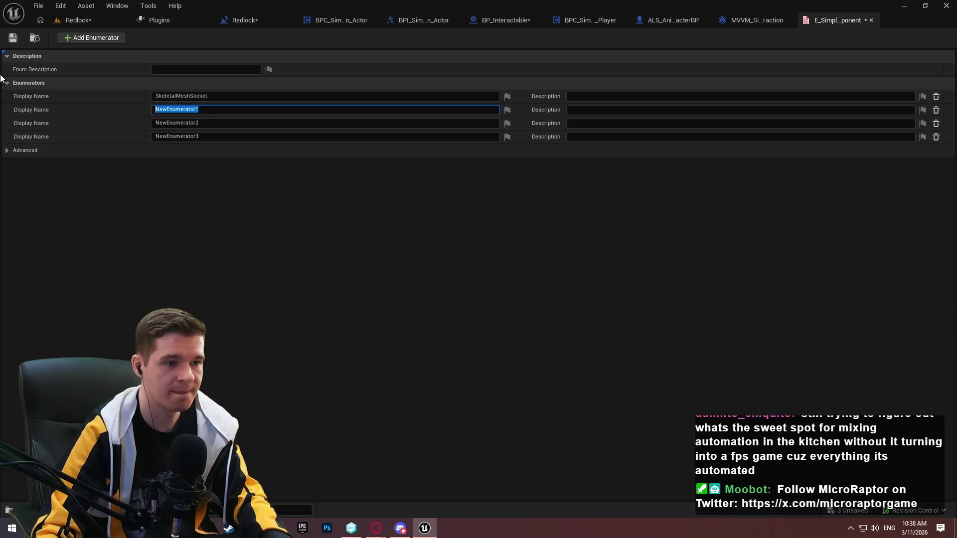
text(Gameplay)
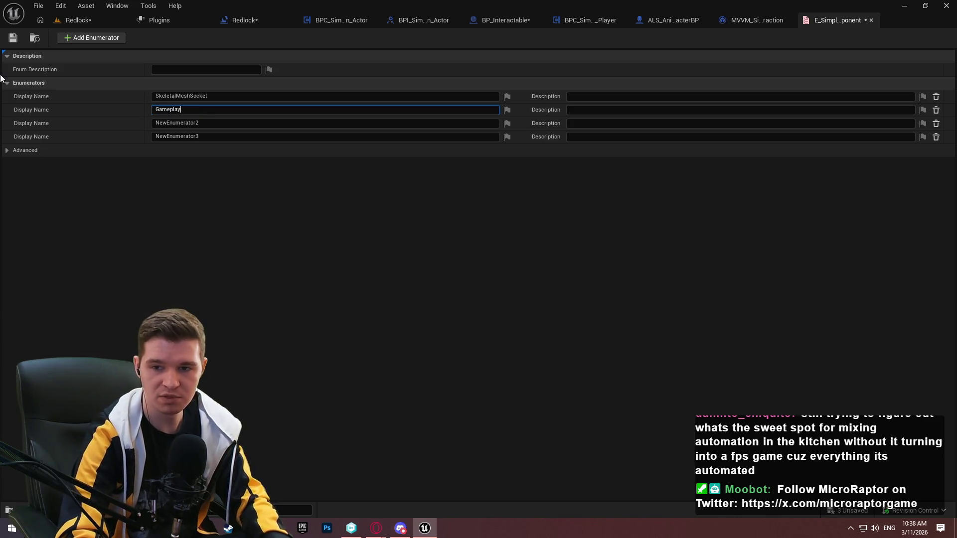
text(era)
key(Return)
click(219, 124)
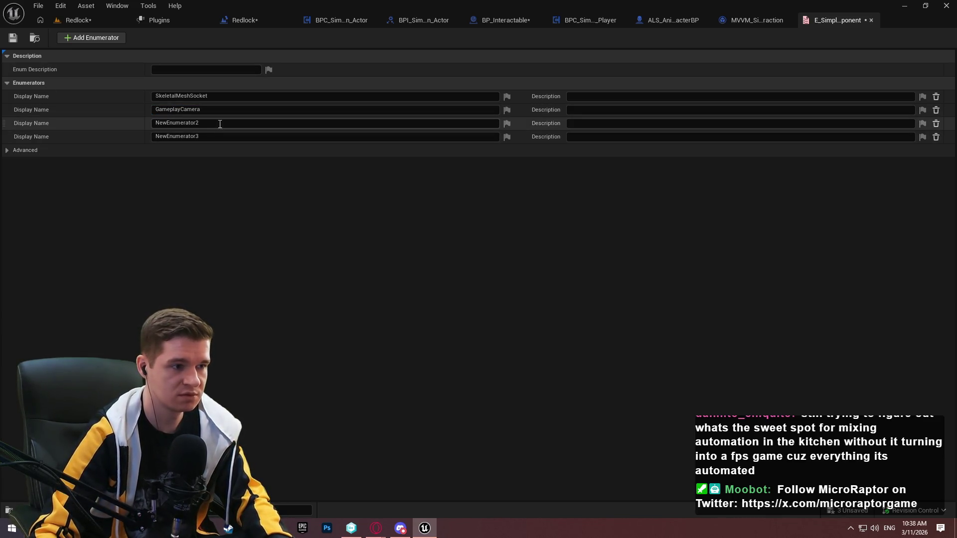
text(Camera)
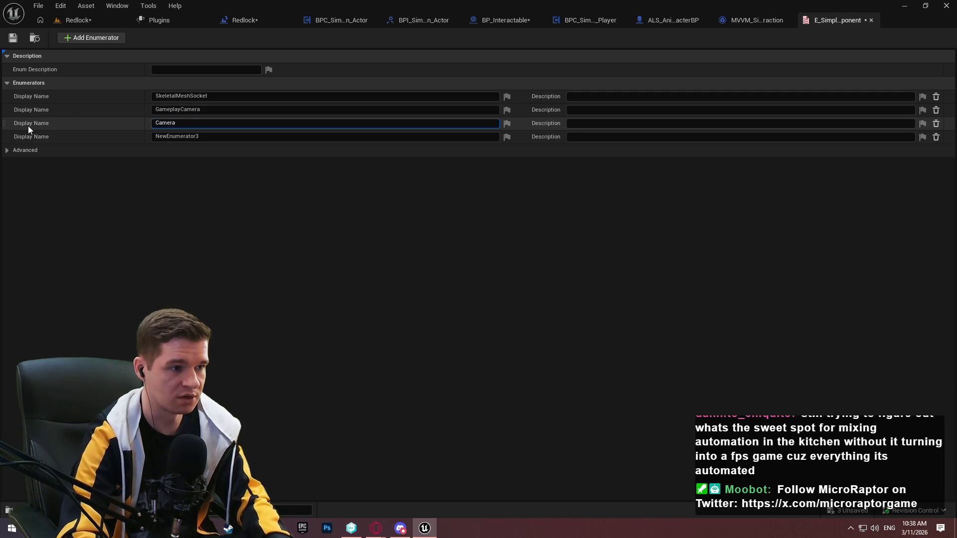
text(Component)
key(Return)
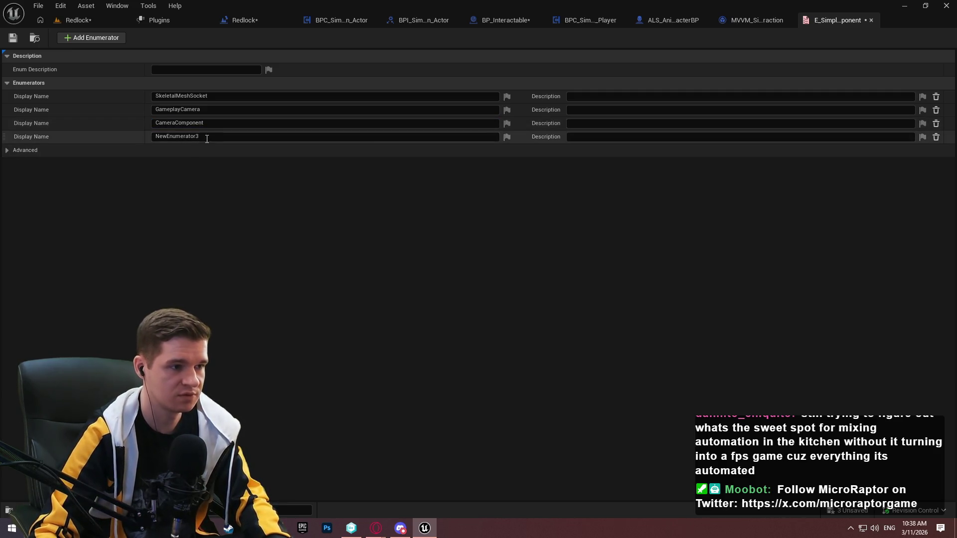
click(214, 137)
text(C)
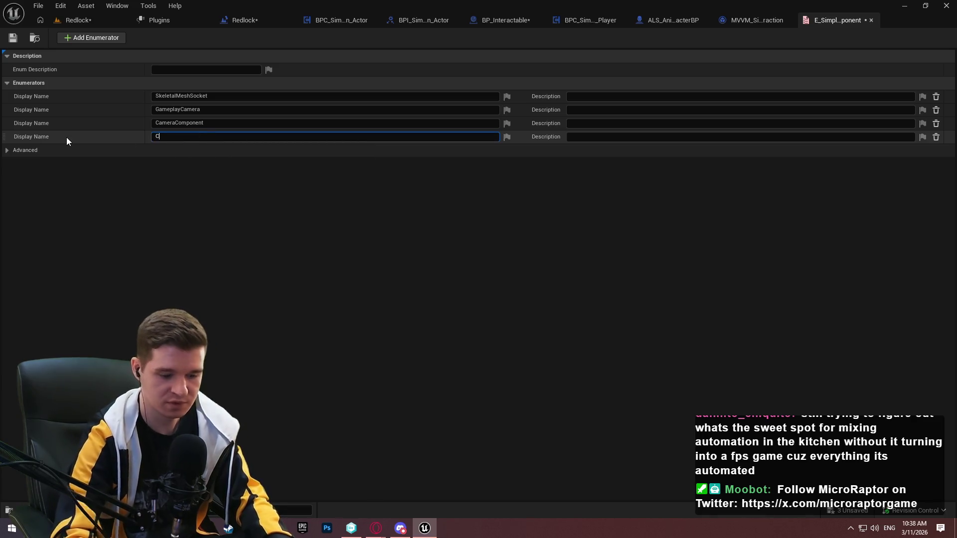
text(ineCameraComponent)
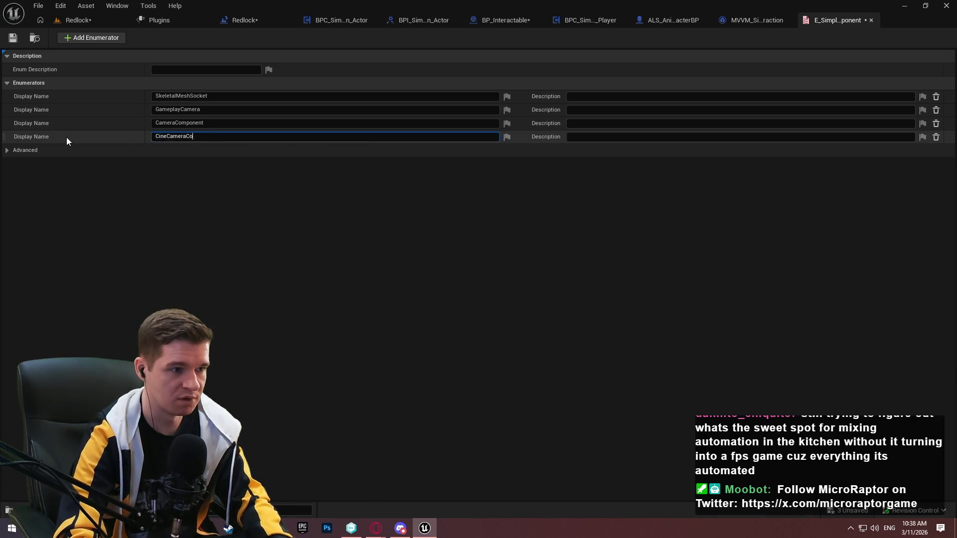
key(Return)
click(17, 41)
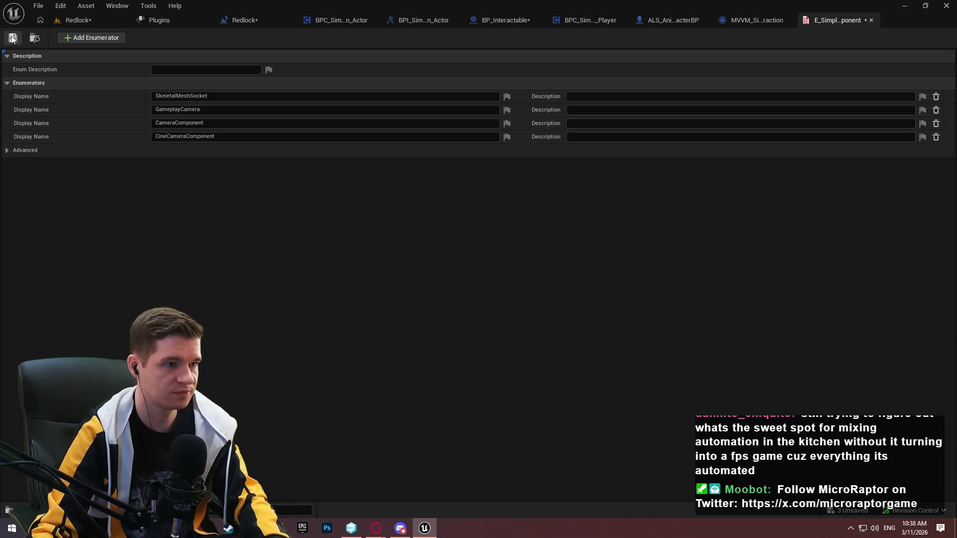
key(alt+Tab)
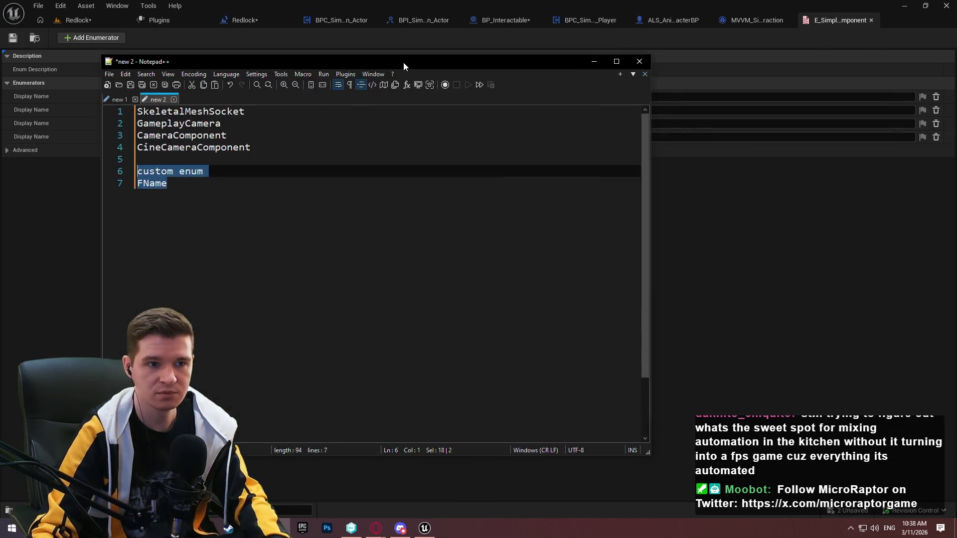
Close the enum editor, then show BPC_SimplePlayerInteraction_Player's Begin Play and timer nodes
click(872, 20)
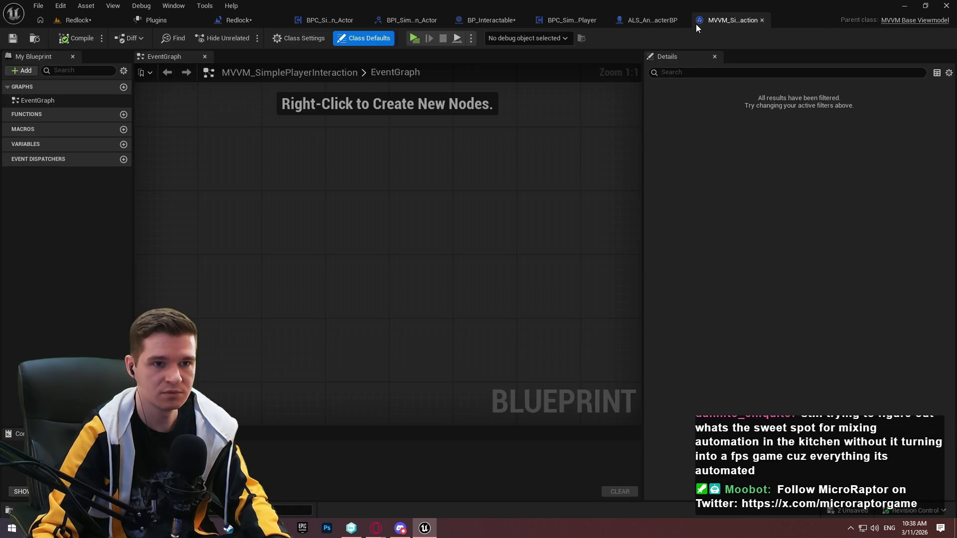
click(653, 20)
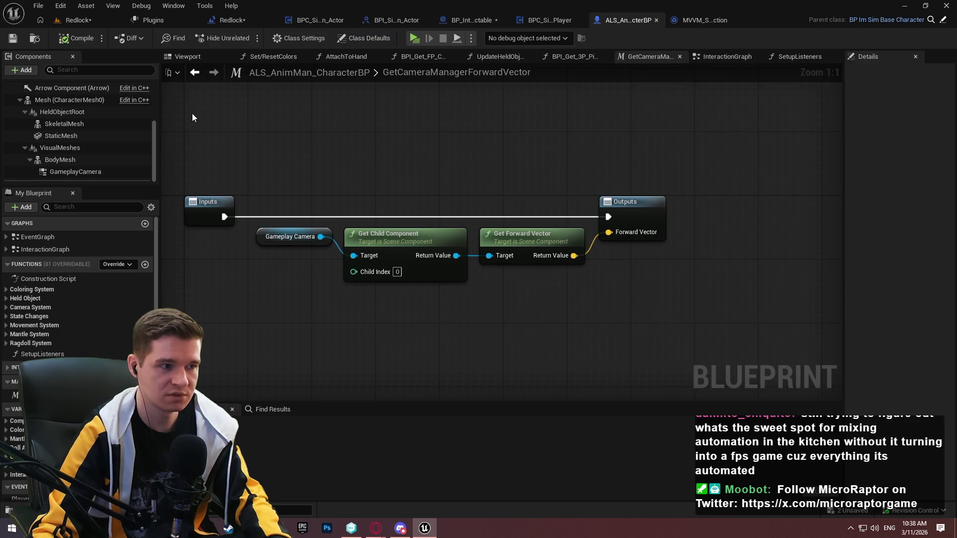
drag(153, 117, 163, 74)
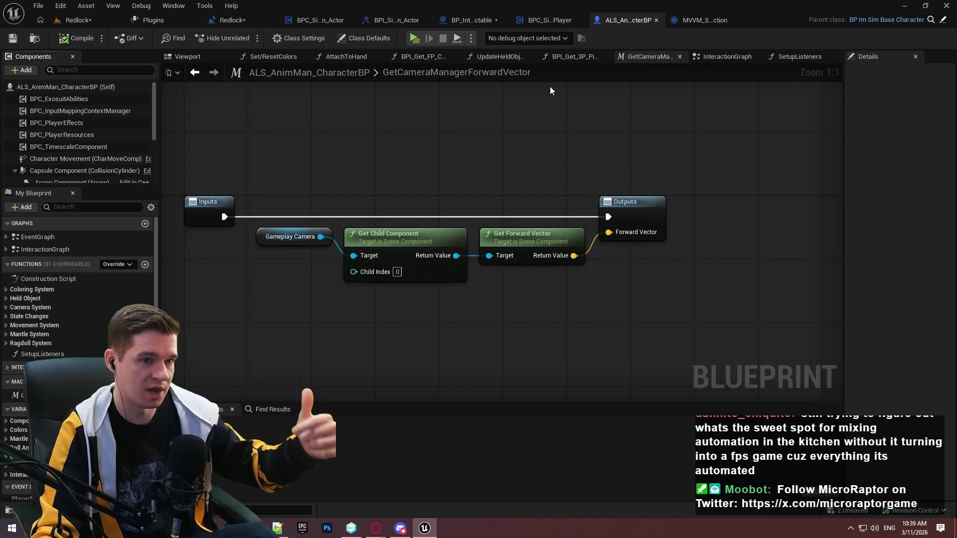
click(471, 22)
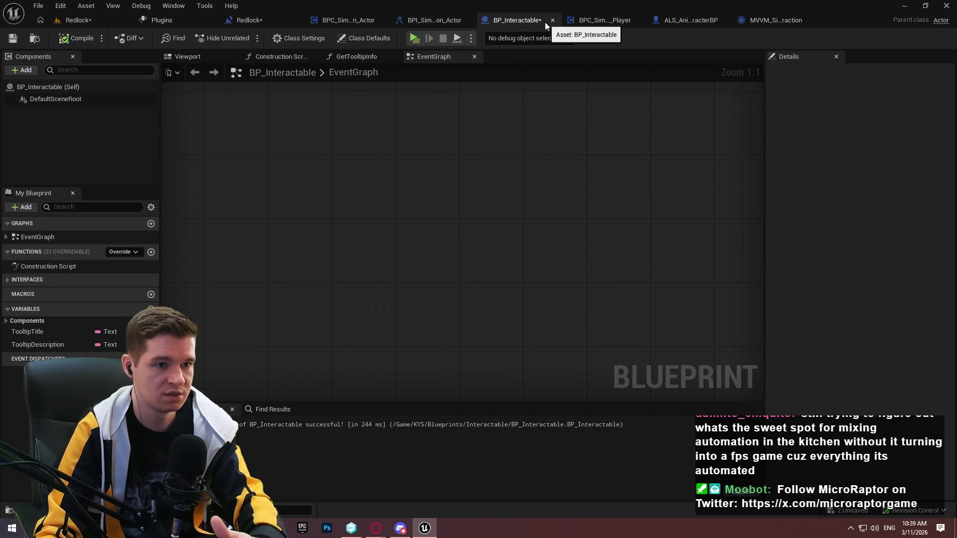
click(608, 23)
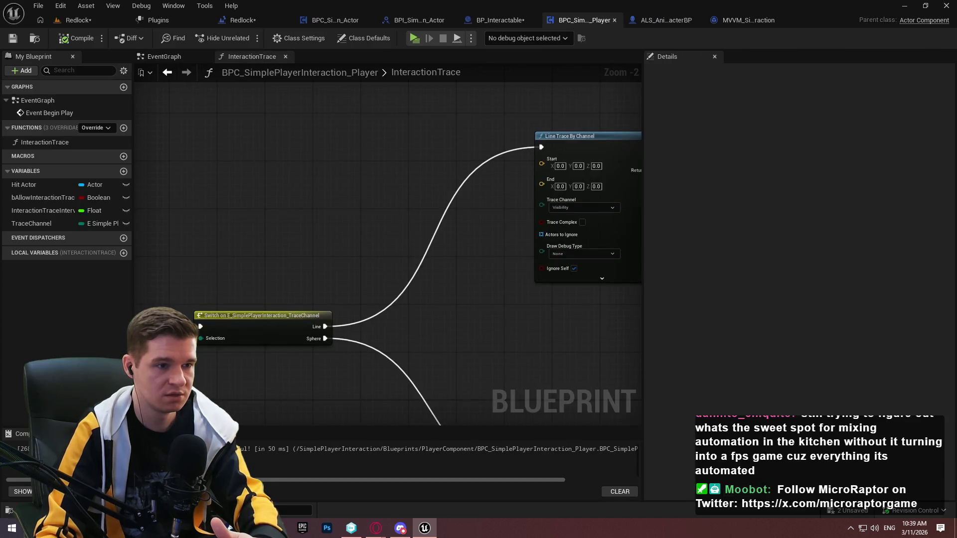
drag(237, 97, 503, 256)
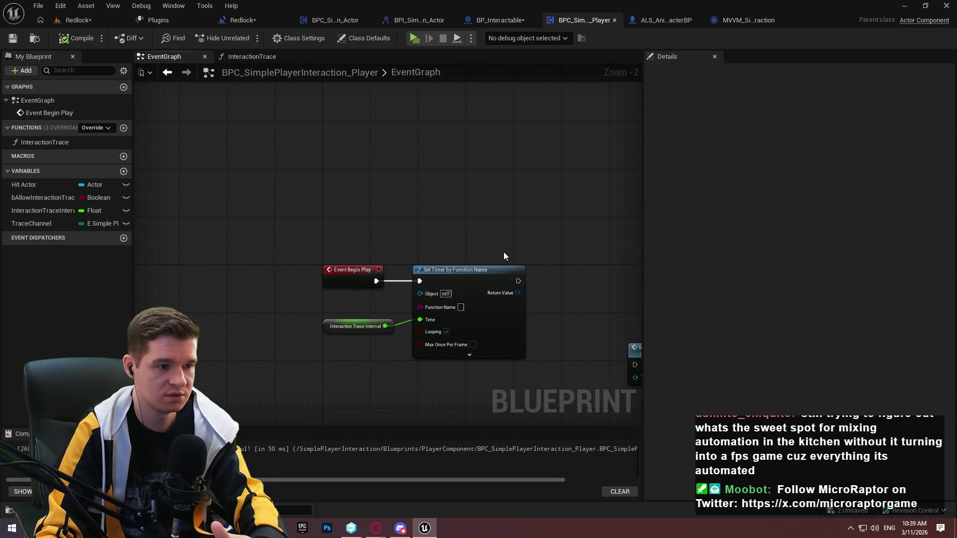
Place a Get Owner node in the component's EventGraph
drag(487, 224, 316, 142)
right_click(316, 142)
text(get own)
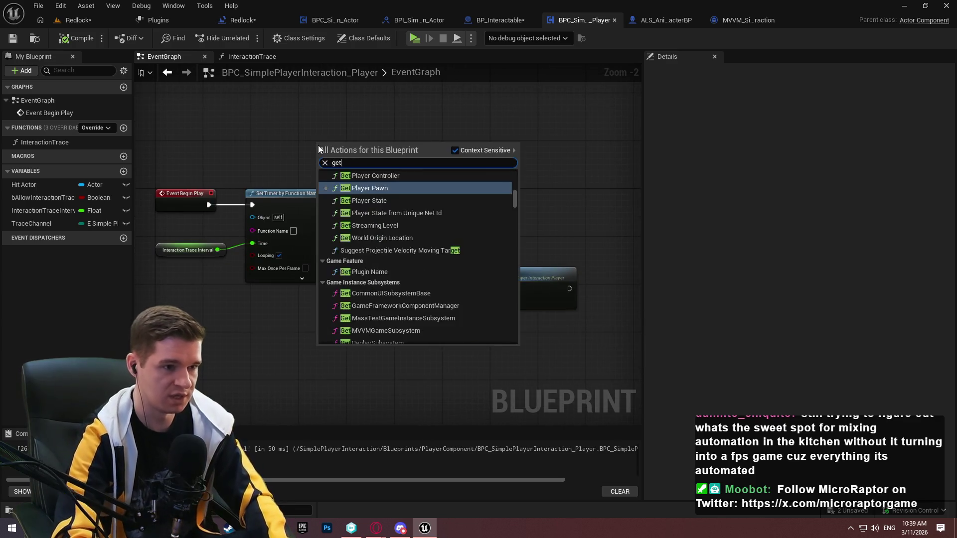
key(Return)
scroll(431, 165, up, 2)
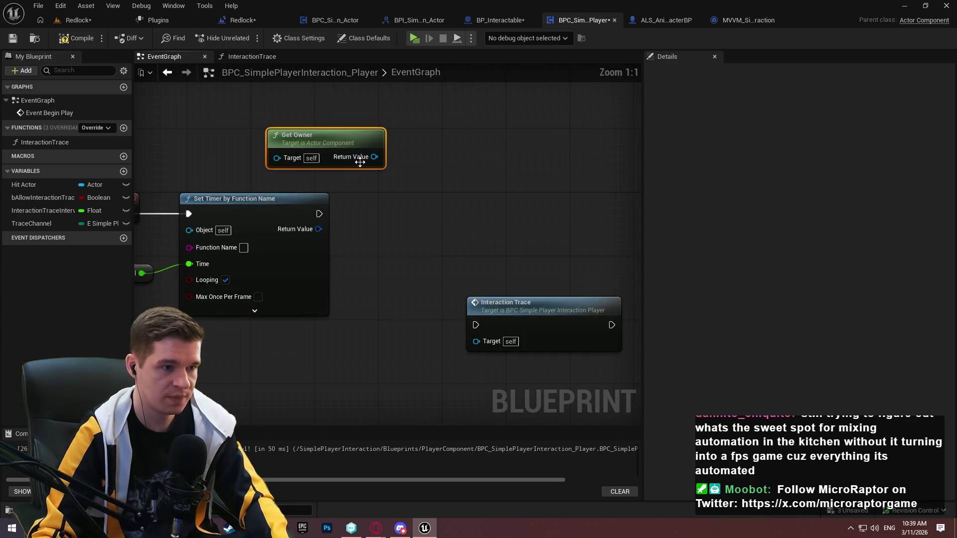
Cast Get Owner's result To Character, move it above, and wire from Cast Failed
mouse_move(374, 157)
mouse_down()
mouse_move(441, 127)
mouse_move(451, 148)
mouse_up()
text(cast to chara)
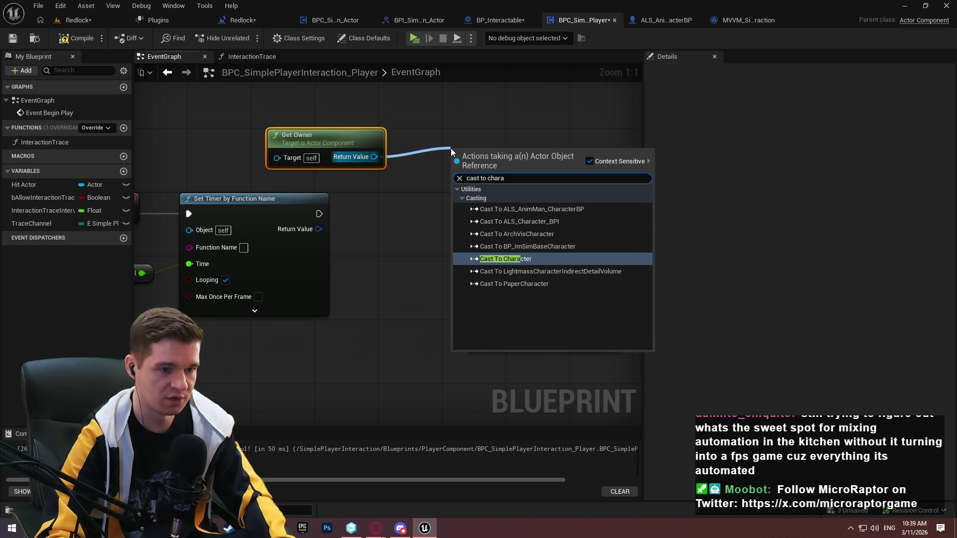
key(Return)
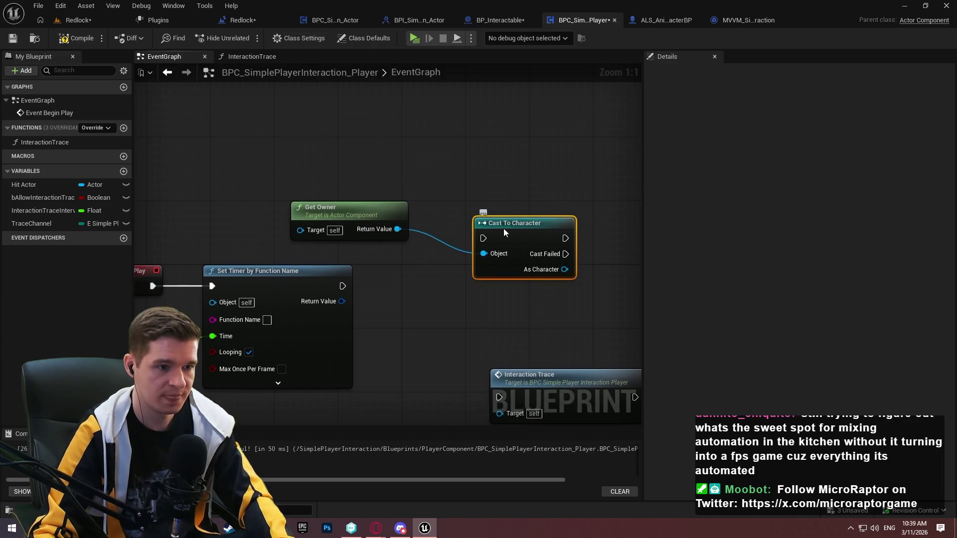
mouse_move(503, 229)
mouse_down()
mouse_move(462, 178)
mouse_move(465, 161)
mouse_up()
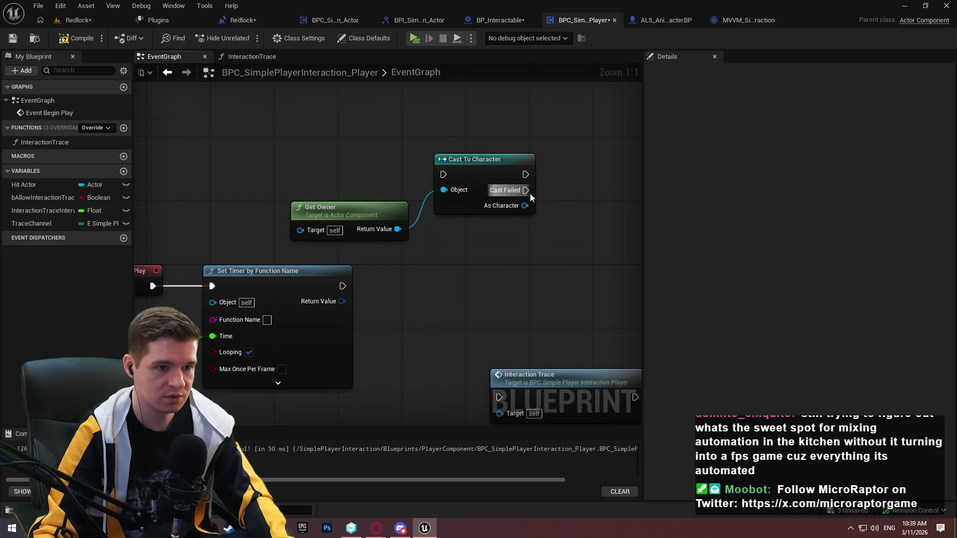
drag(526, 190, 565, 234)
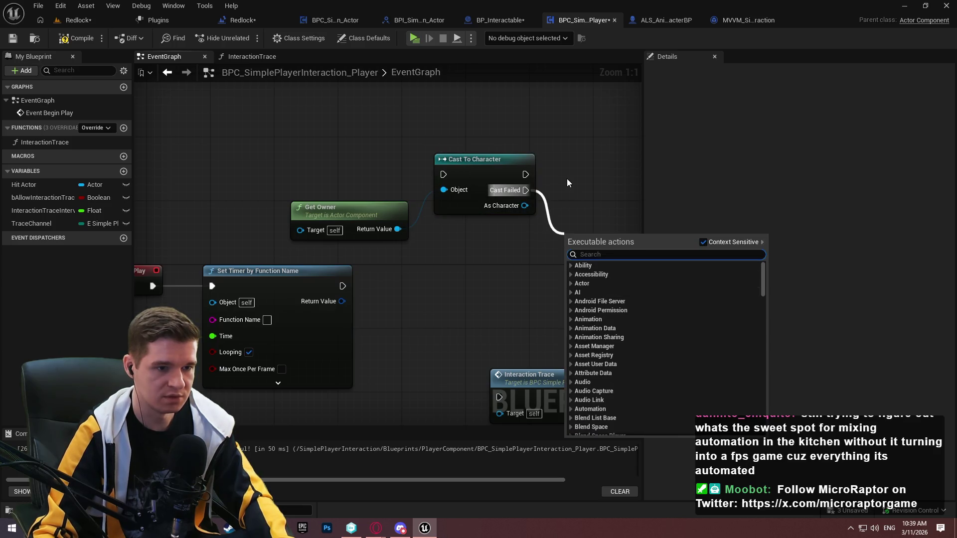
Add a Print String on Cast Failed reading 'print error for not implementing this on character'
text(print)
key(Return)
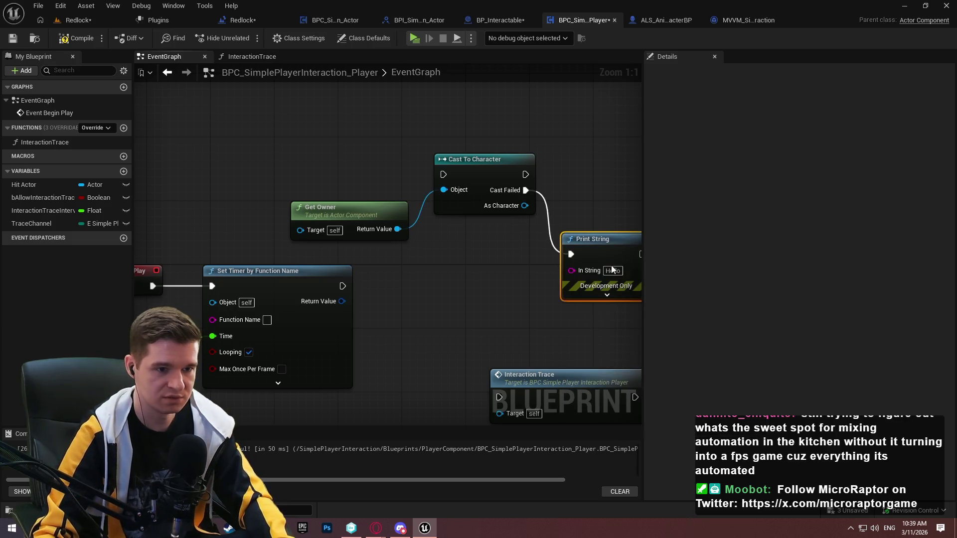
click(613, 270)
text(print error)
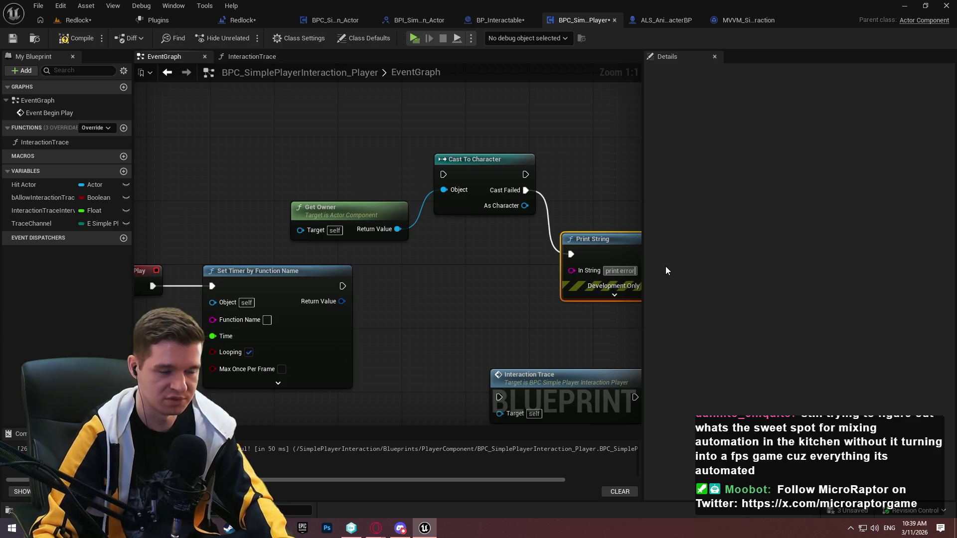
text( fo)
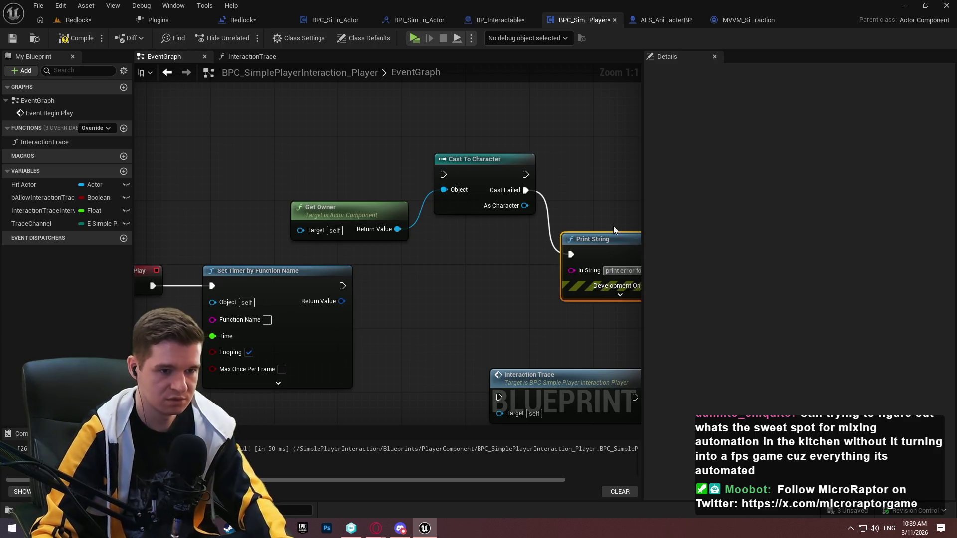
drag(613, 226, 405, 183)
text(r )
text(not implm,)
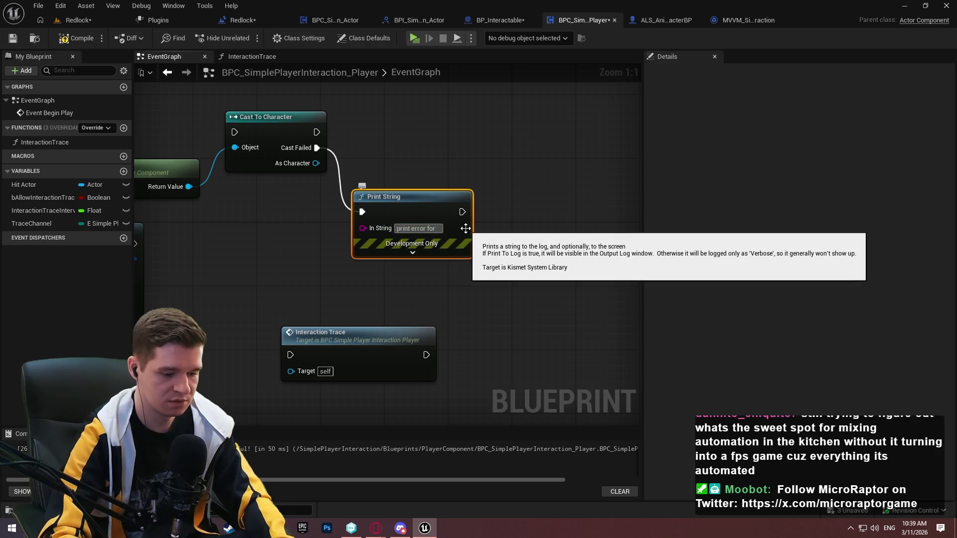
text(enting)
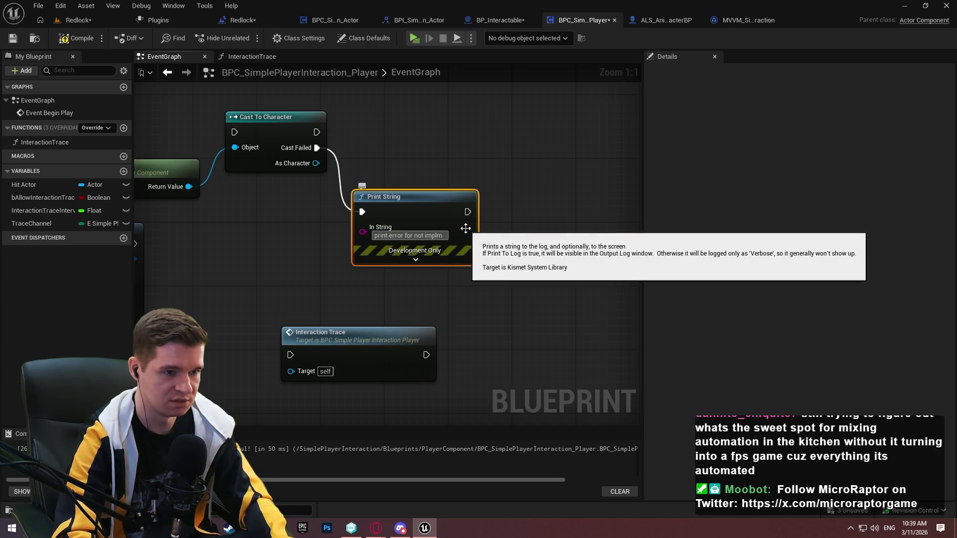
text( this on chr)
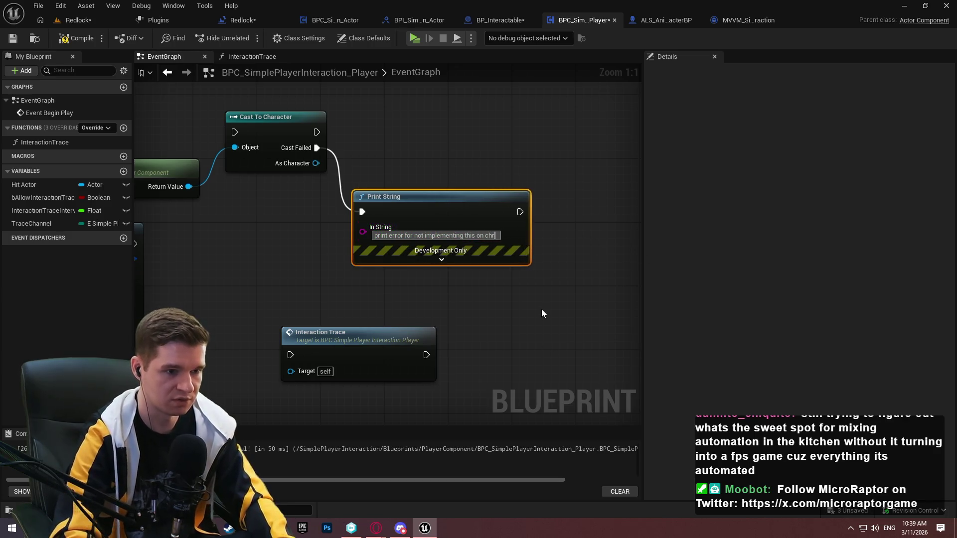
key(BackSpace)
text(aract)
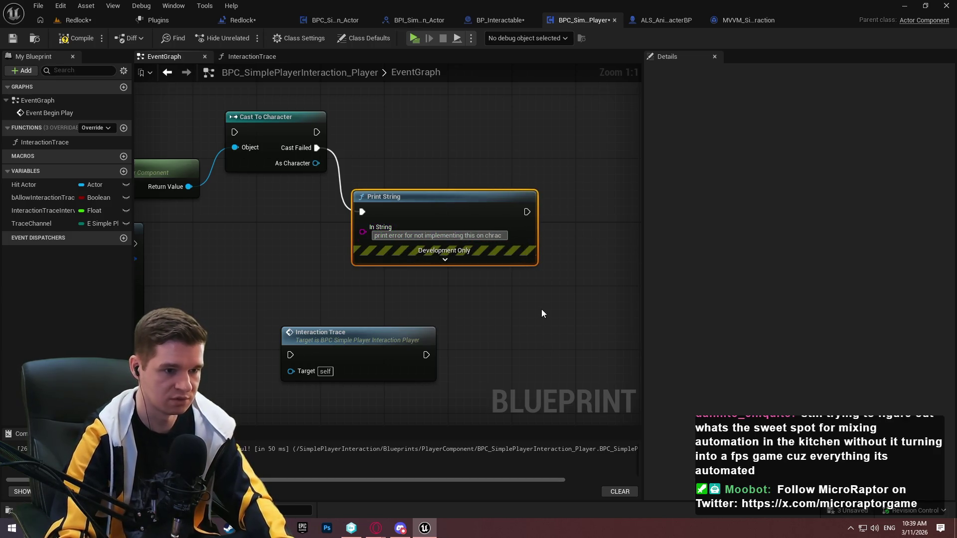
text(er)
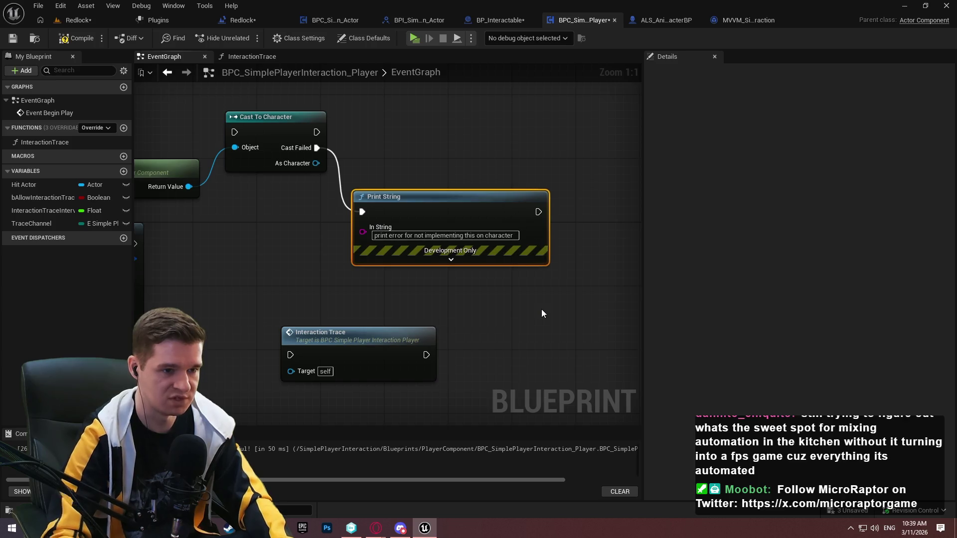
click(388, 106)
mouse_move(388, 106)
mouse_down()
mouse_move(424, 237)
mouse_move(456, 172)
mouse_up()
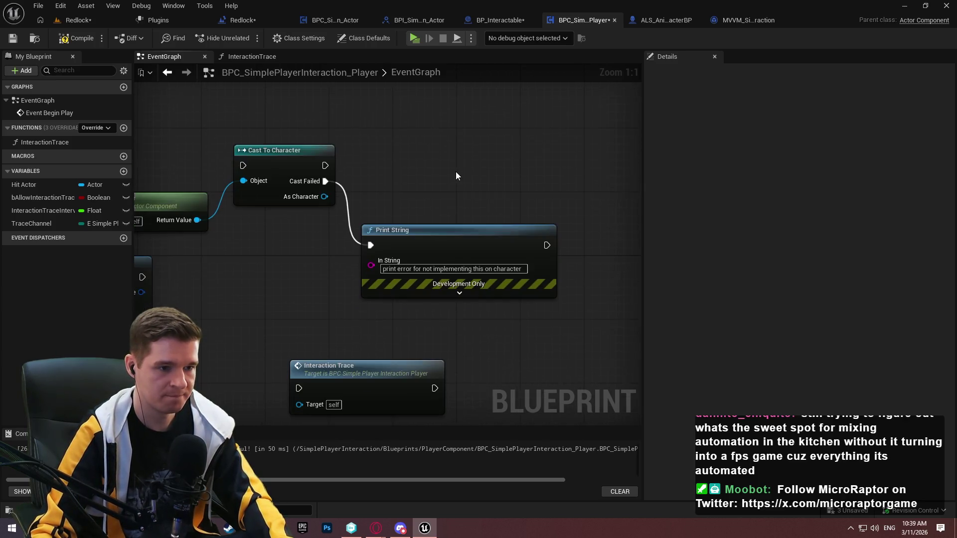
mouse_move(310, 185)
mouse_down()
mouse_move(349, 211)
mouse_move(459, 191)
mouse_up()
Search the As Character actions for 'bind event to' and browse the results
text(bind event to )
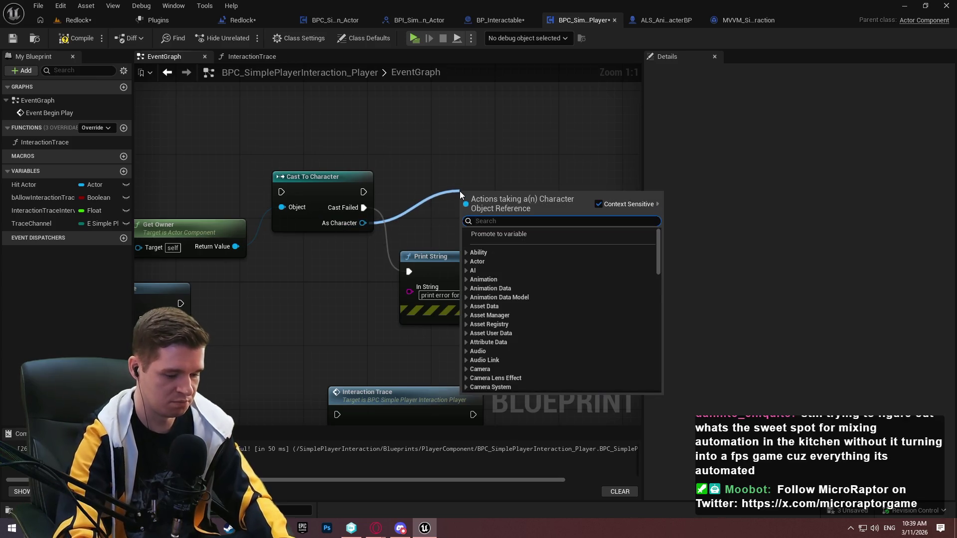
text(dam)
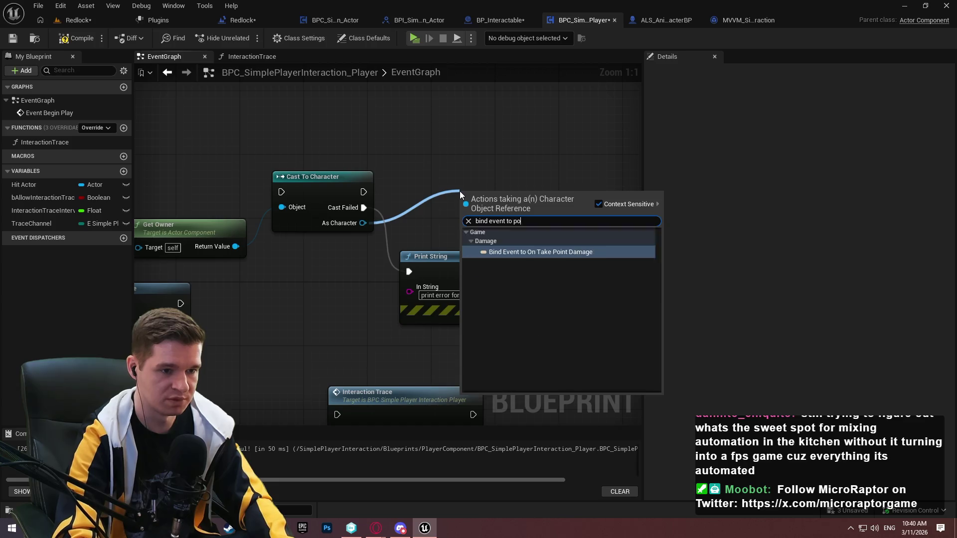
key(BackSpace)
key(BackSpace)
key(BackSpace)
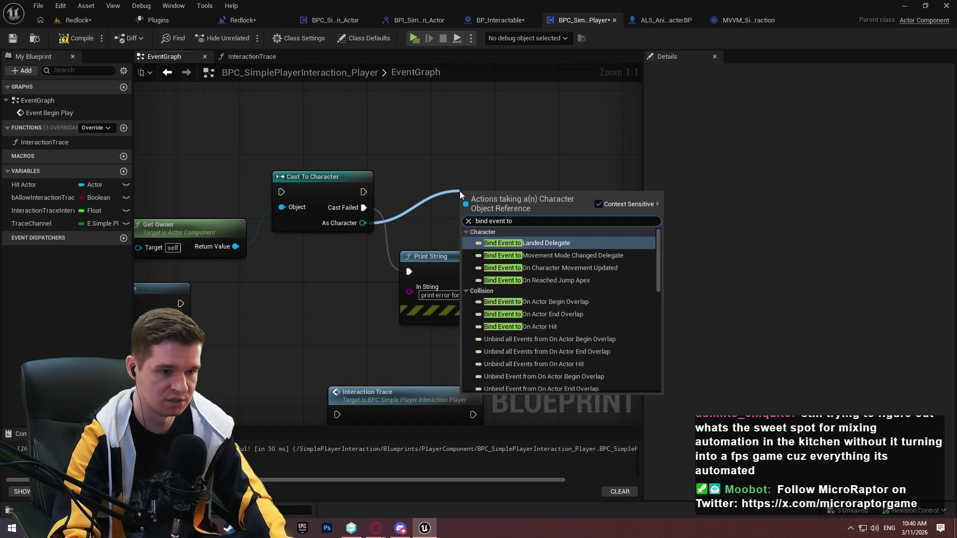
mouse_move(656, 249)
mouse_down()
mouse_move(671, 306)
mouse_move(668, 357)
mouse_up()
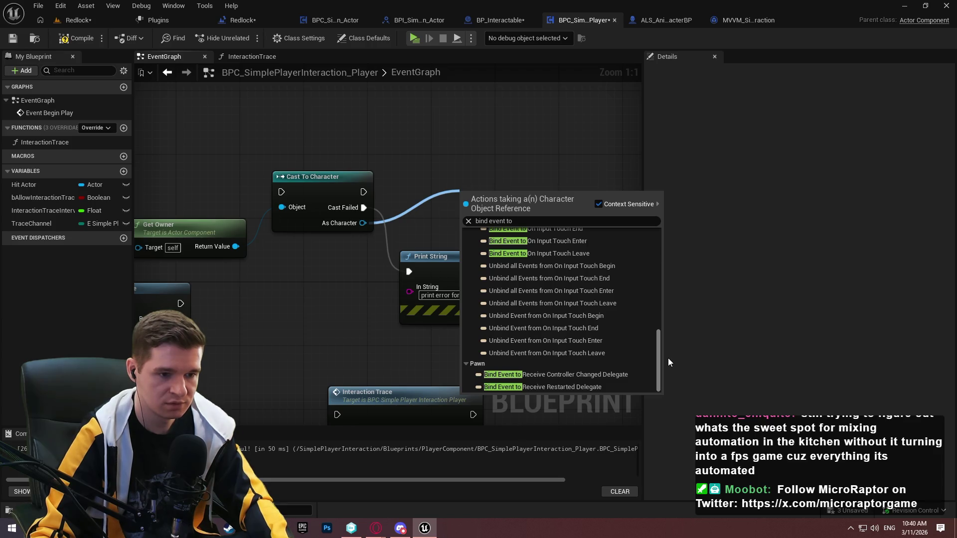
drag(668, 358, 655, 256)
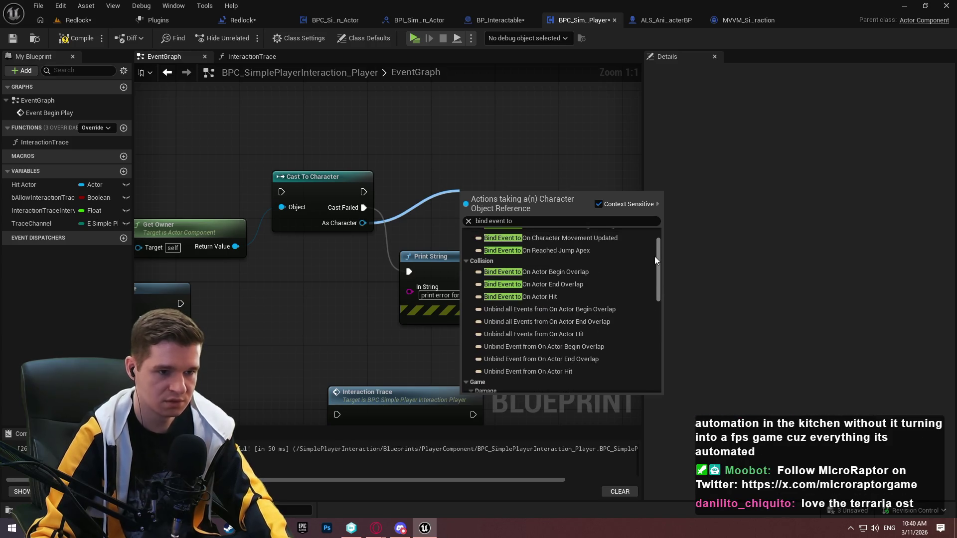
drag(654, 256, 653, 261)
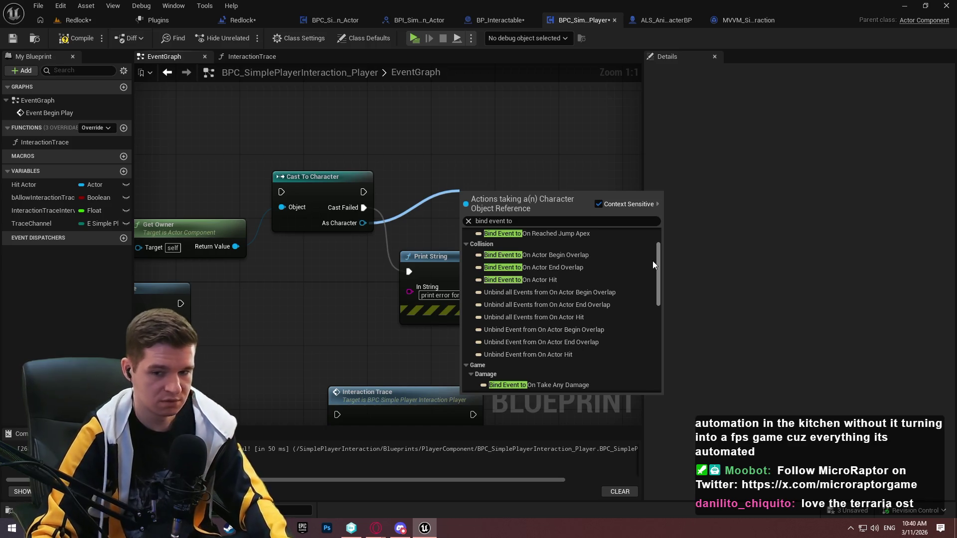
scroll(650, 241, up, 2)
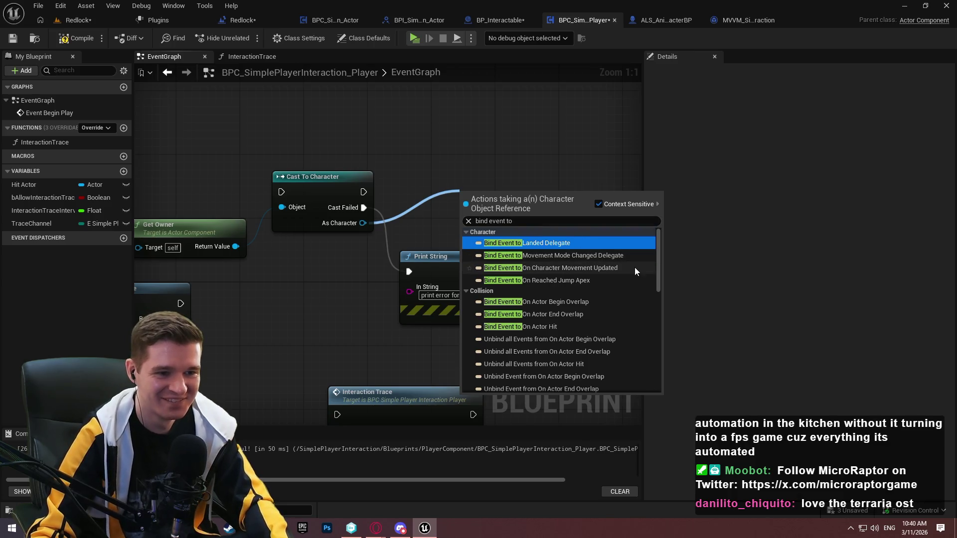
click(573, 221)
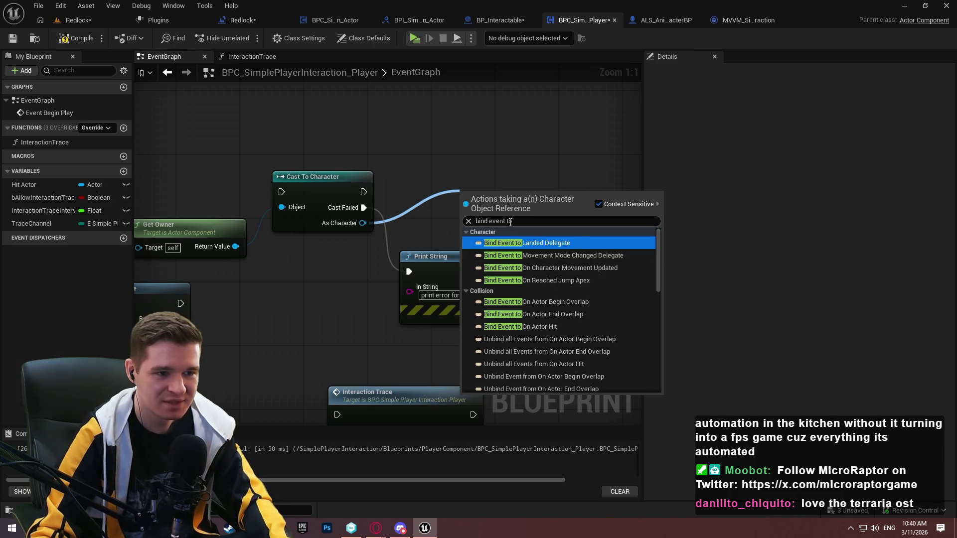
Add a Bind Event to Receive Controller Changed Delegate node and move it above the cast
text(poss)
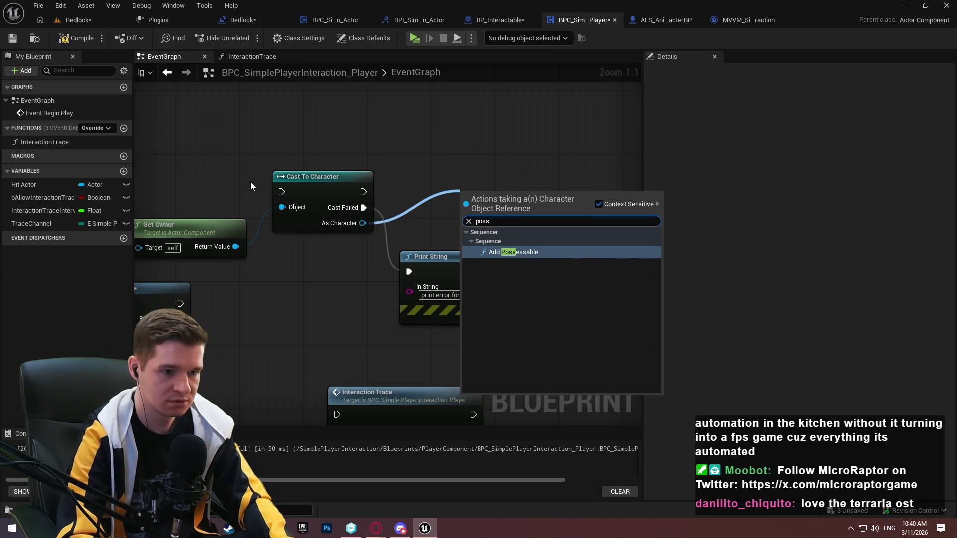
key(BackSpace)
key(BackSpace)
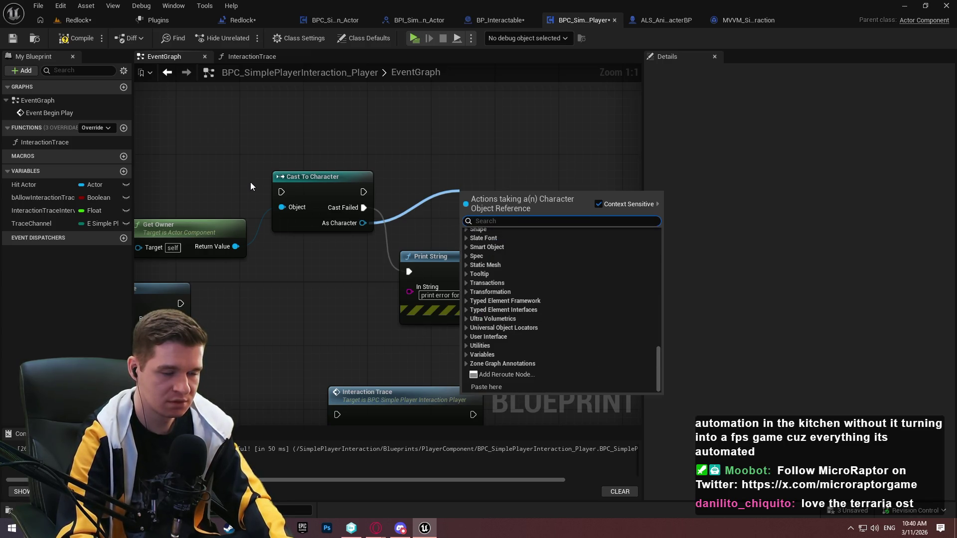
text(bind)
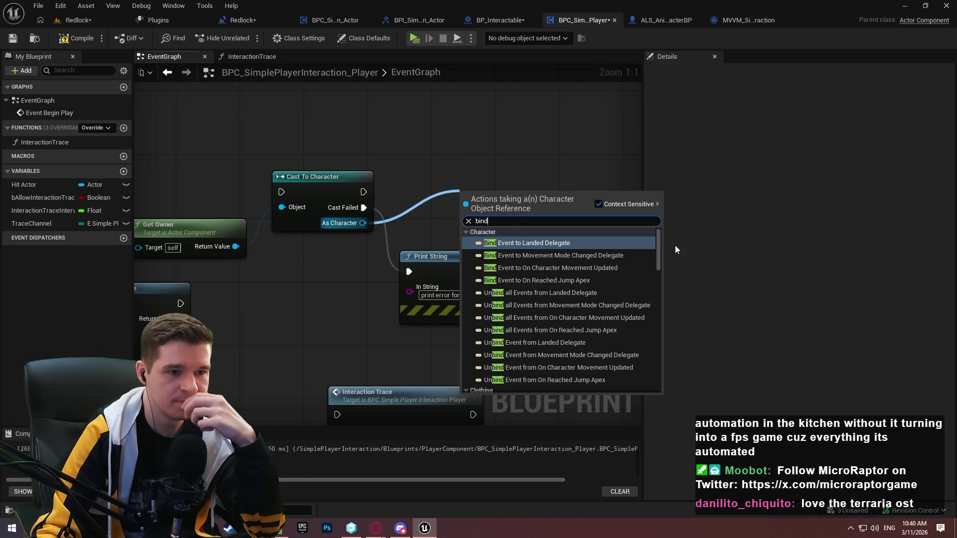
click(659, 234)
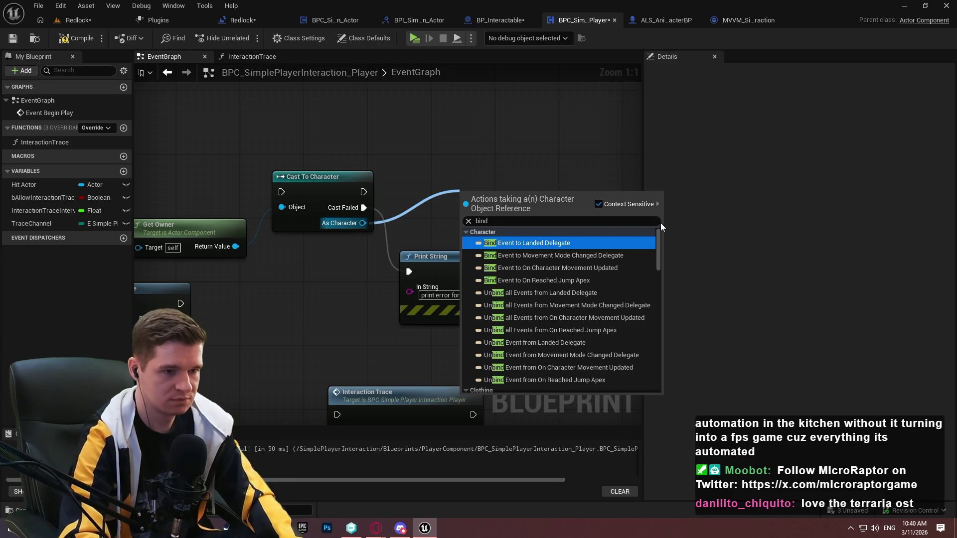
click(495, 223)
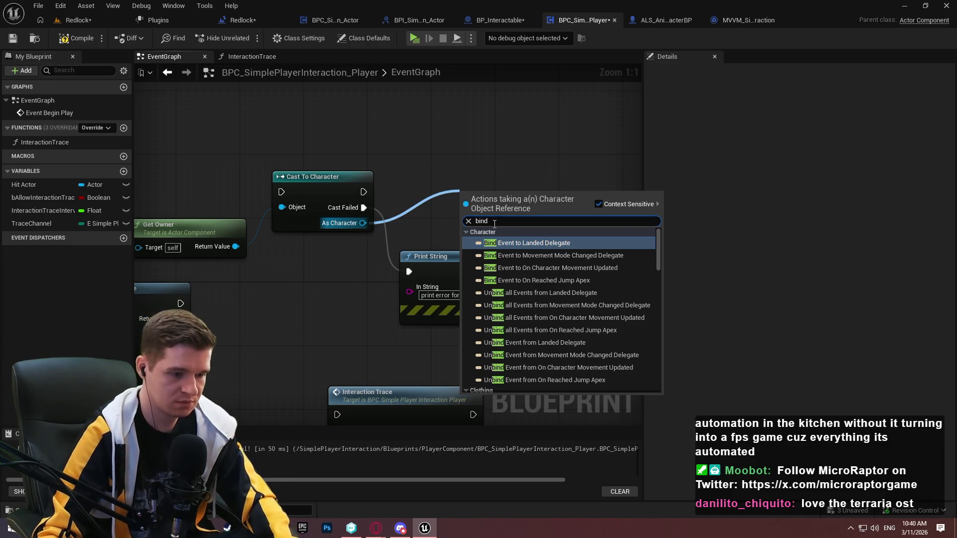
text( event)
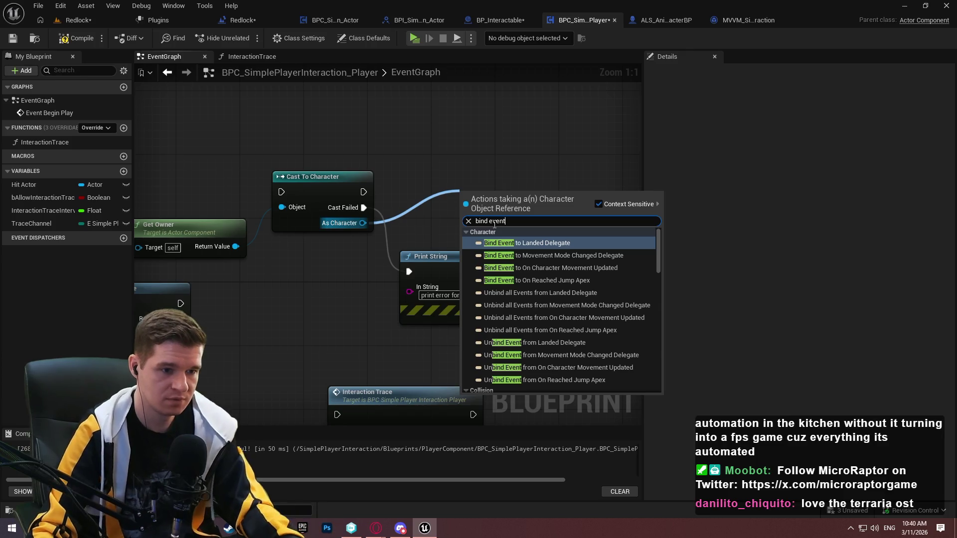
text( to)
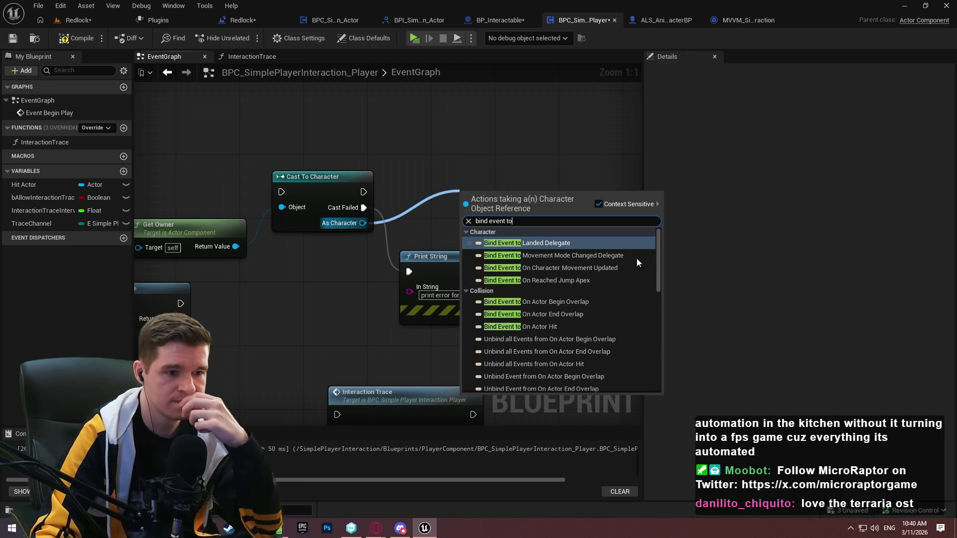
drag(658, 252, 665, 372)
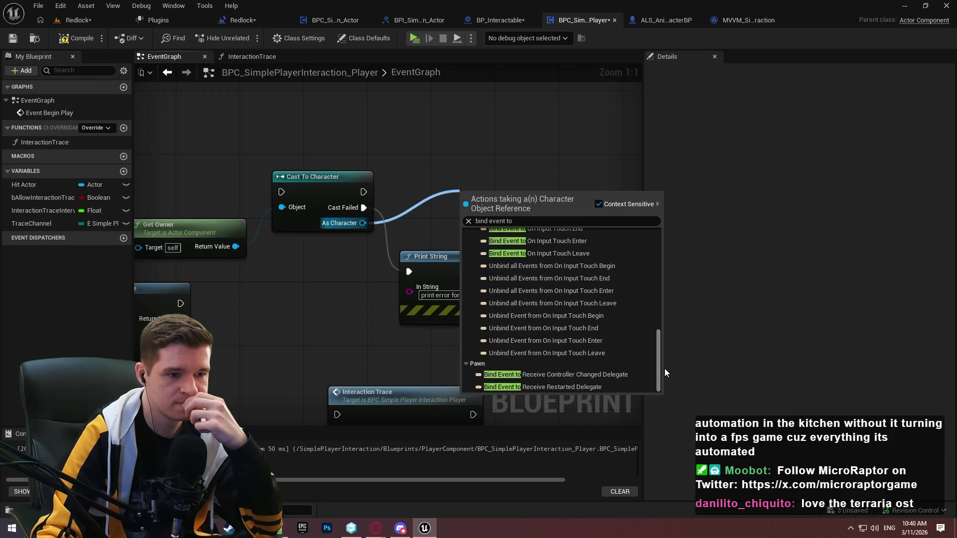
click(623, 375)
drag(521, 212, 504, 131)
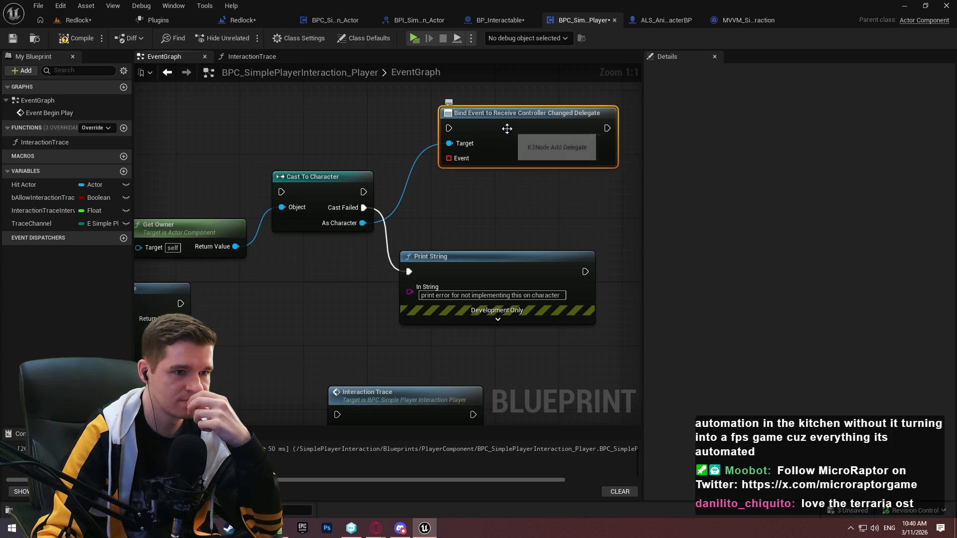
click(483, 190)
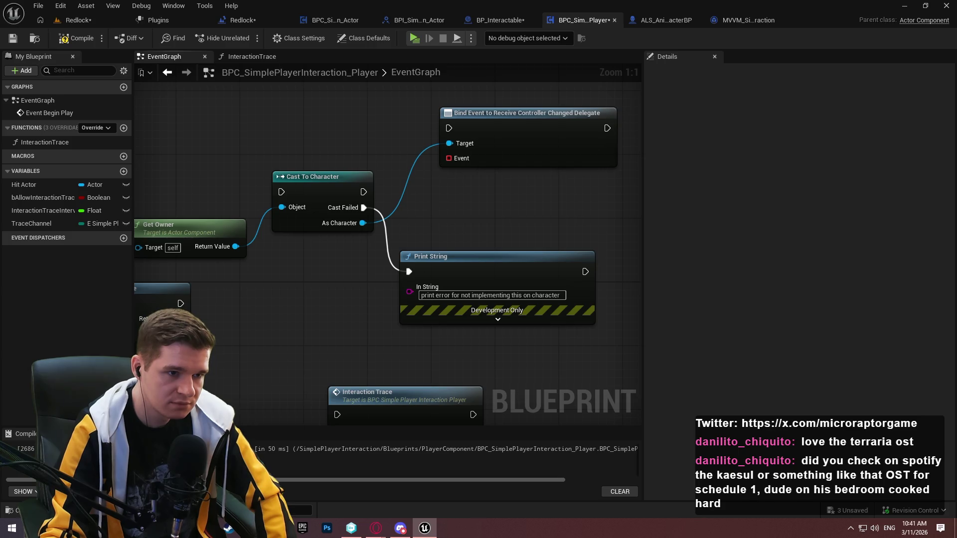
right_click(414, 234)
text(poss)
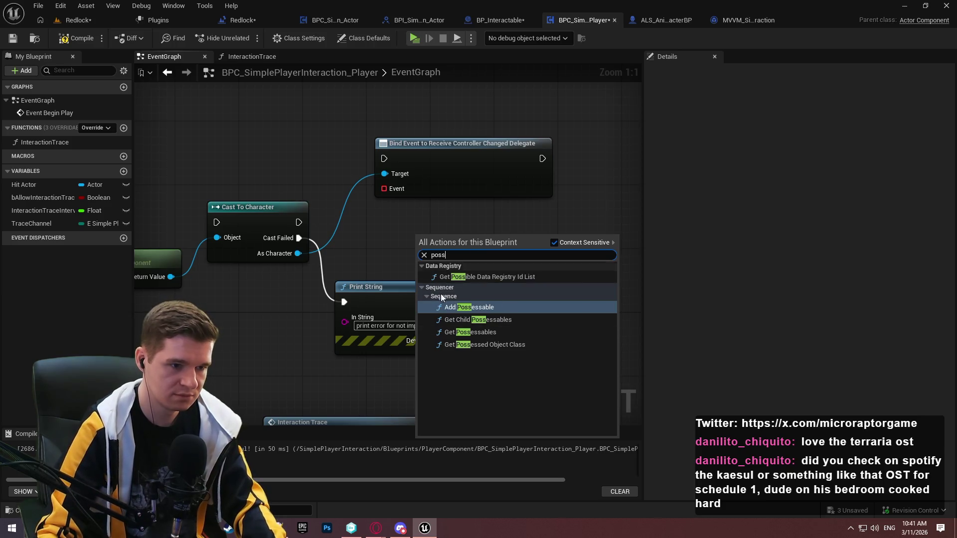
drag(297, 253, 346, 251)
text(po)
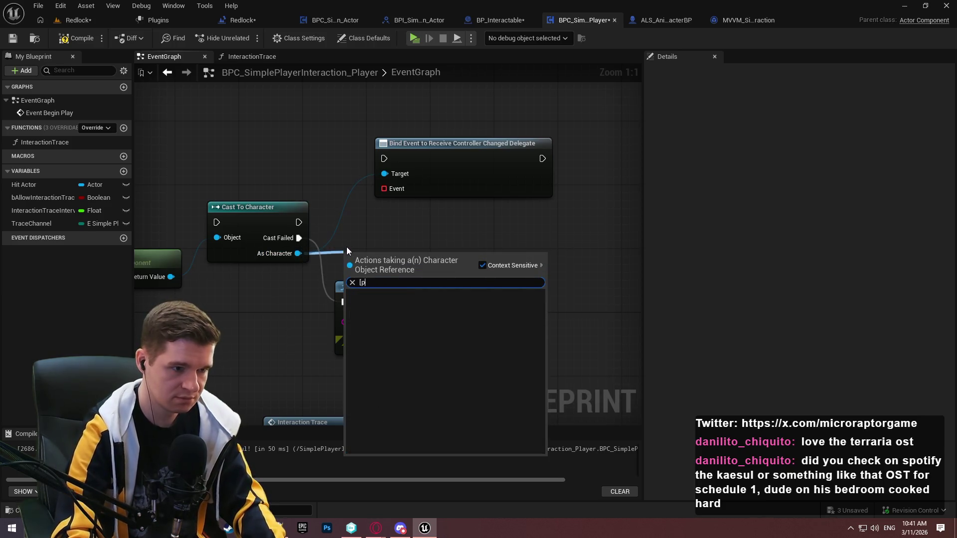
key(BackSpace)
key(BackSpace)
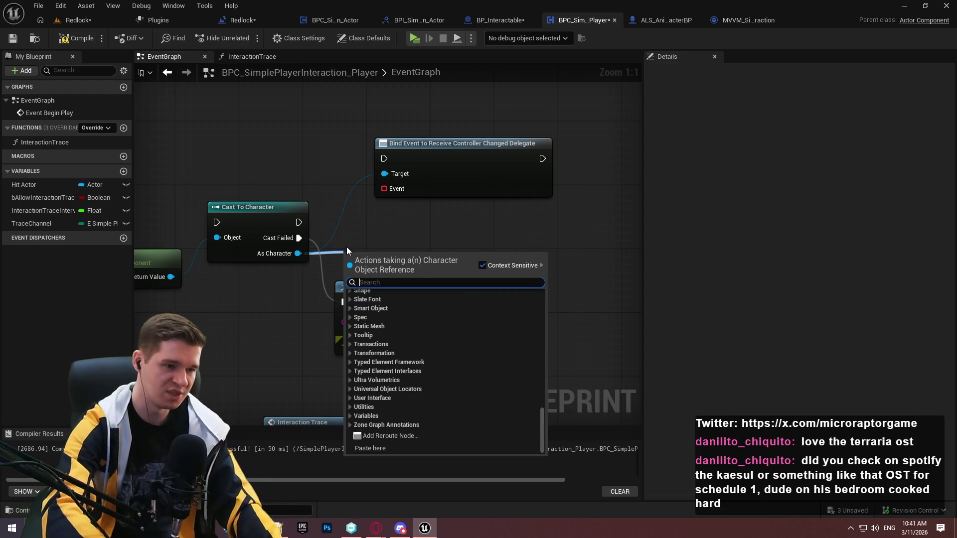
text(pawn)
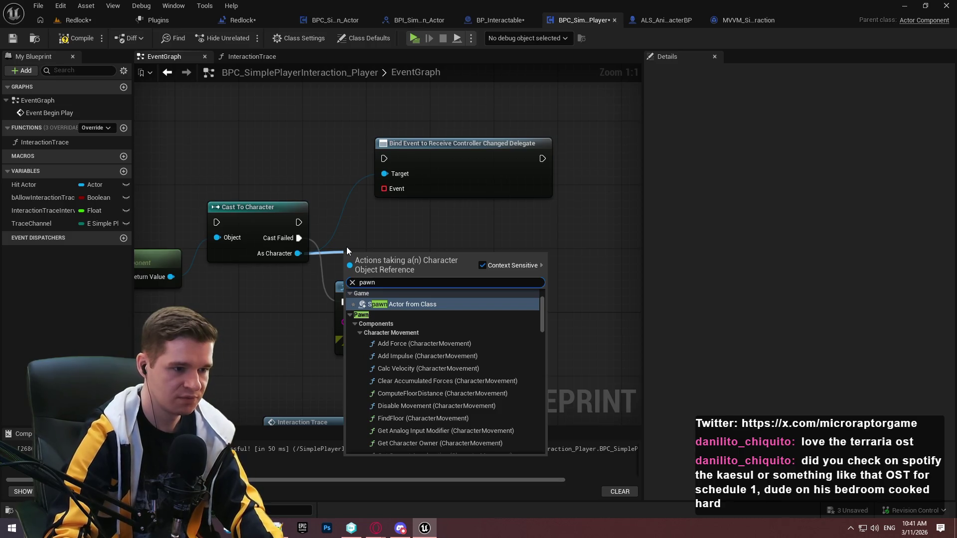
key(BackSpace)
key(BackSpace)
key(BackSpace)
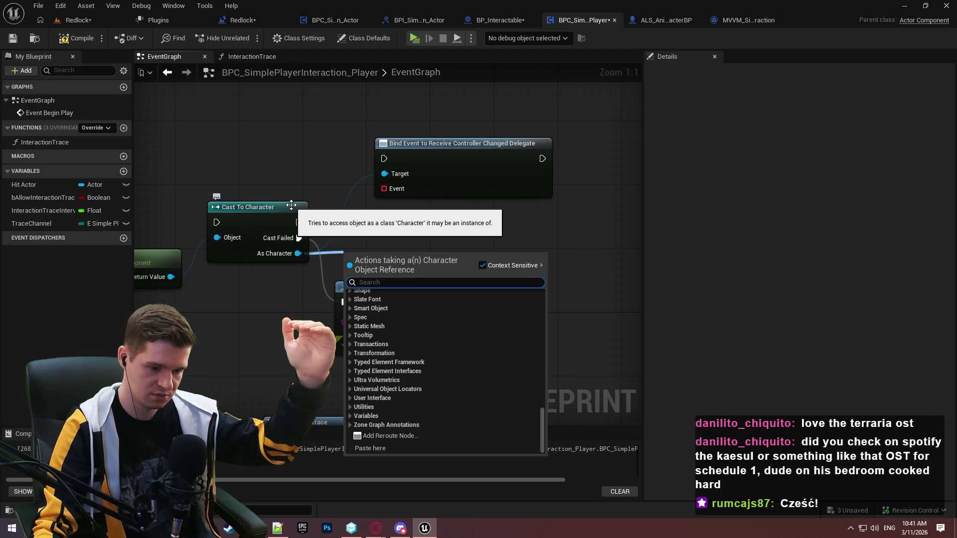
click(314, 172)
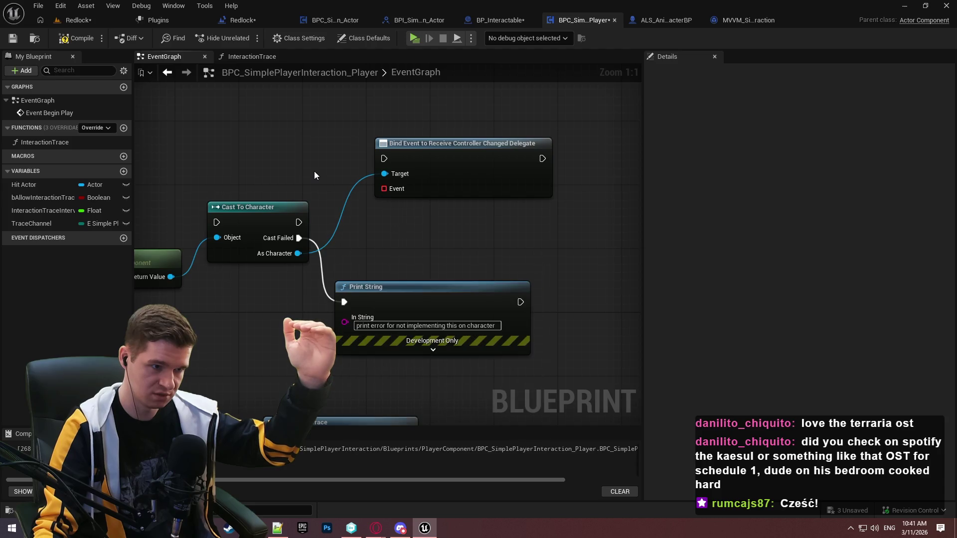
Add a Get Controller node fed from the cast's As Character output
drag(298, 254, 357, 231)
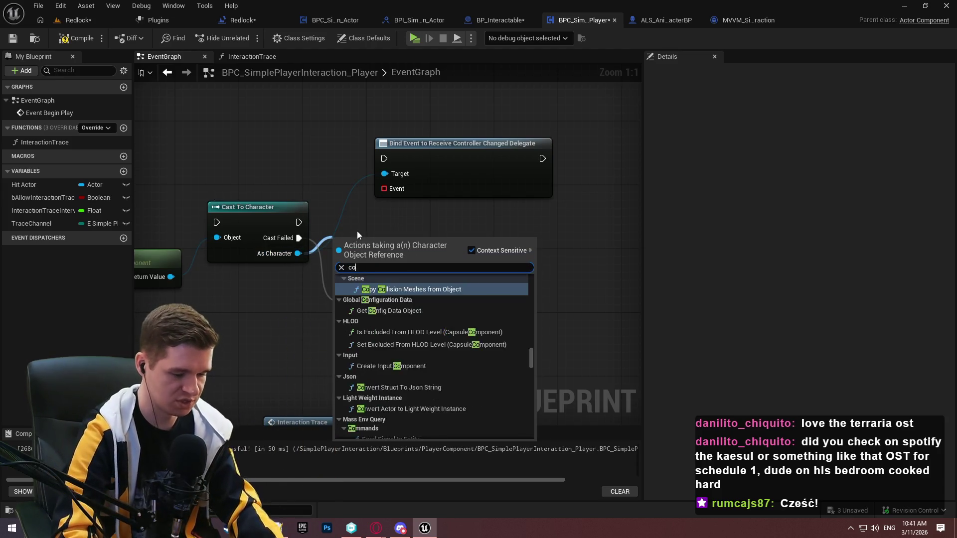
text(controller)
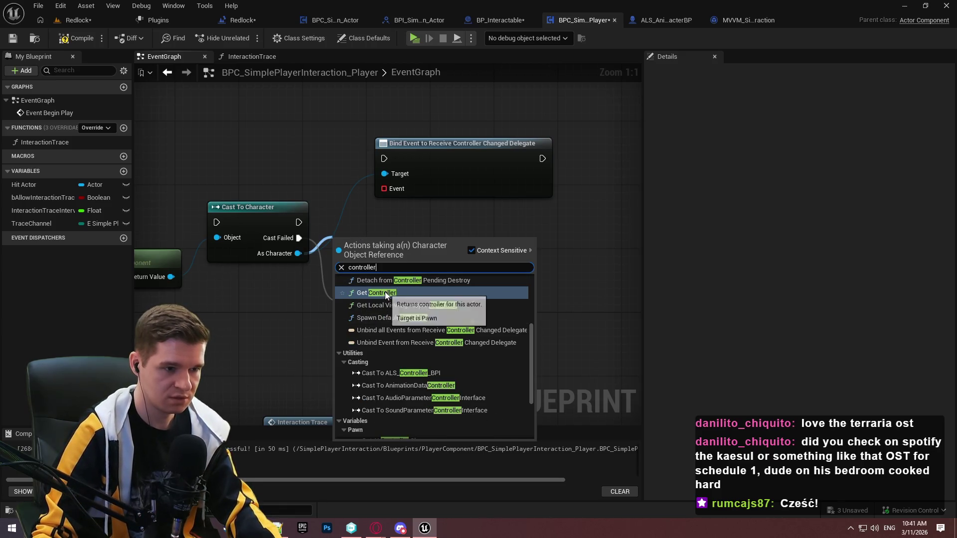
click(385, 292)
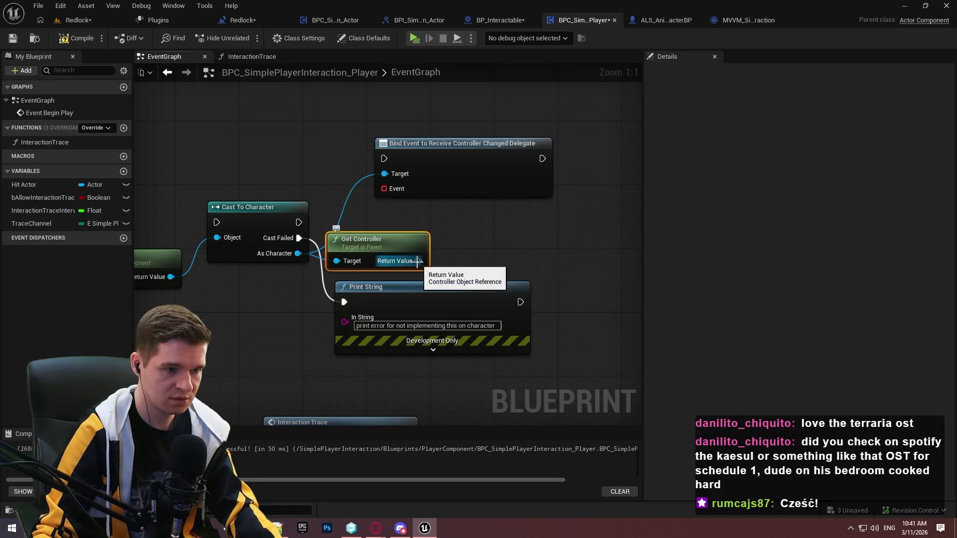
Bind an event to the controller's On Possessed Pawn Changed delegate
drag(418, 261, 492, 210)
text(bind event to)
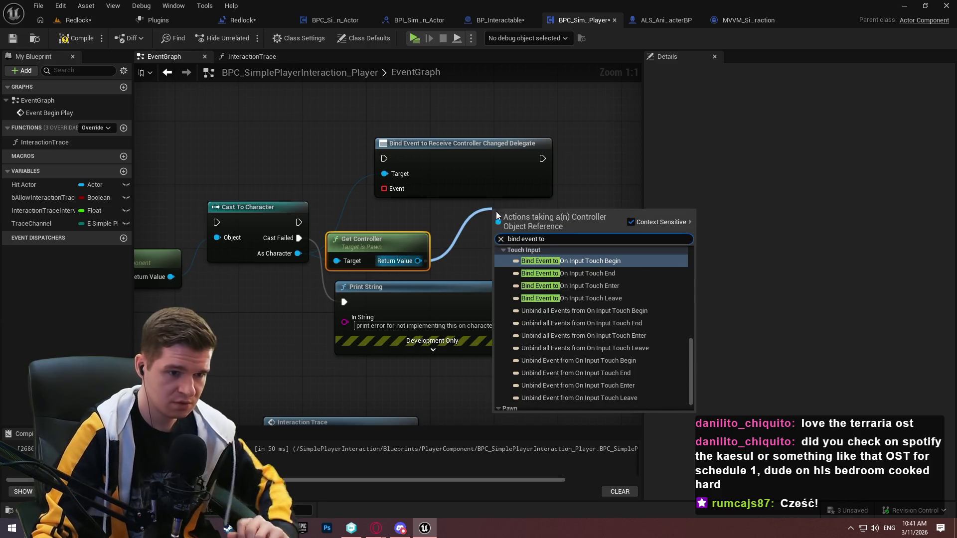
mouse_move(693, 354)
mouse_down()
mouse_move(693, 390)
mouse_move(691, 275)
mouse_move(691, 391)
mouse_move(690, 257)
mouse_up()
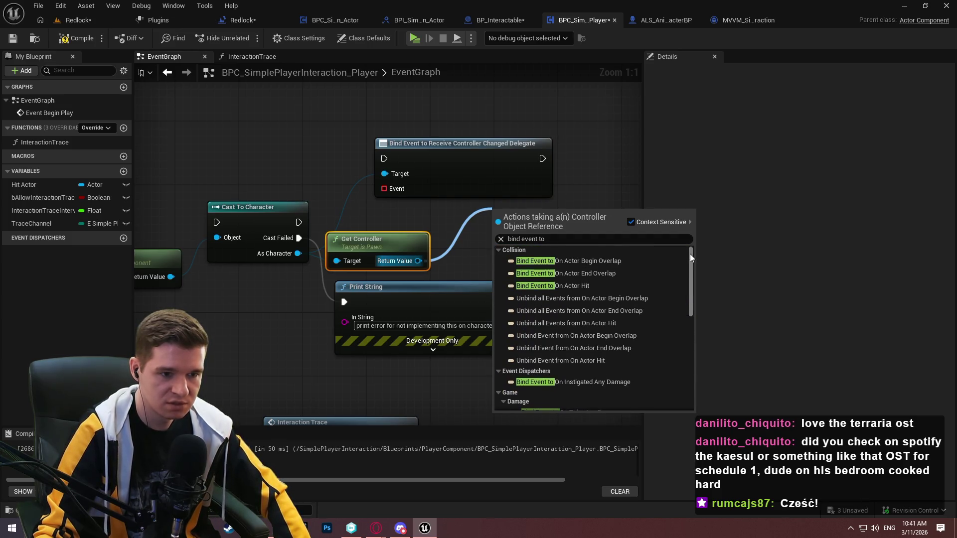
scroll(648, 339, down, 5)
click(650, 405)
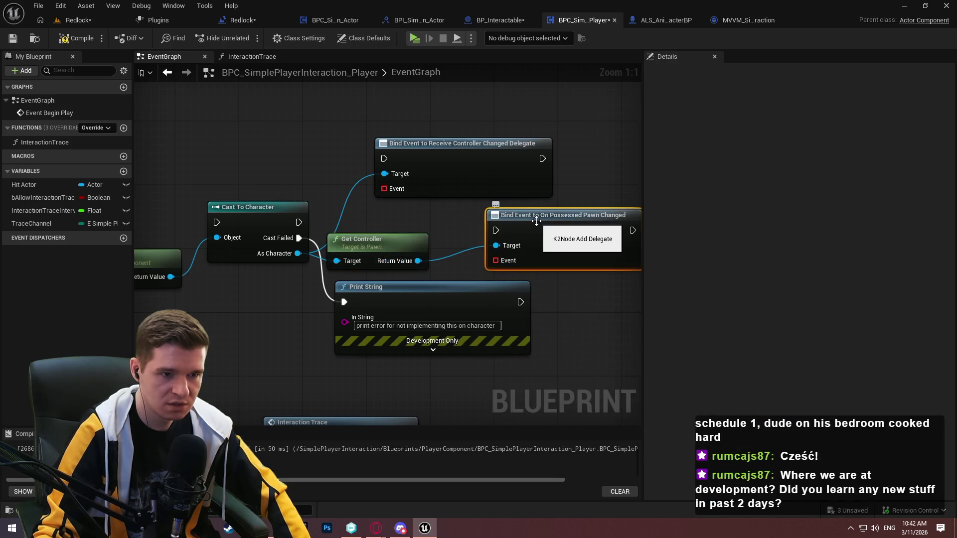
click(593, 135)
drag(582, 138, 536, 147)
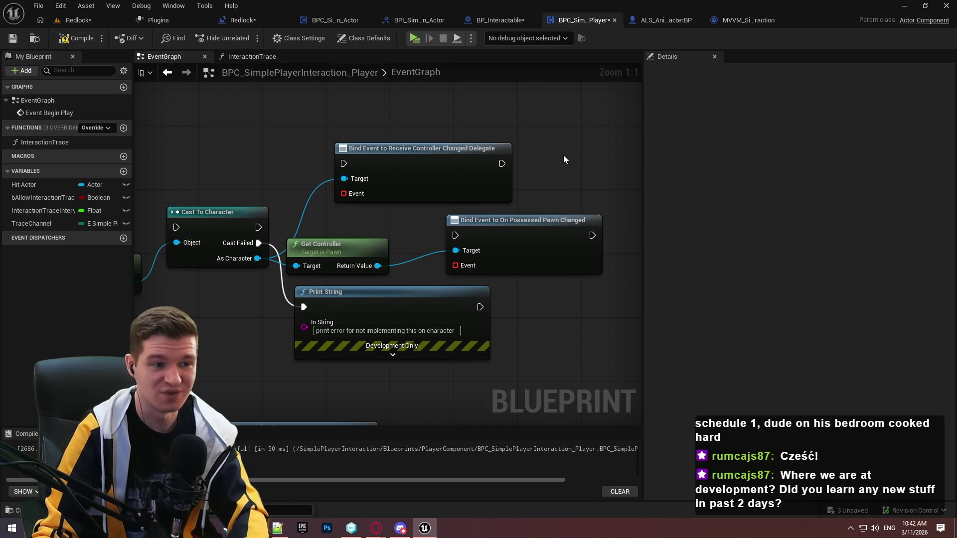
Delete the Receive Controller Changed bind and wire the cast's success exec into the new Bind Event
click(506, 149)
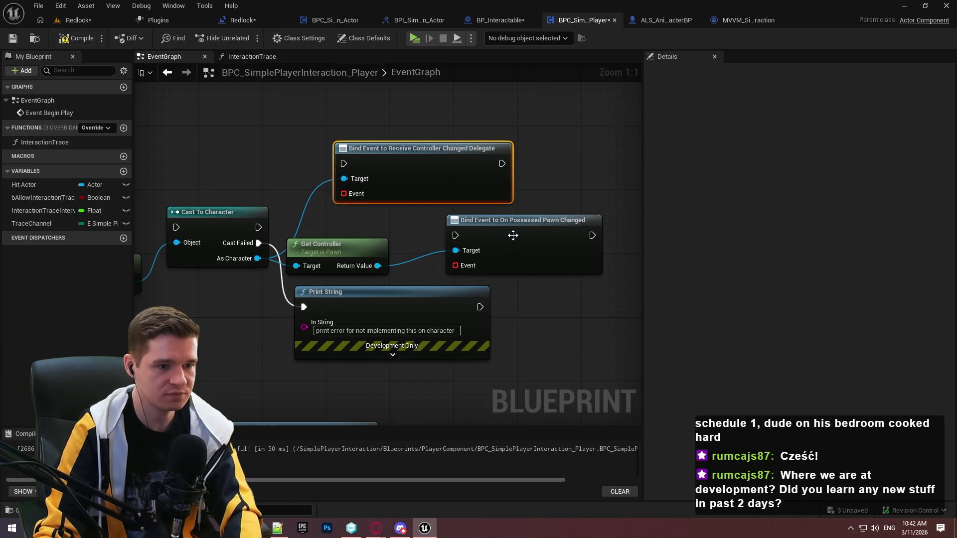
key(Delete)
drag(511, 223, 495, 175)
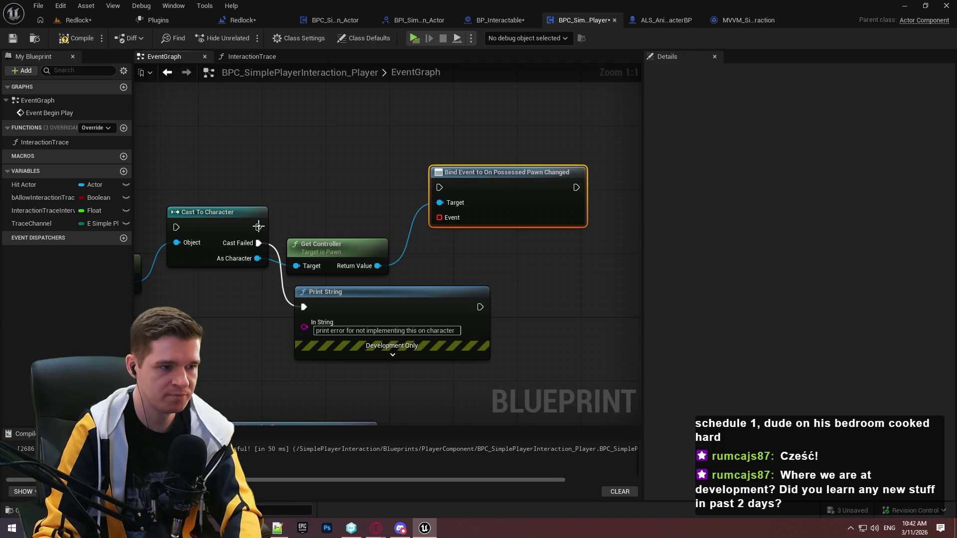
drag(258, 227, 432, 188)
click(373, 206)
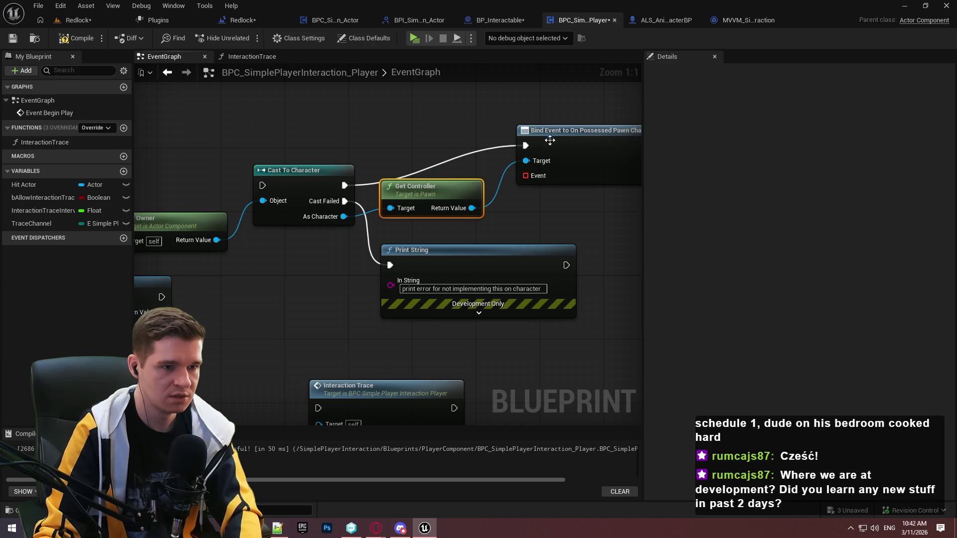
Tidy the layout, with Get Controller below the execution line and Print String lowered
drag(543, 146, 542, 189)
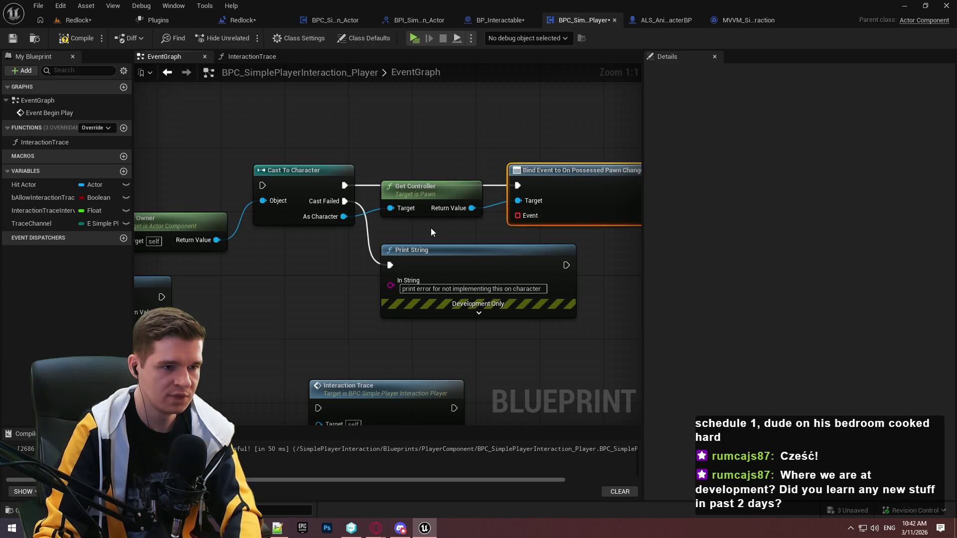
mouse_move(446, 270)
mouse_down()
mouse_move(447, 301)
mouse_move(462, 317)
mouse_up()
drag(438, 196, 439, 219)
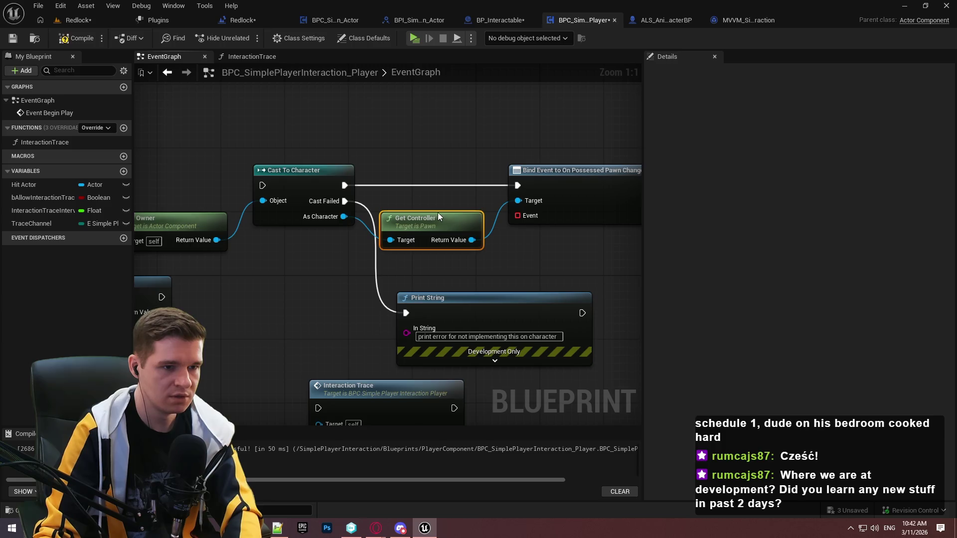
click(565, 253)
drag(565, 253, 488, 246)
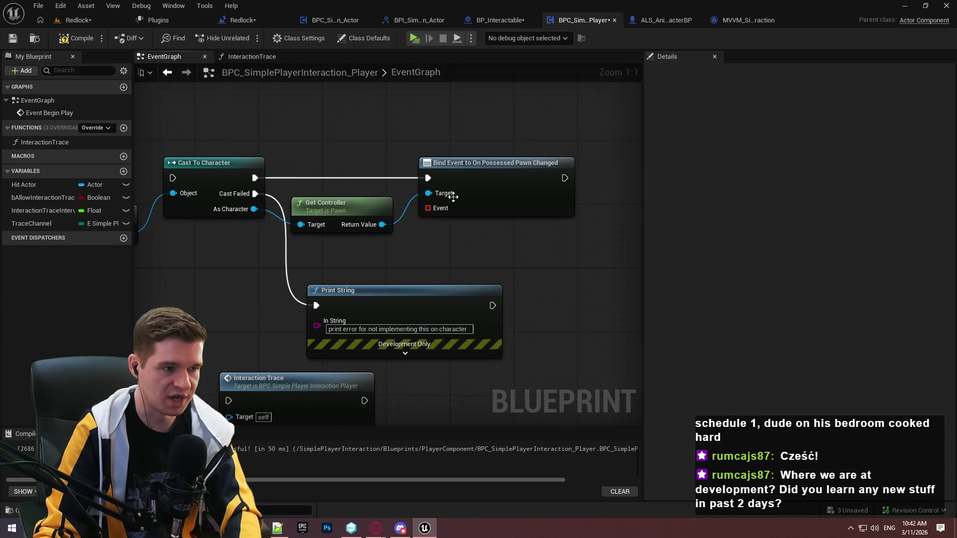
mouse_move(169, 180)
mouse_down()
mouse_move(477, 200)
mouse_move(214, 267)
mouse_move(193, 309)
mouse_up()
drag(462, 157, 198, 160)
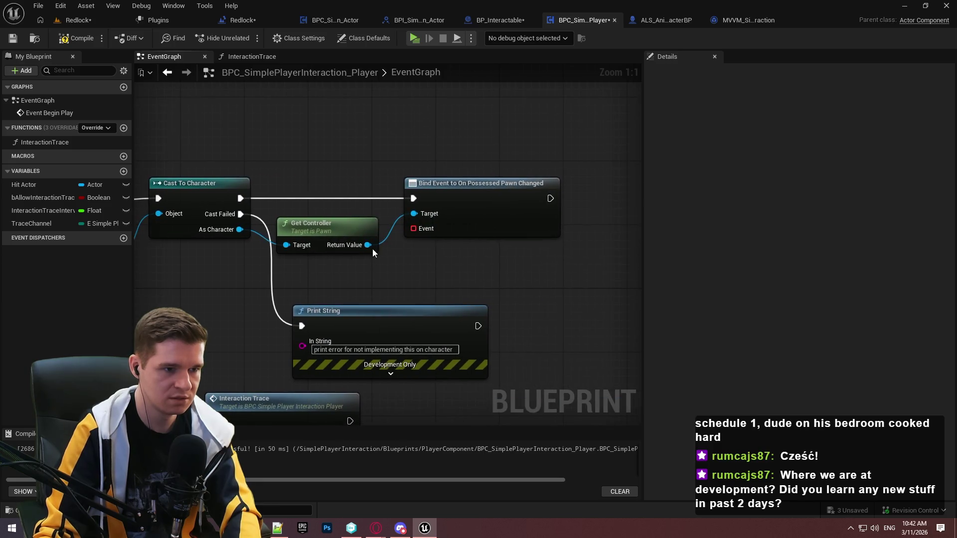
drag(227, 228, 384, 292)
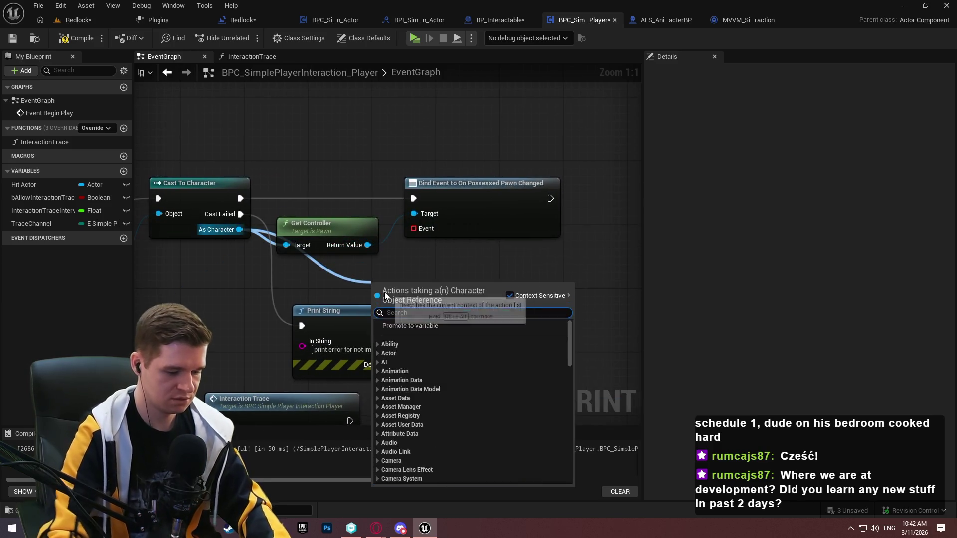
Add Get Components By Class and store its result in a new variable after the Bind Event
text(get children)
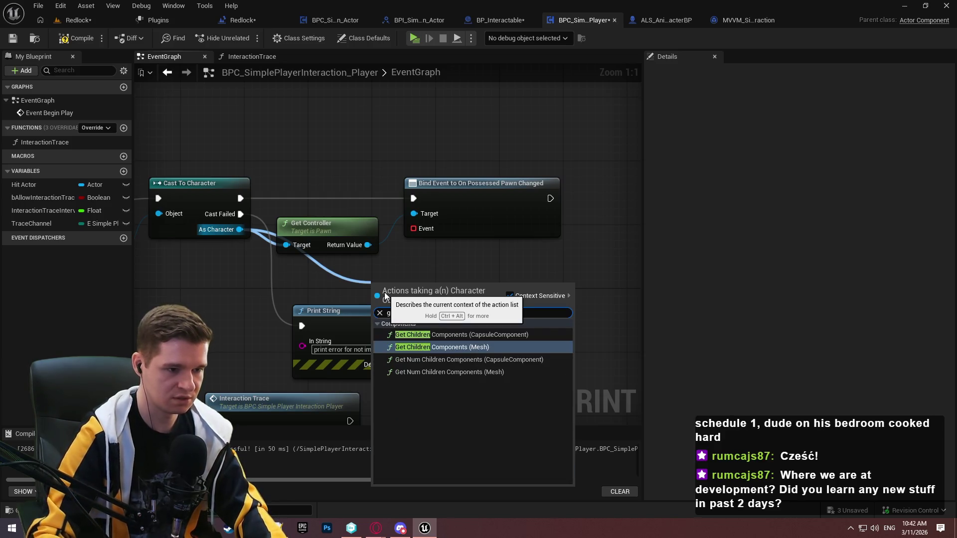
key(ctrl+a)
text(get compo)
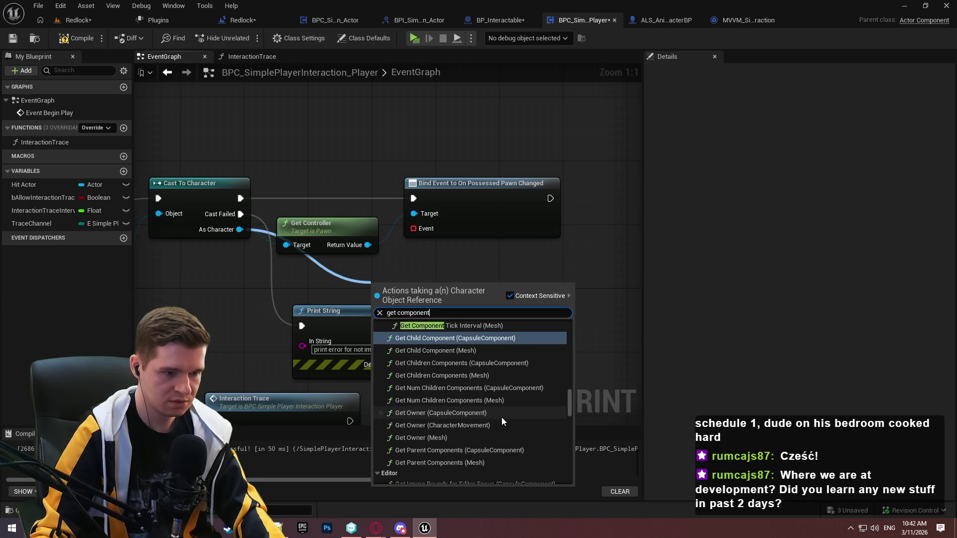
text(nent)
scroll(565, 392, up, 10)
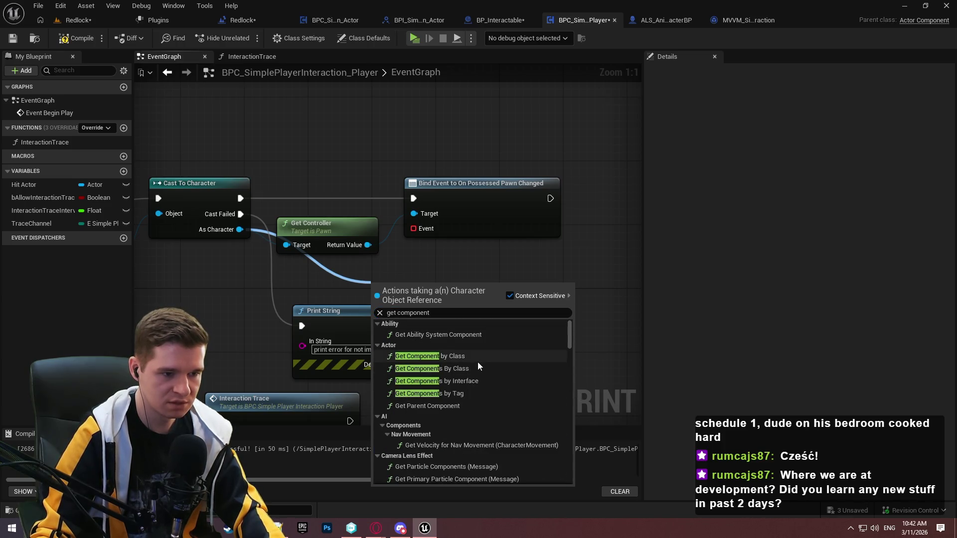
click(480, 370)
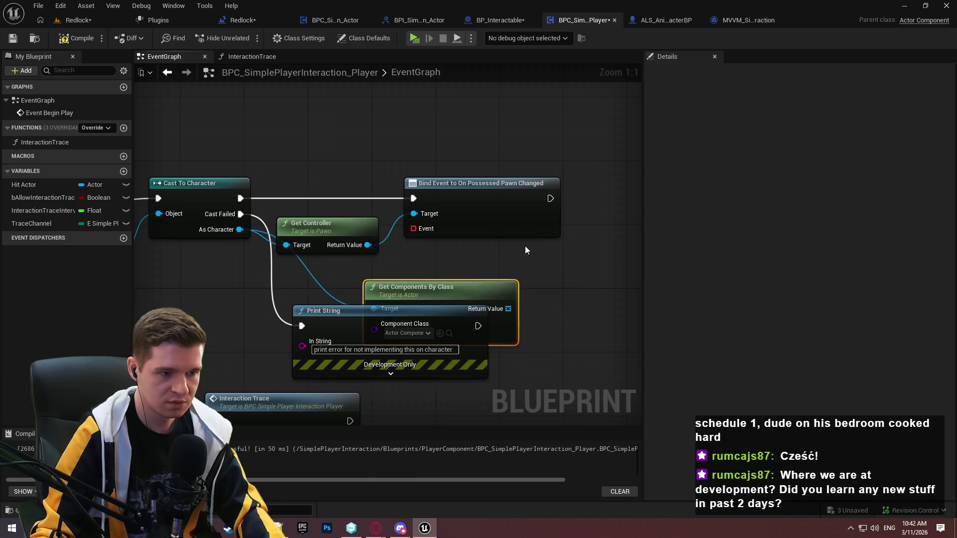
mouse_move(343, 331)
mouse_down()
mouse_move(532, 310)
mouse_move(367, 323)
mouse_up()
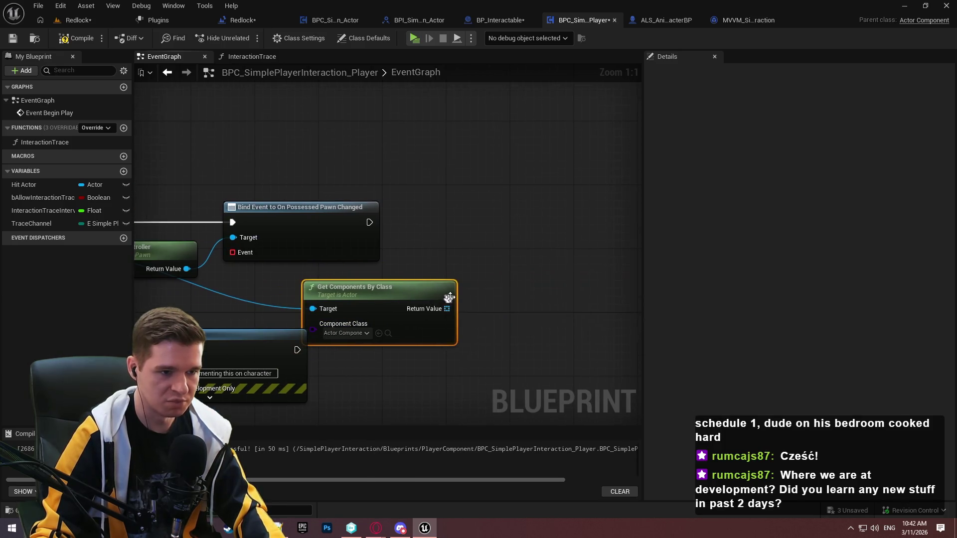
mouse_move(446, 309)
mouse_down()
mouse_move(542, 218)
mouse_move(370, 224)
mouse_up()
click(585, 269)
drag(417, 196, 504, 190)
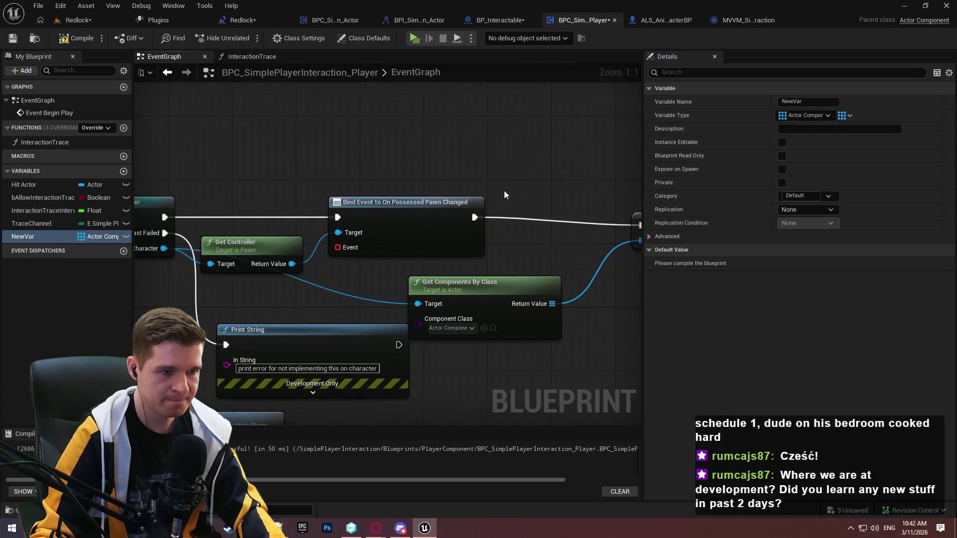
Feed the bind a Create Event with a matching custom event (Old Pawn, New Pawn) and compile
click(75, 38)
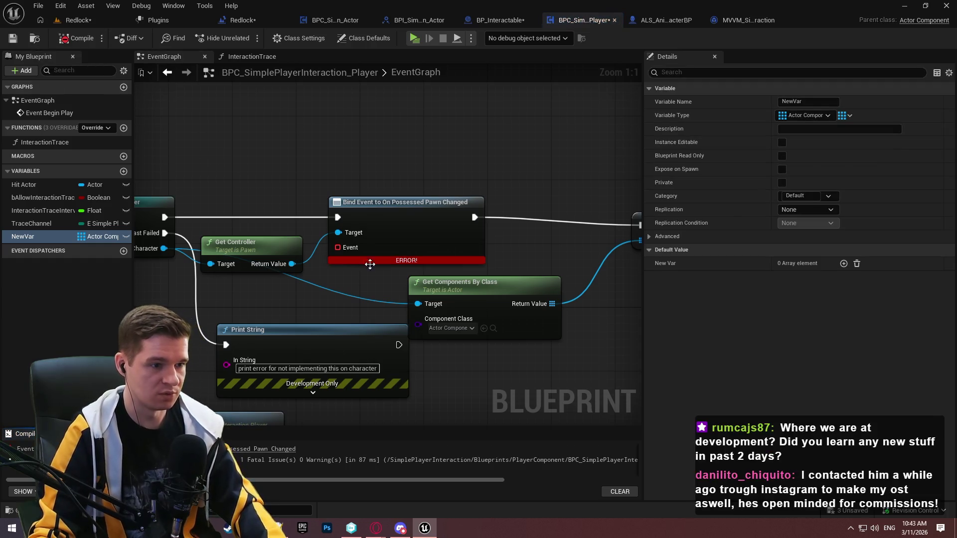
mouse_move(339, 247)
mouse_down()
mouse_move(294, 289)
mouse_move(250, 135)
mouse_move(235, 119)
mouse_up()
text(create event)
click(340, 344)
click(75, 38)
click(269, 184)
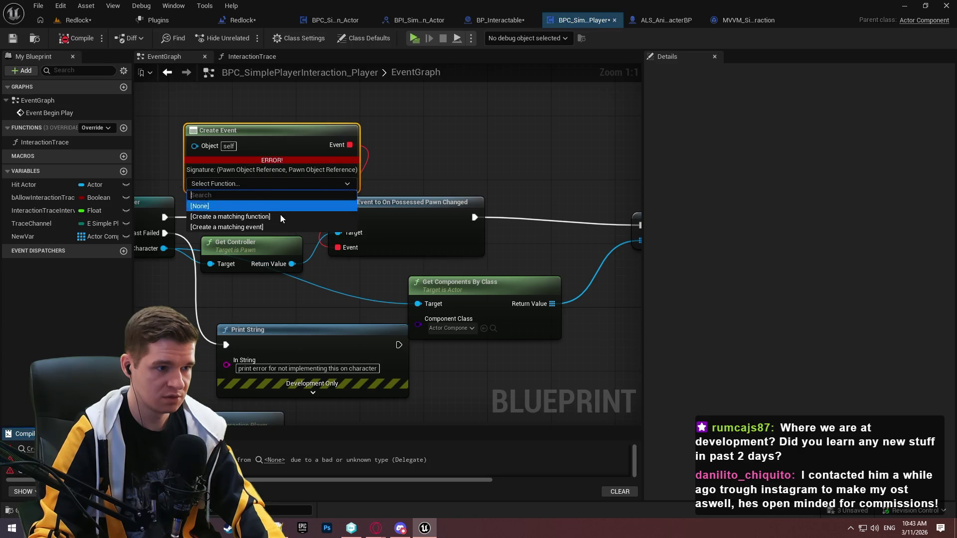
click(246, 226)
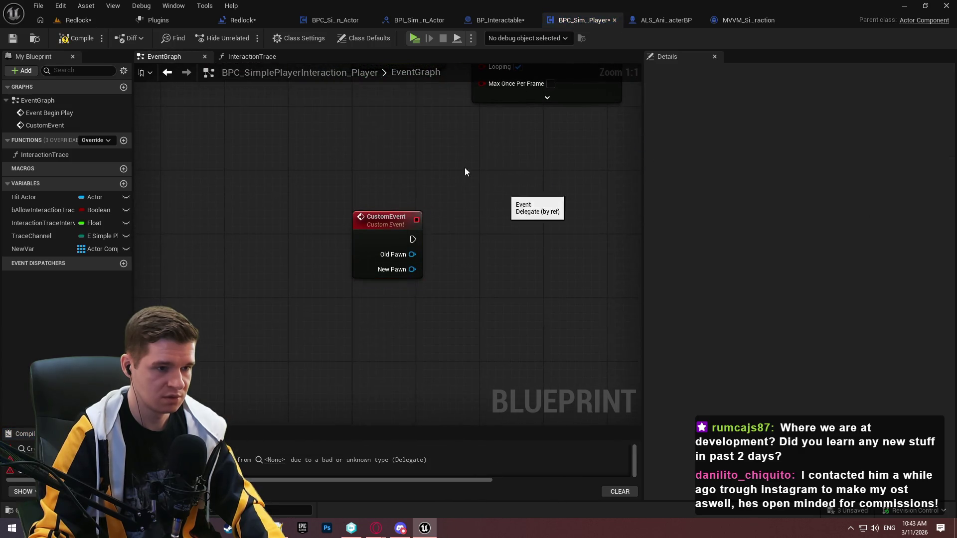
click(79, 41)
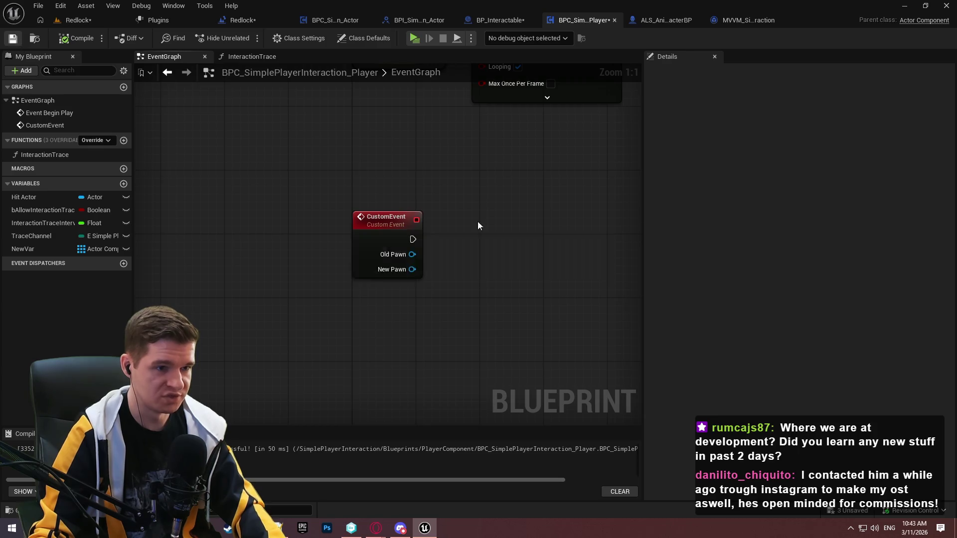
drag(529, 176, 412, 318)
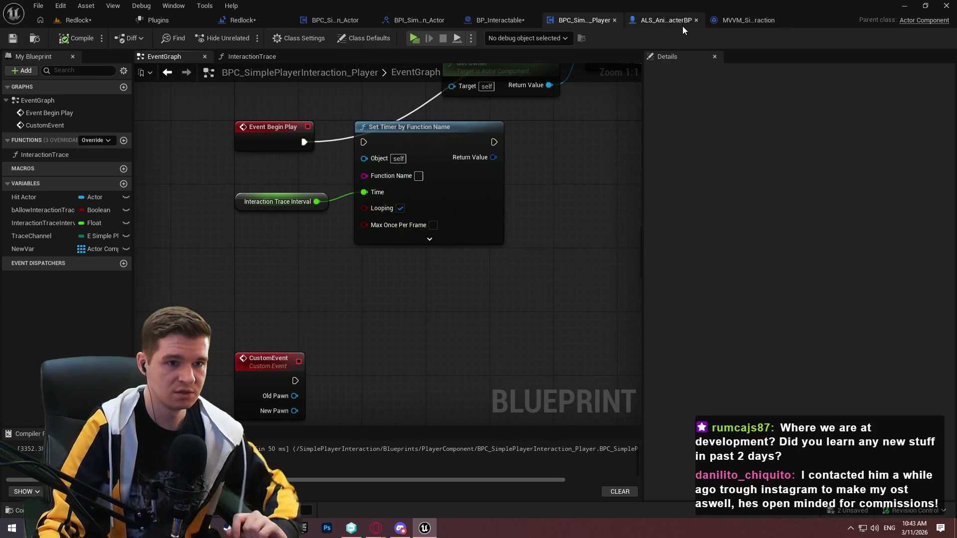
Add a BPC_SimplePlayerInteraction_Player component to ALS_AnimMan_CharacterBP and compile it
click(682, 22)
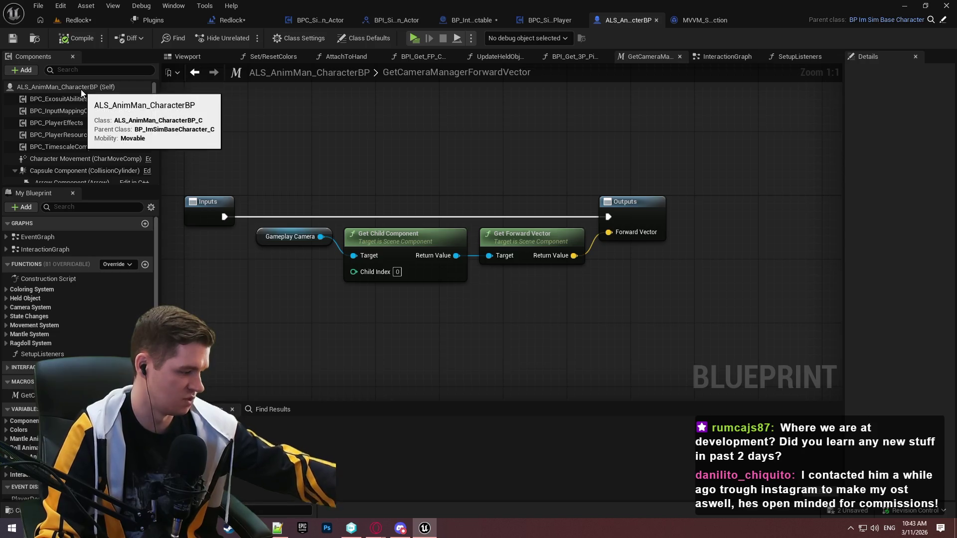
click(31, 70)
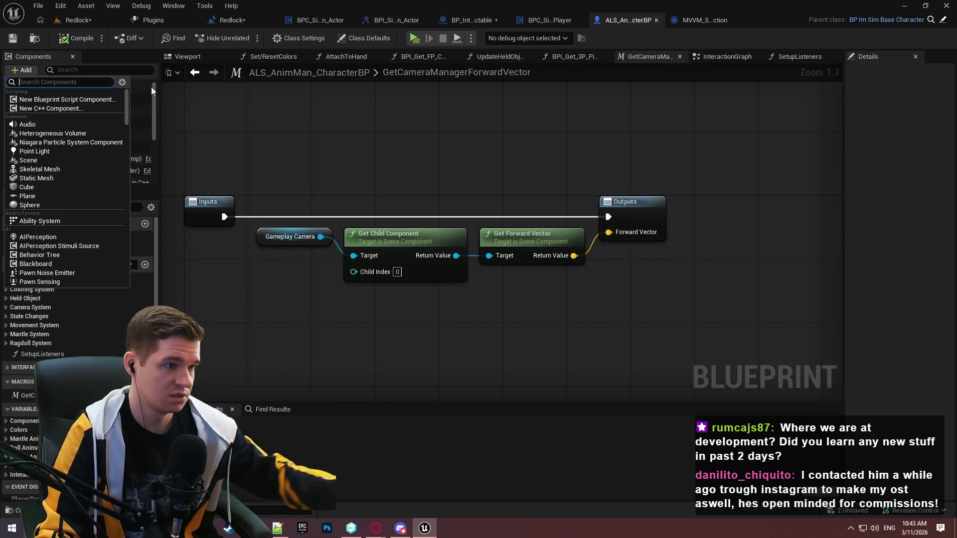
text(intera)
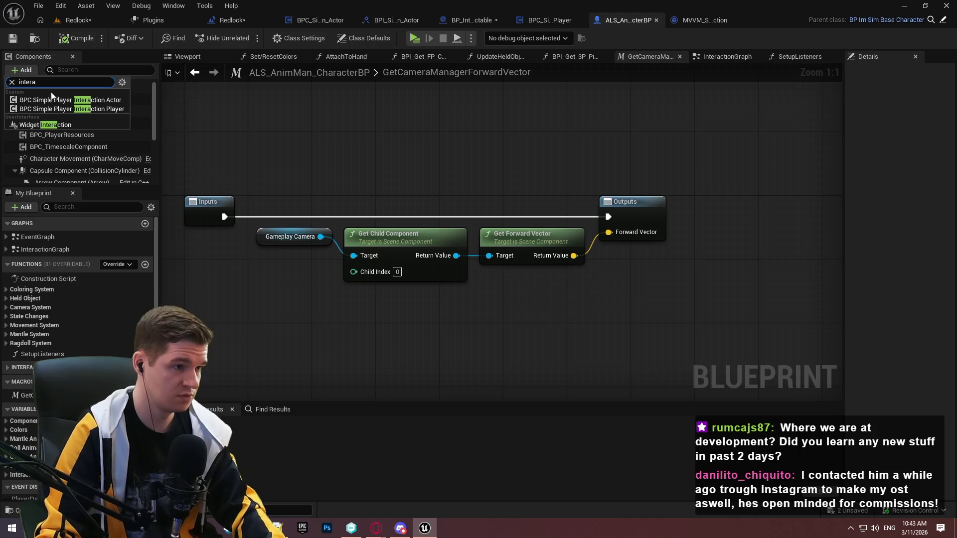
click(73, 110)
key(Return)
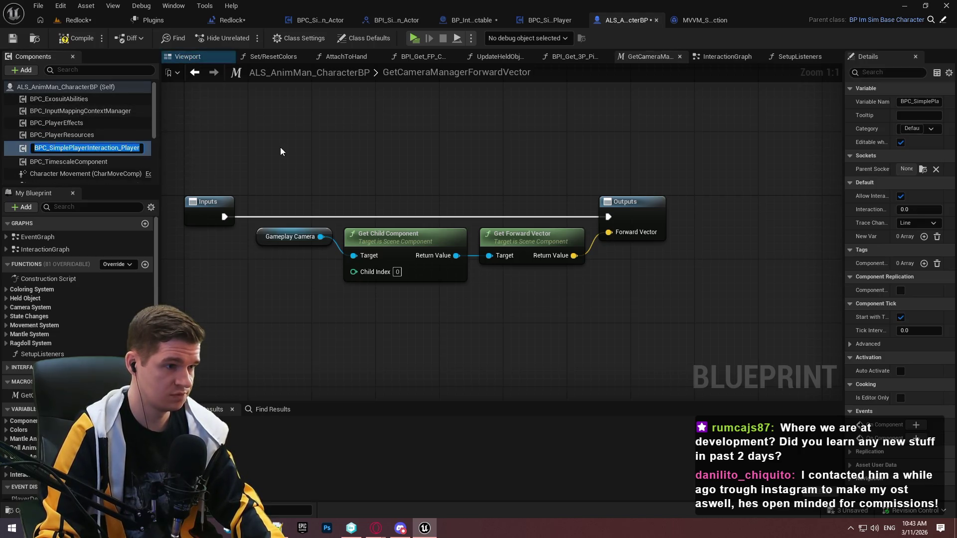
click(75, 38)
Test-play the level, then return to the interaction component's EventGraph
click(415, 38)
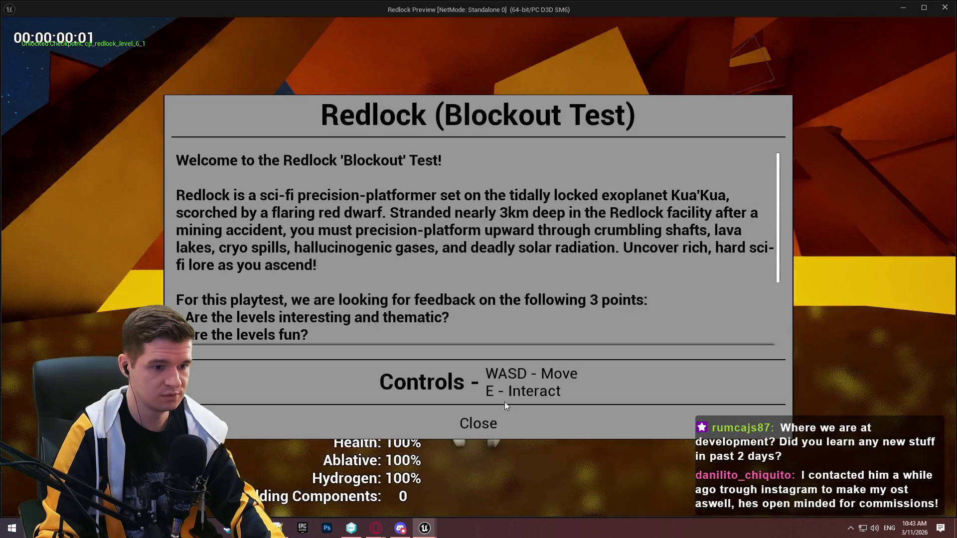
click(504, 408)
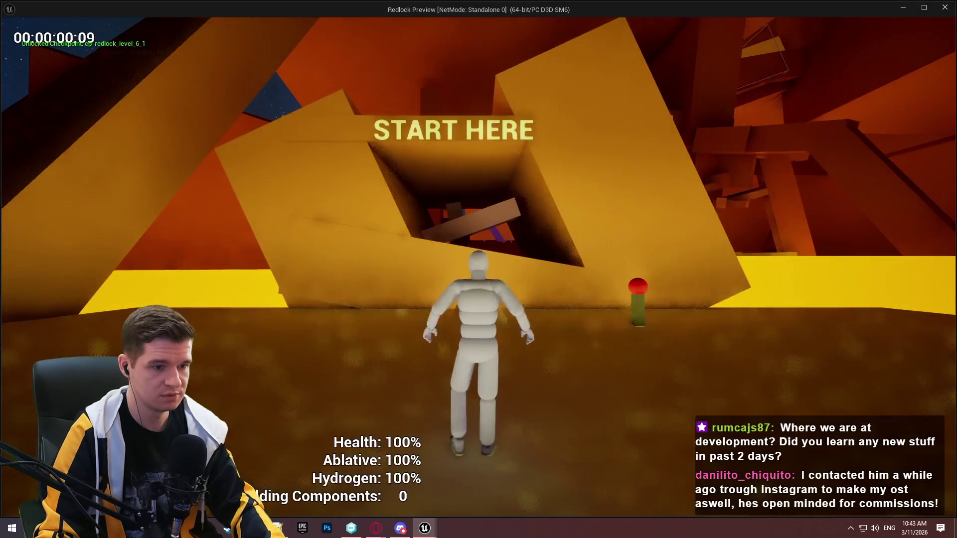
key(Escape)
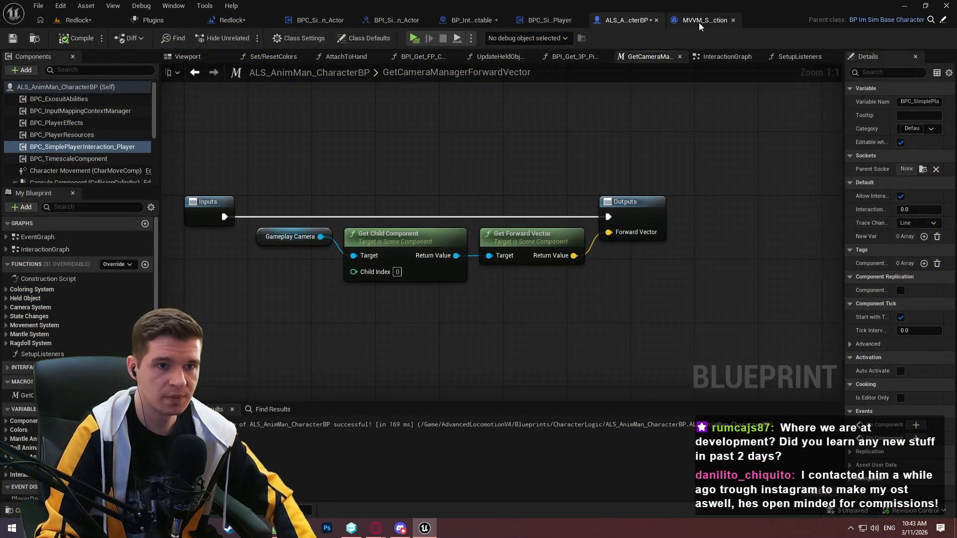
click(529, 19)
scroll(351, 298, down, 1)
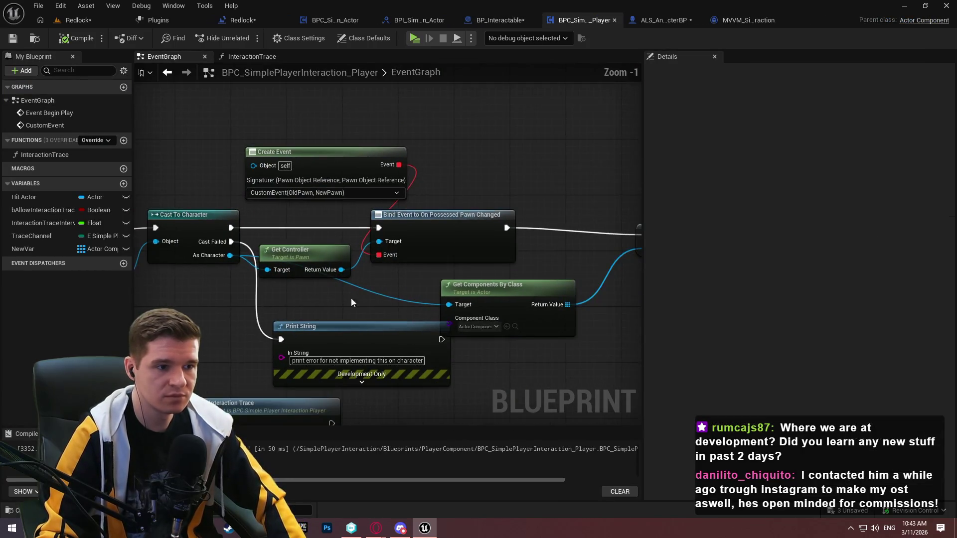
Add a breakpoint on the Bind Event node, play, and step forward to the SET node
right_click(523, 256)
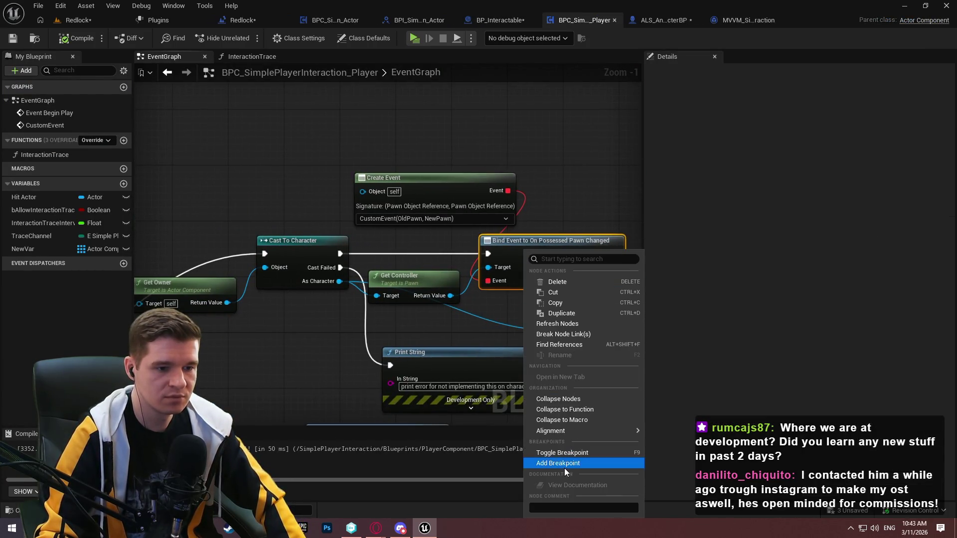
click(564, 465)
click(419, 40)
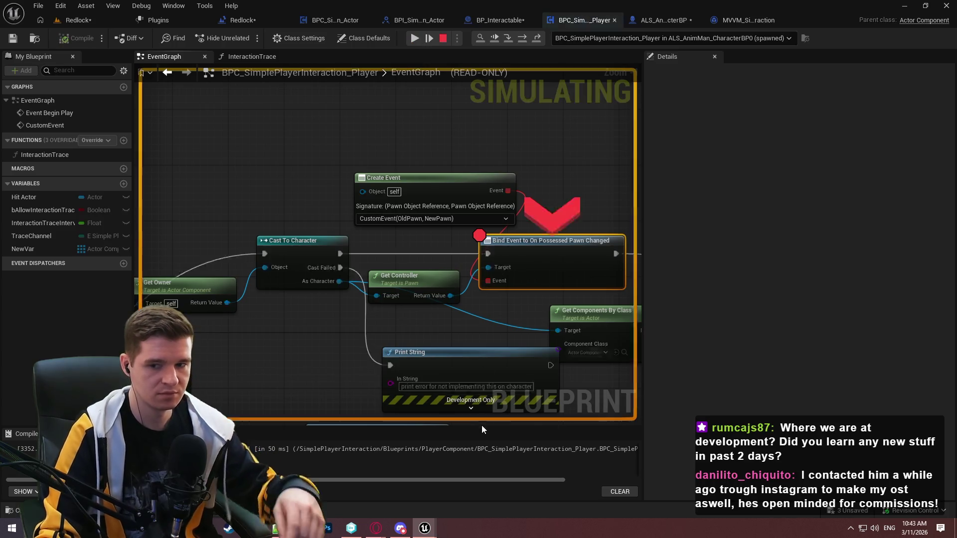
mouse_move(487, 321)
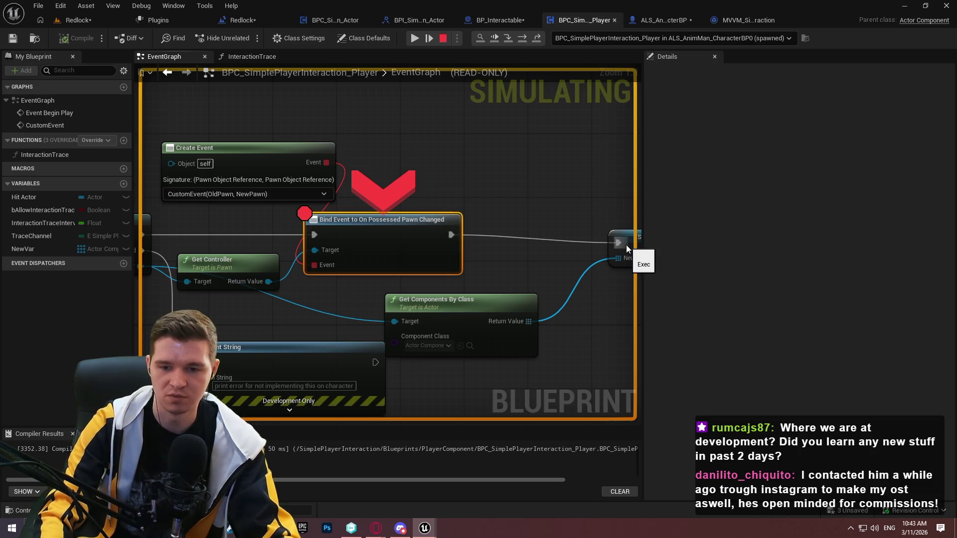
mouse_move(303, 289)
mouse_down()
mouse_move(260, 225)
mouse_move(423, 216)
mouse_up()
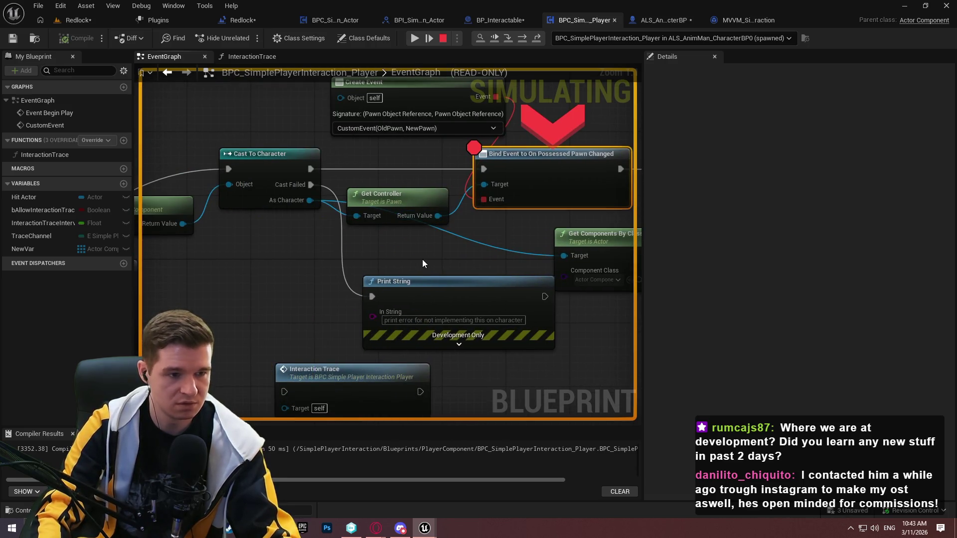
key(F10)
Inspect the 21 components returned by Get Components By Class, then stop playing
drag(405, 293, 621, 186)
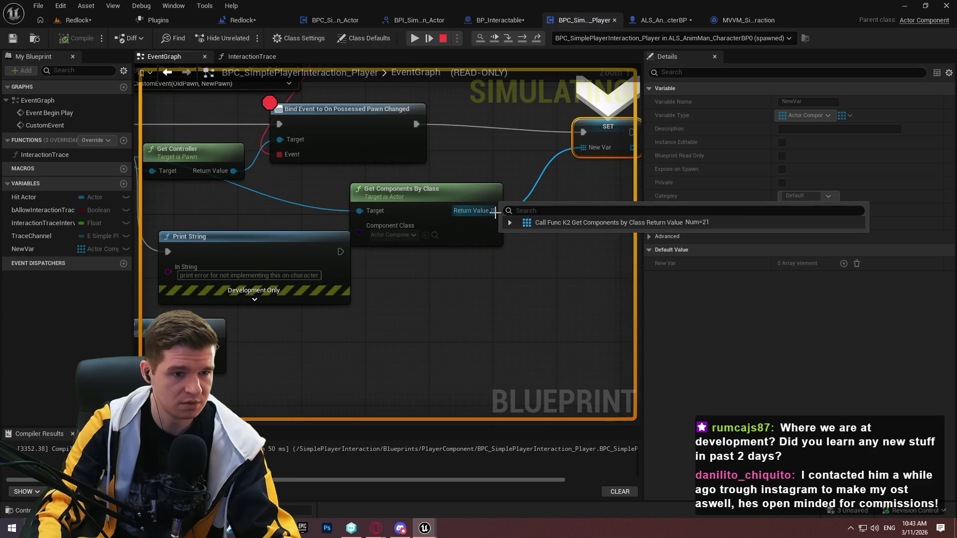
click(510, 223)
scroll(543, 269, down, 3)
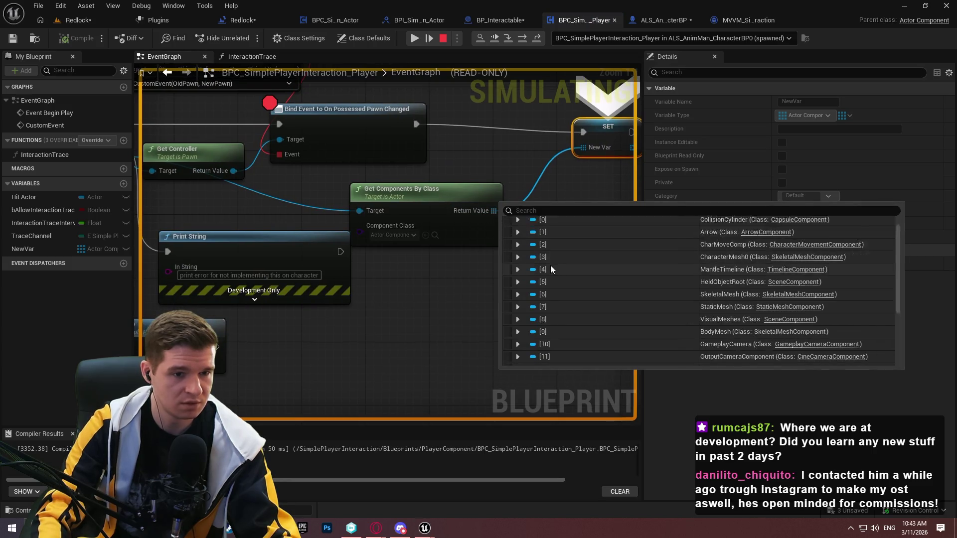
scroll(543, 269, down, 2)
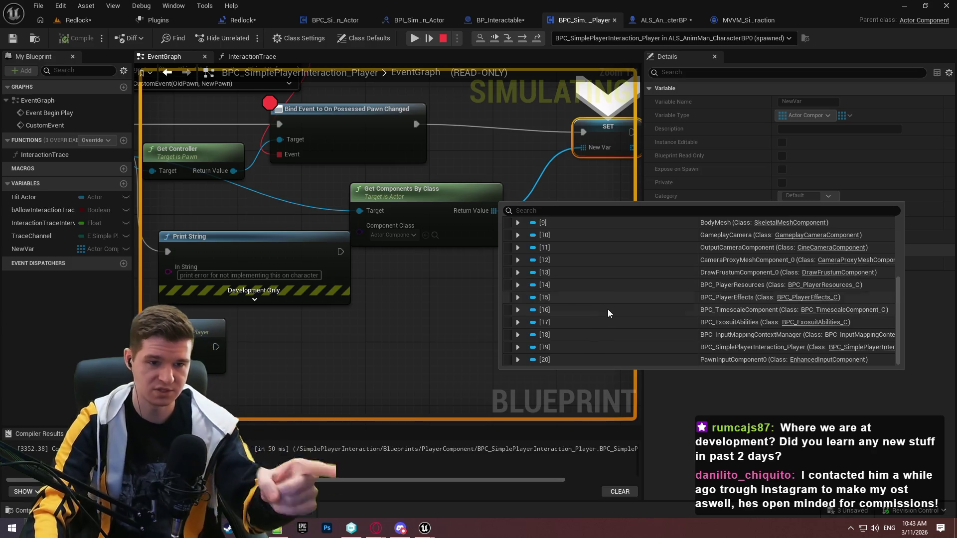
scroll(605, 302, up, 1)
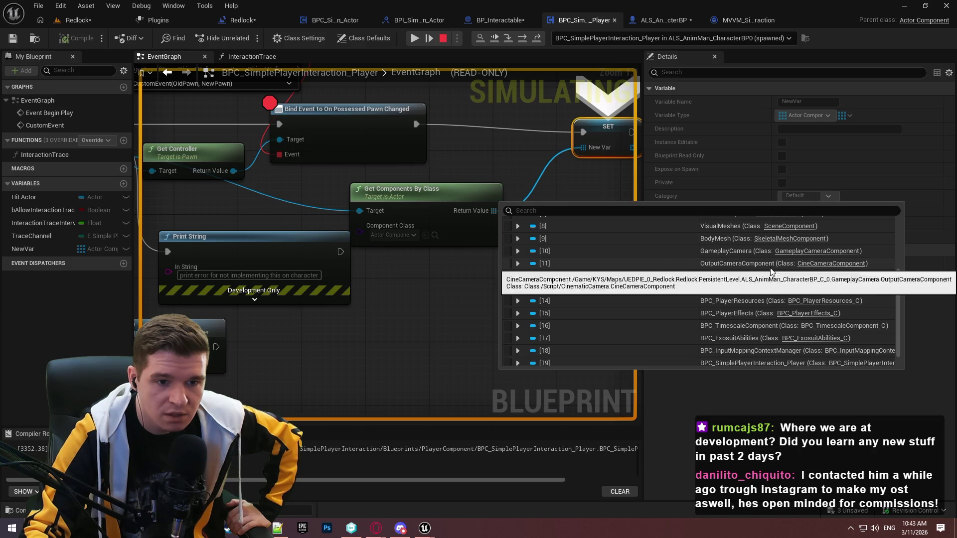
scroll(669, 274, up, 2)
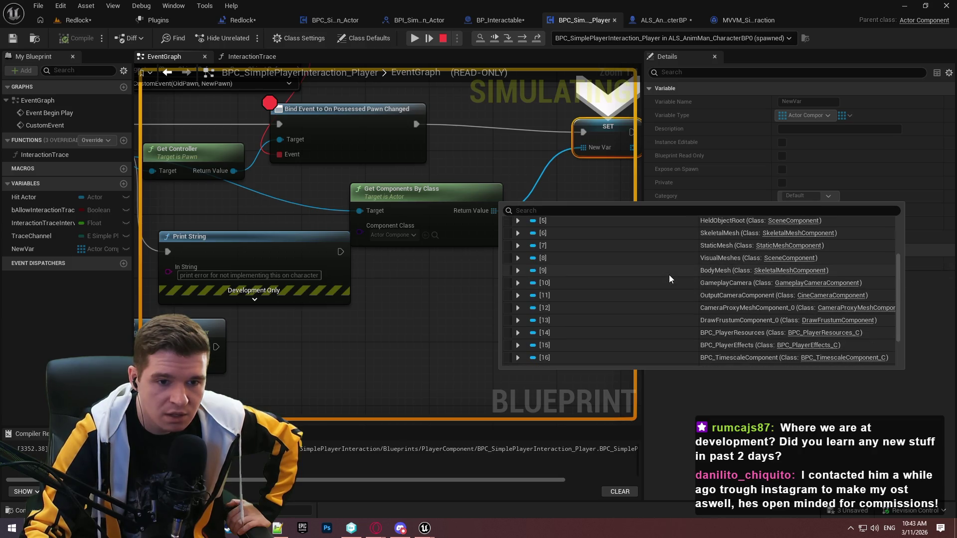
scroll(665, 277, up, 5)
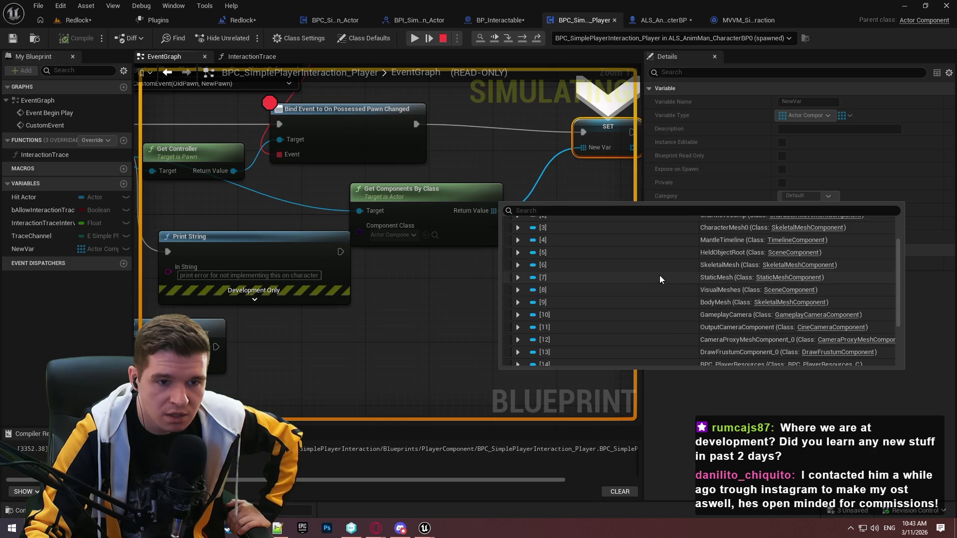
scroll(659, 275, down, 2)
scroll(650, 275, up, 2)
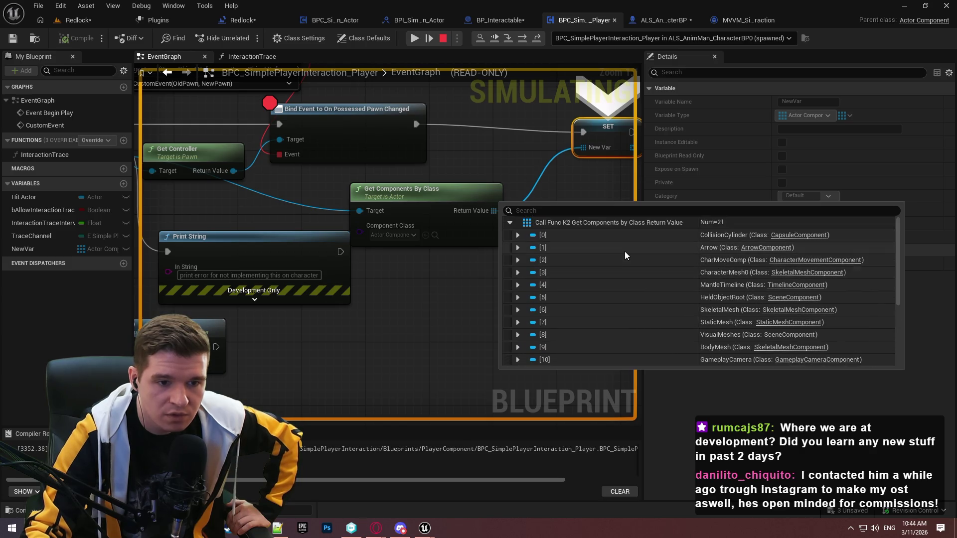
key(Escape)
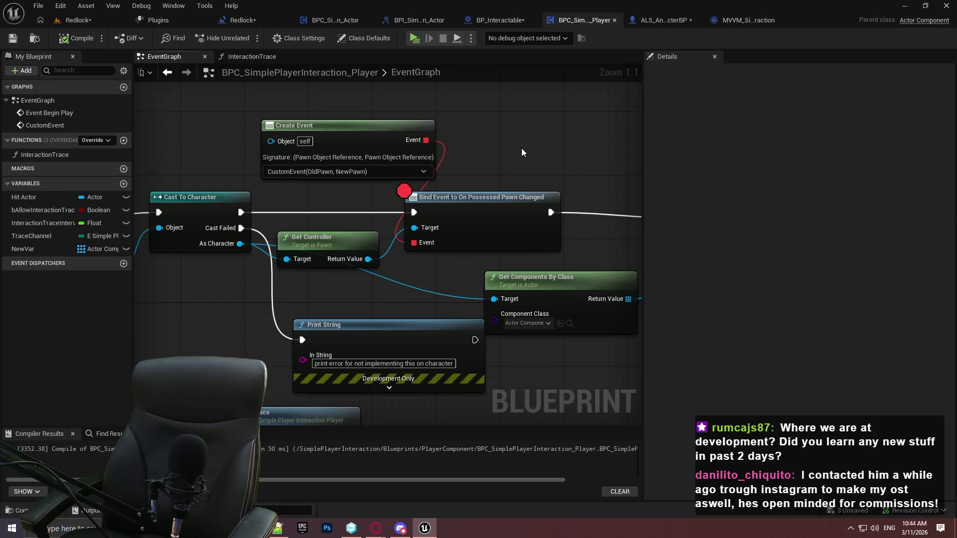
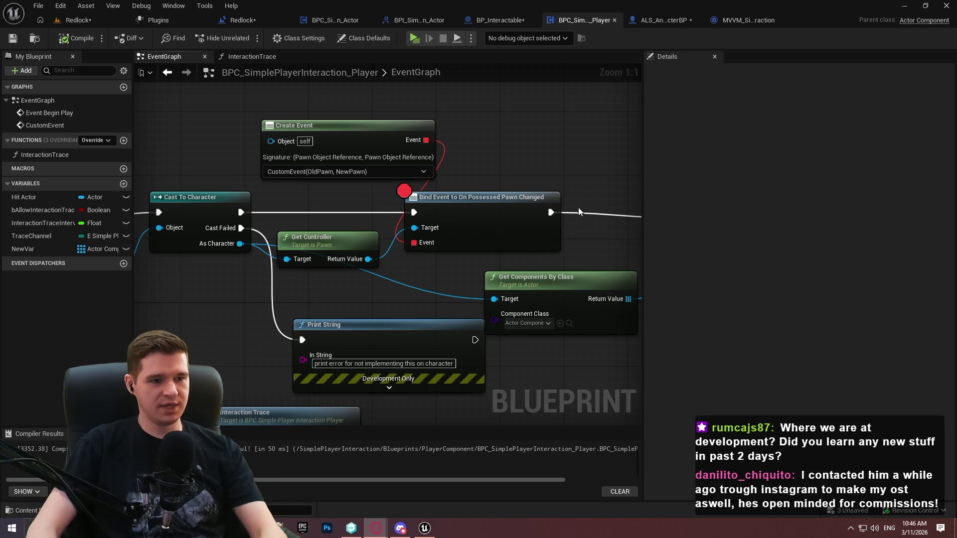
Clear the breakpoint on the Bind Event to On Possessed Pawn Changed node and deselect it
scroll(578, 208, down, 2)
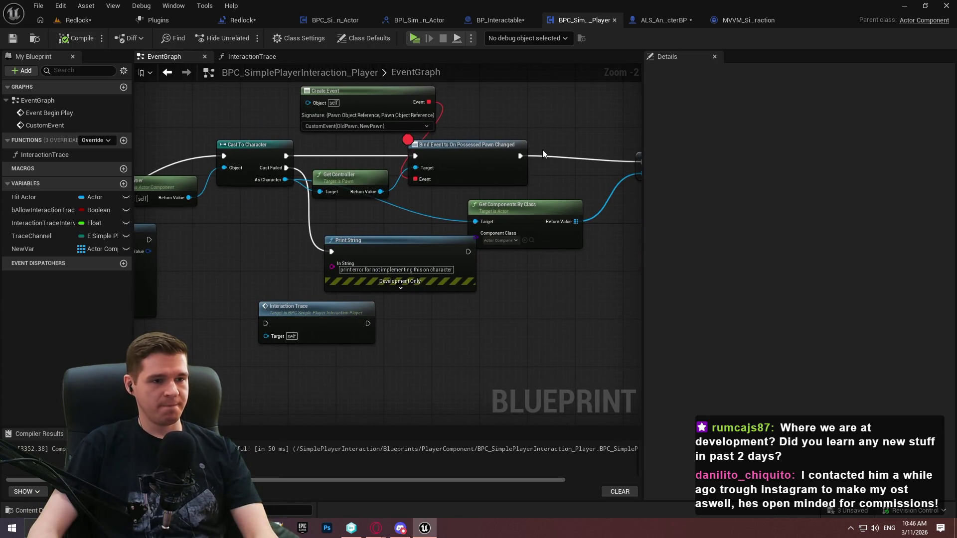
drag(543, 149, 464, 220)
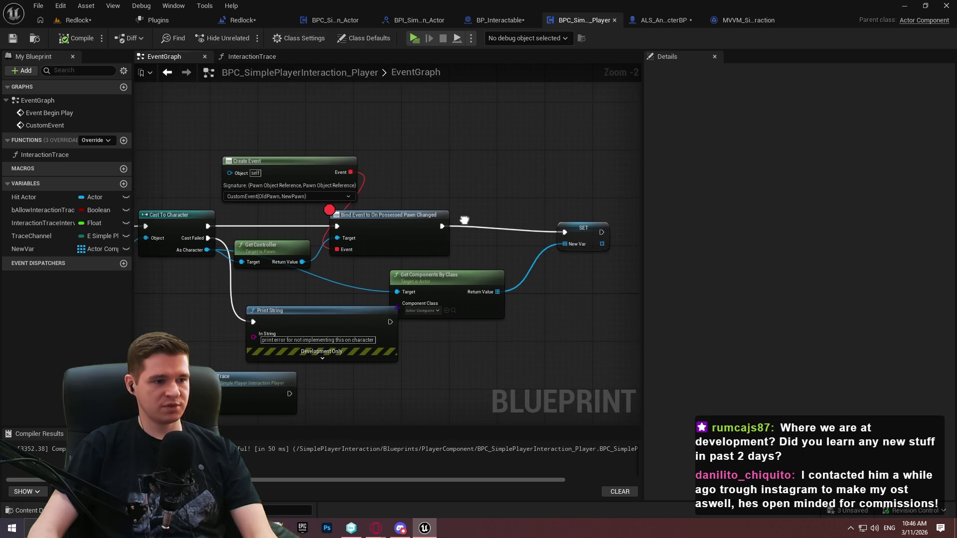
drag(464, 220, 464, 224)
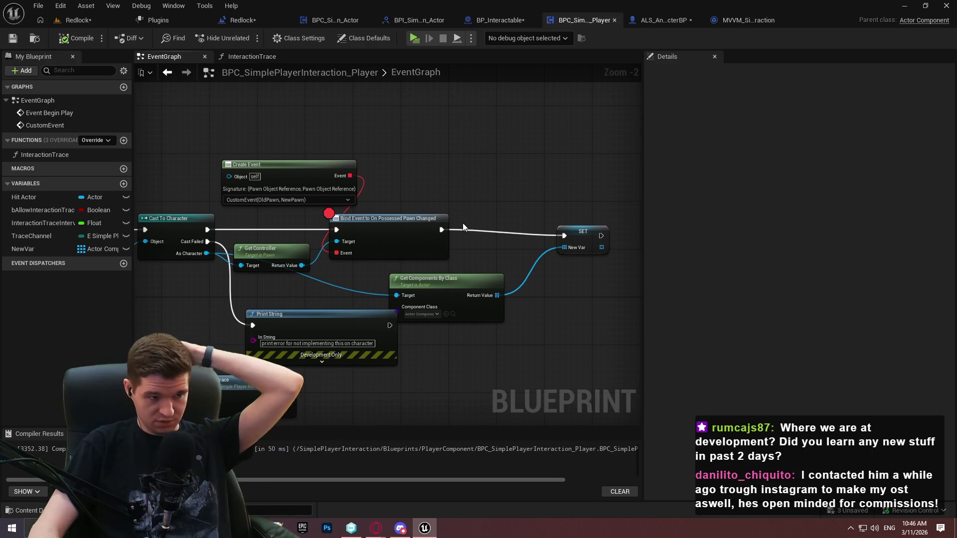
right_click(357, 225)
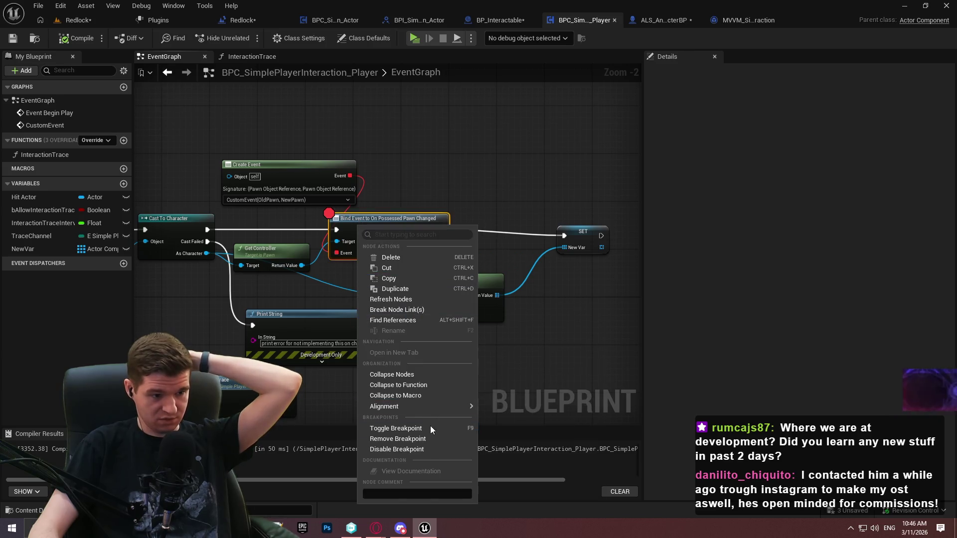
click(419, 438)
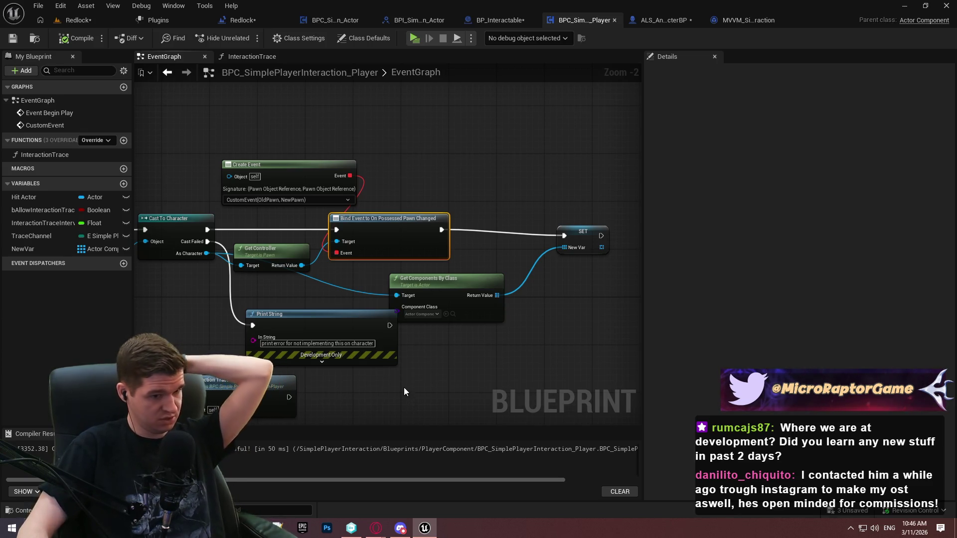
click(489, 339)
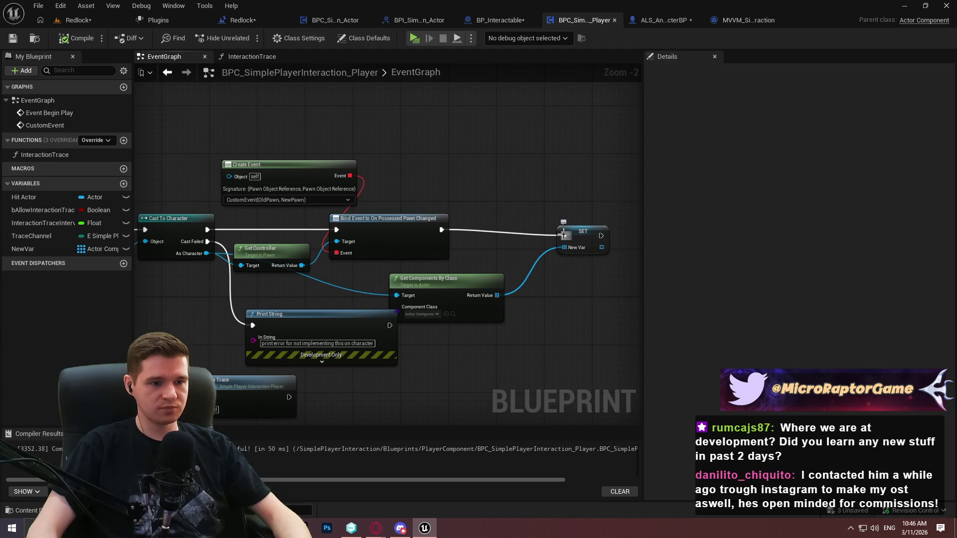
Rename the CustomEvent node to SetupInteraction
double_click(289, 164)
click(423, 227)
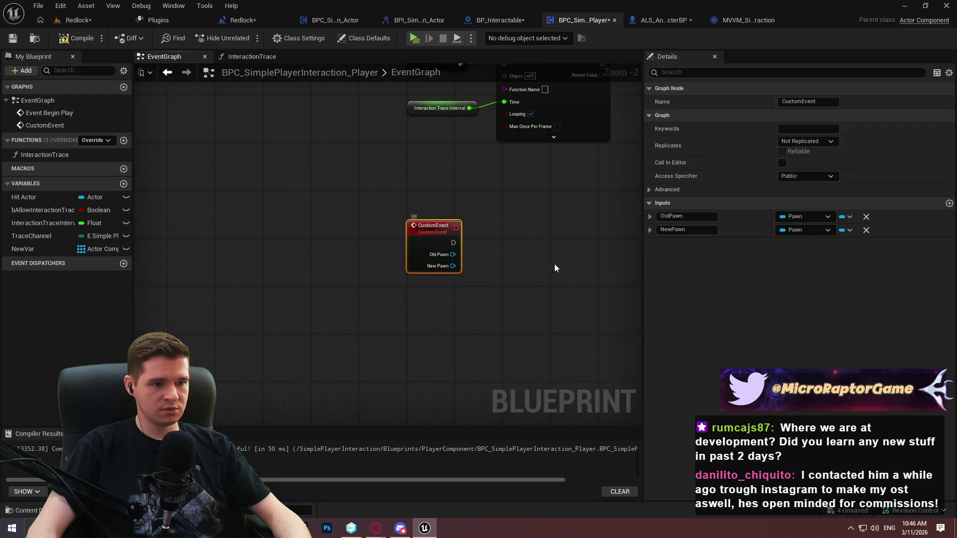
text(Setup)
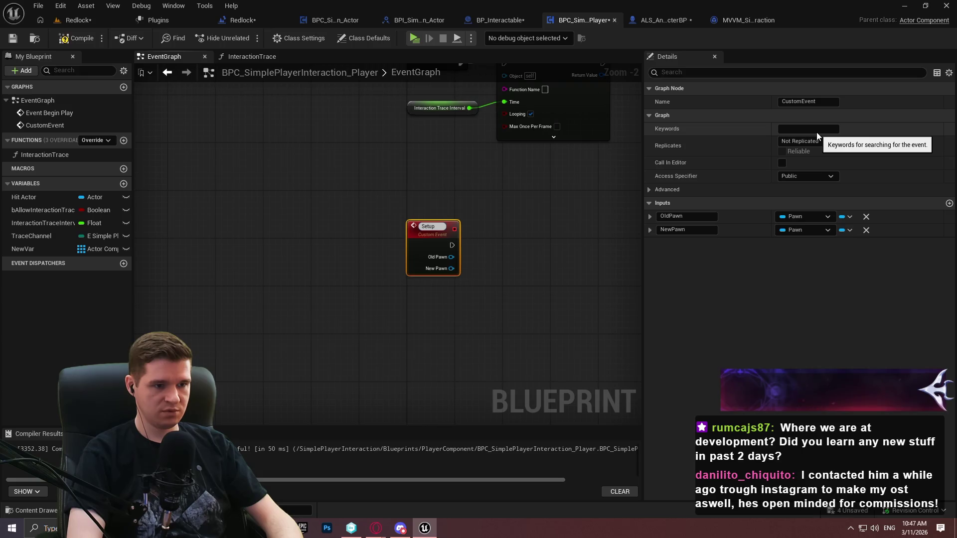
text(Interactio)
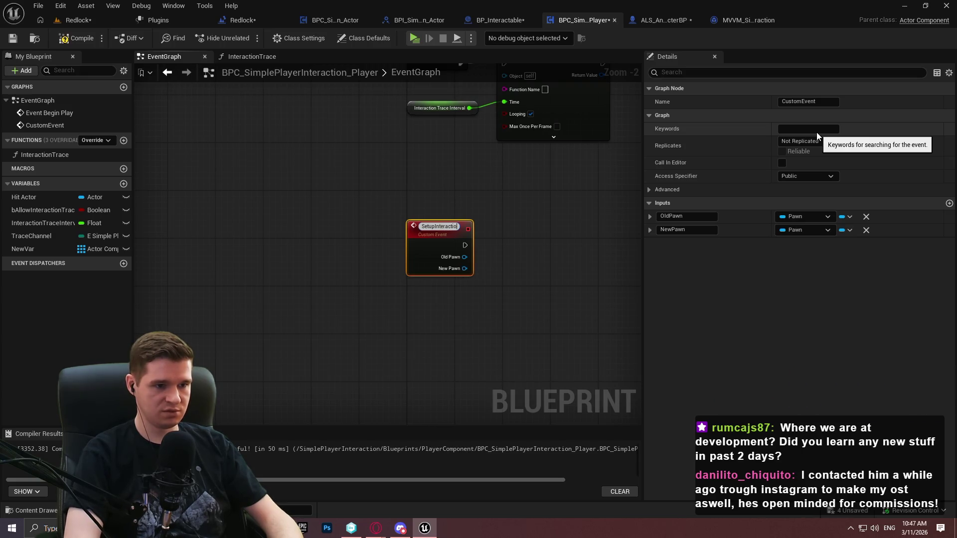
text(n)
key(Return)
Move Get Components By Class and SET beside SetupInteraction, wiring New Pawn into Target
drag(579, 187, 403, 323)
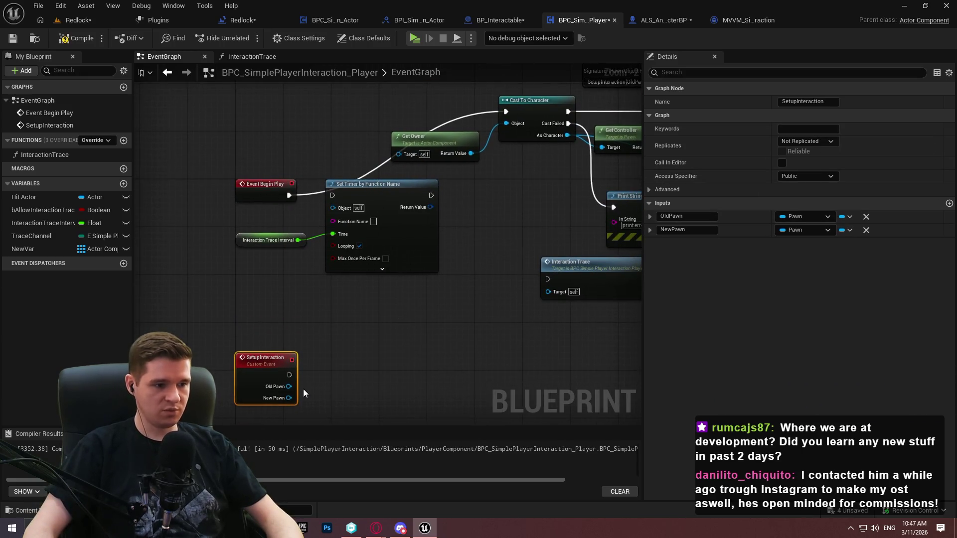
drag(303, 389, 10, 429)
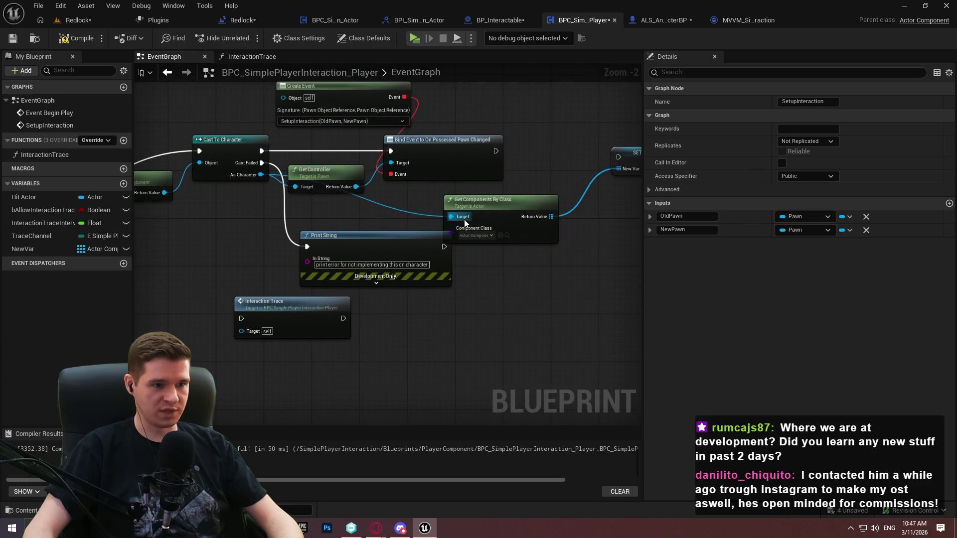
drag(488, 199, 369, 331)
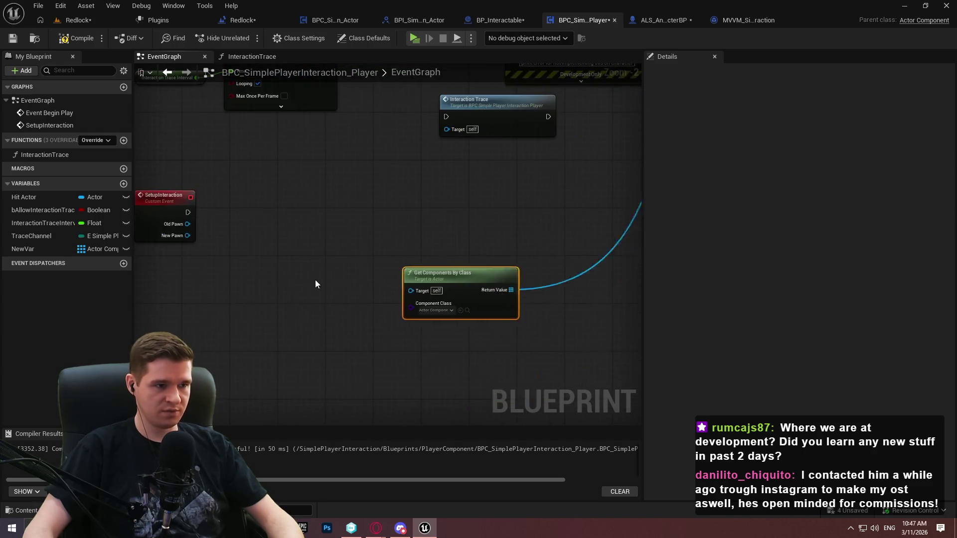
drag(315, 280, 122, 280)
drag(613, 214, 535, 276)
mouse_move(256, 416)
mouse_down()
mouse_move(504, 317)
mouse_move(353, 345)
mouse_up()
scroll(353, 345, up, 2)
mouse_move(286, 303)
mouse_down()
mouse_move(235, 215)
mouse_move(222, 235)
mouse_up()
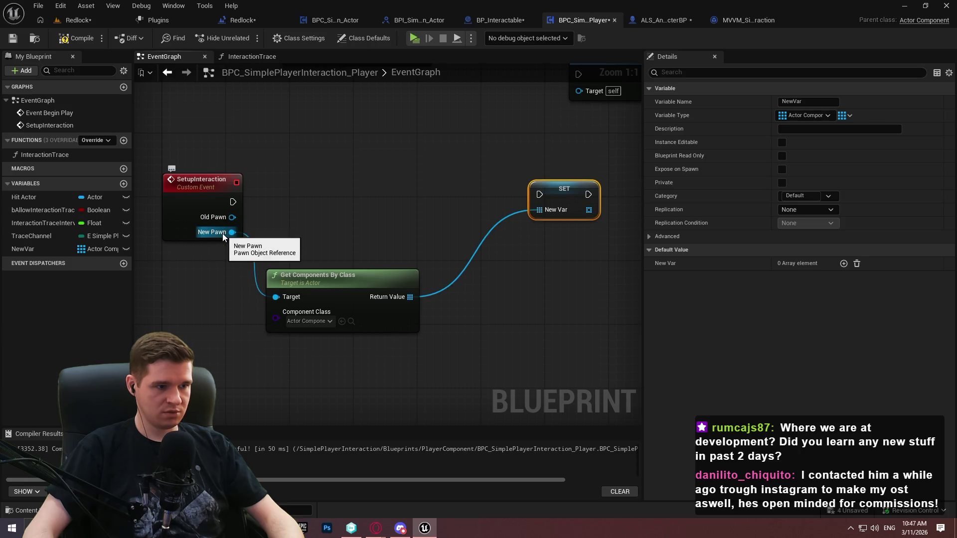
click(277, 223)
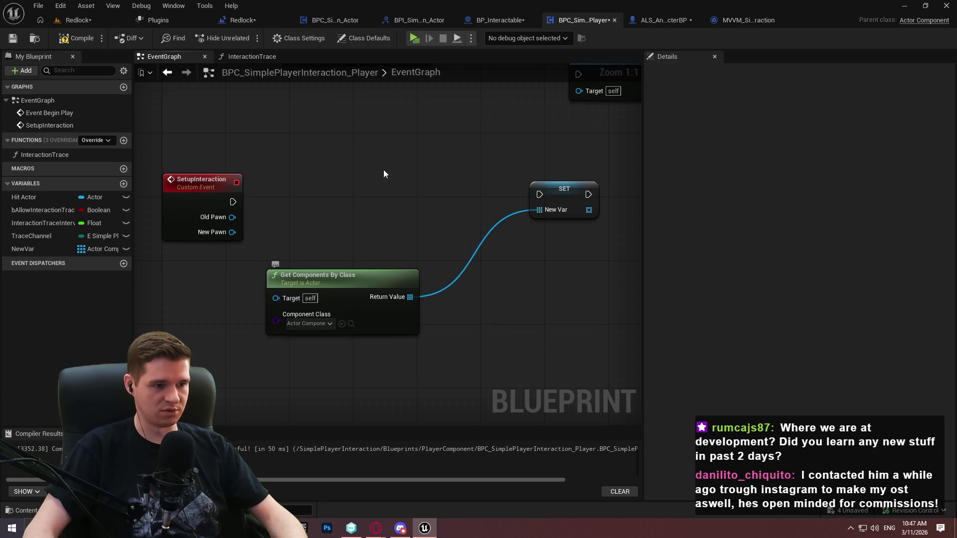
Paste a copy of Get Owner and wire it into Get Components By Class's Target
click(408, 235)
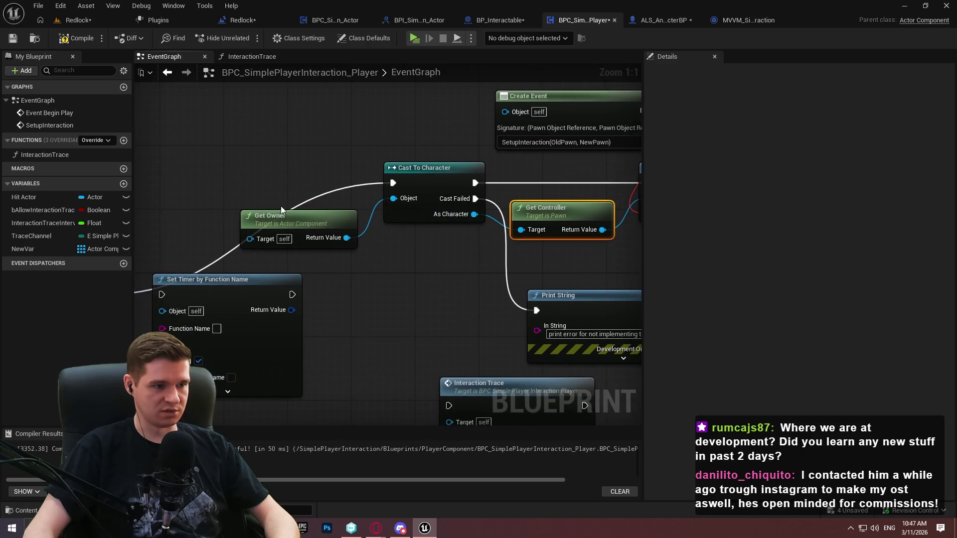
drag(268, 167, 285, 218)
key(ctrl+c)
key(alt+Left)
key(ctrl+v)
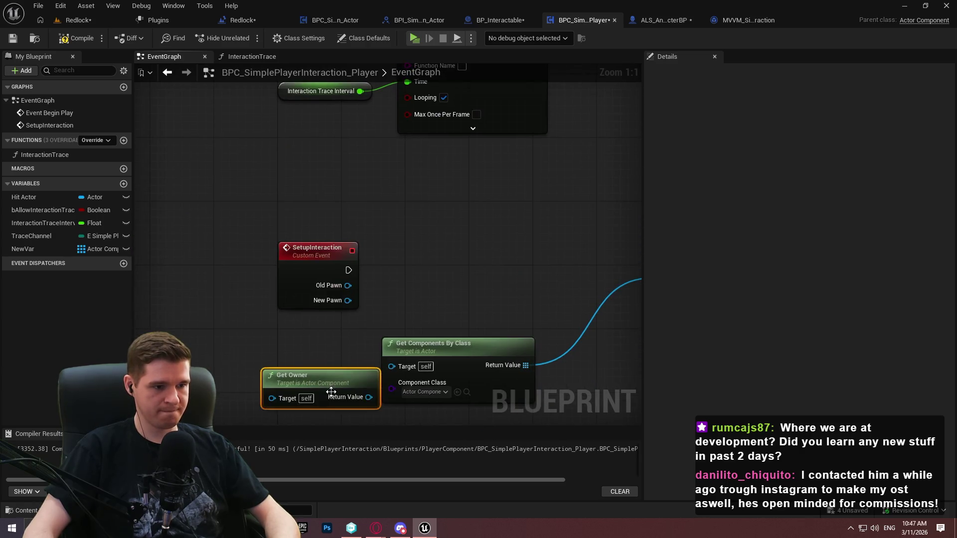
drag(411, 366, 411, 366)
drag(329, 383, 321, 352)
click(545, 299)
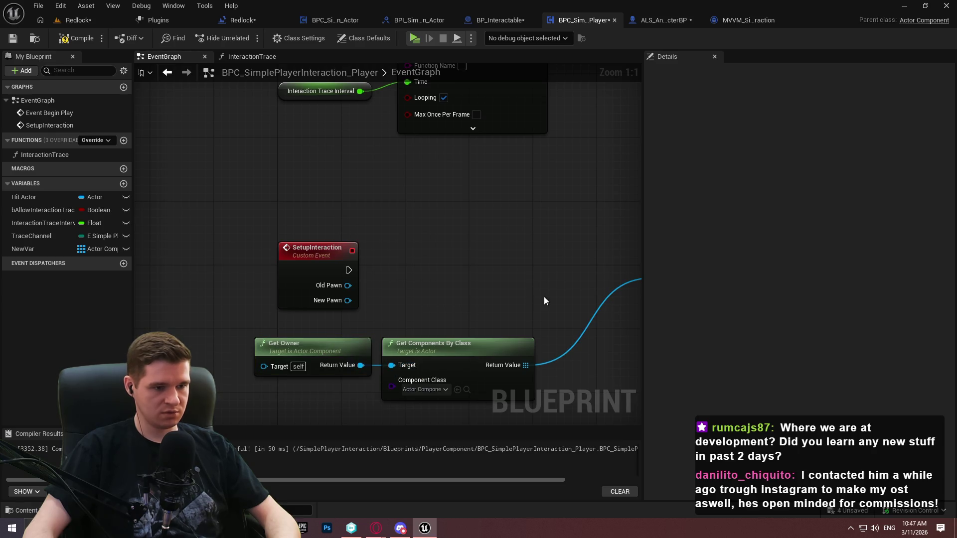
Delete the Interaction Trace call node near the Bind Event node
mouse_move(545, 299)
mouse_down()
mouse_move(510, 262)
mouse_move(528, 379)
mouse_move(449, 488)
mouse_move(341, 243)
mouse_move(324, 239)
mouse_move(354, 107)
mouse_move(356, 195)
mouse_up()
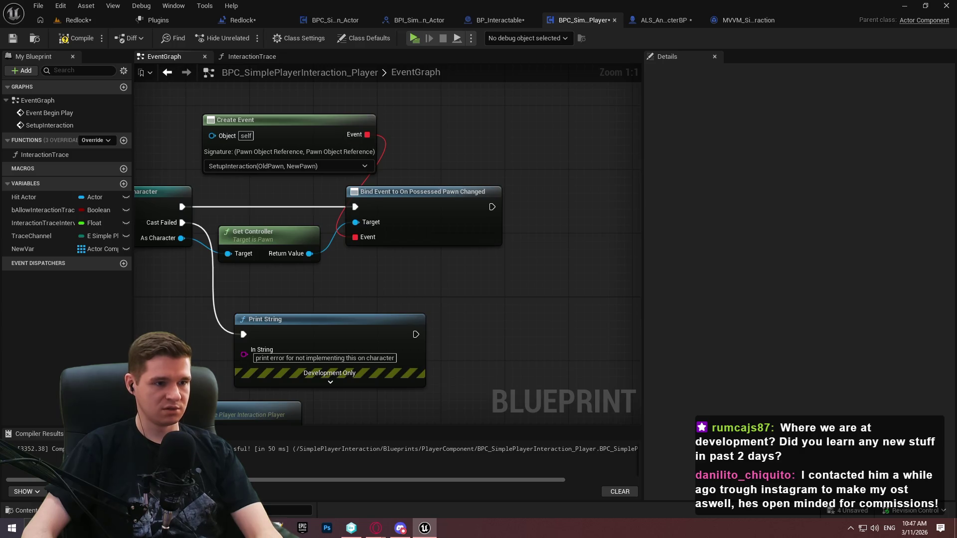
drag(414, 244, 466, 175)
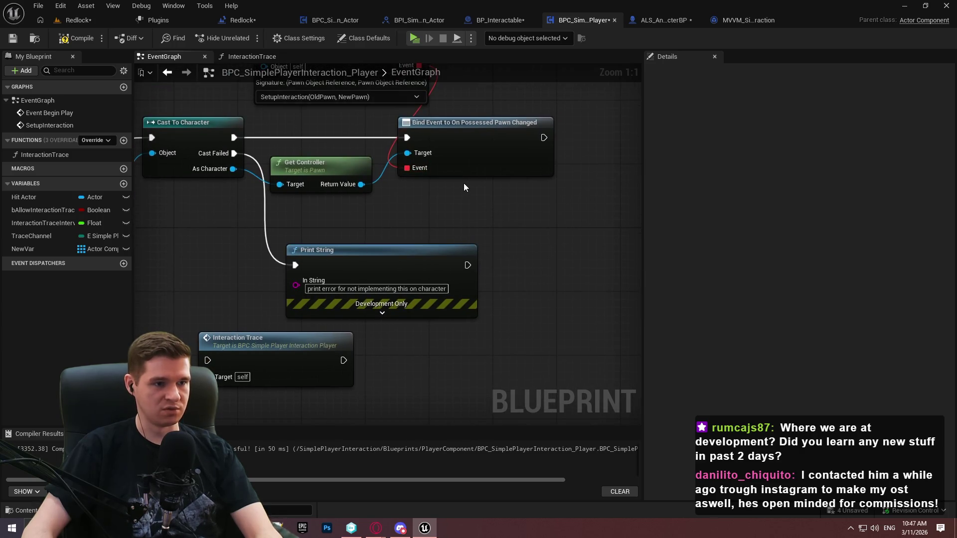
drag(523, 192, 419, 156)
click(490, 192)
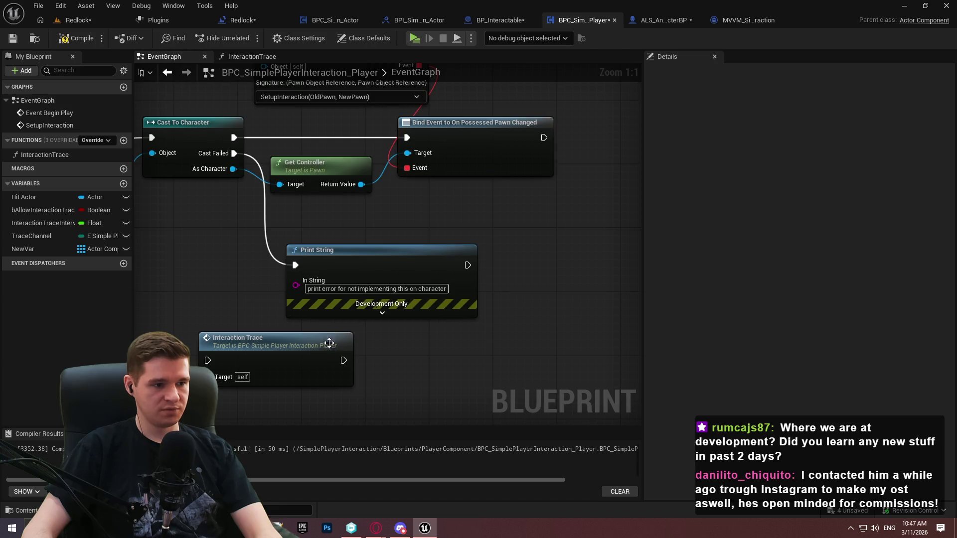
click(305, 335)
key(Delete)
Rearrange Print String and Create Event, adding a reroute point on the As Character wire
drag(423, 249, 431, 345)
mouse_move(395, 87)
mouse_down()
mouse_move(402, 127)
mouse_move(337, 226)
mouse_move(331, 218)
mouse_up()
mouse_move(470, 220)
mouse_down()
mouse_move(300, 162)
mouse_move(466, 165)
mouse_up()
double_click(319, 169)
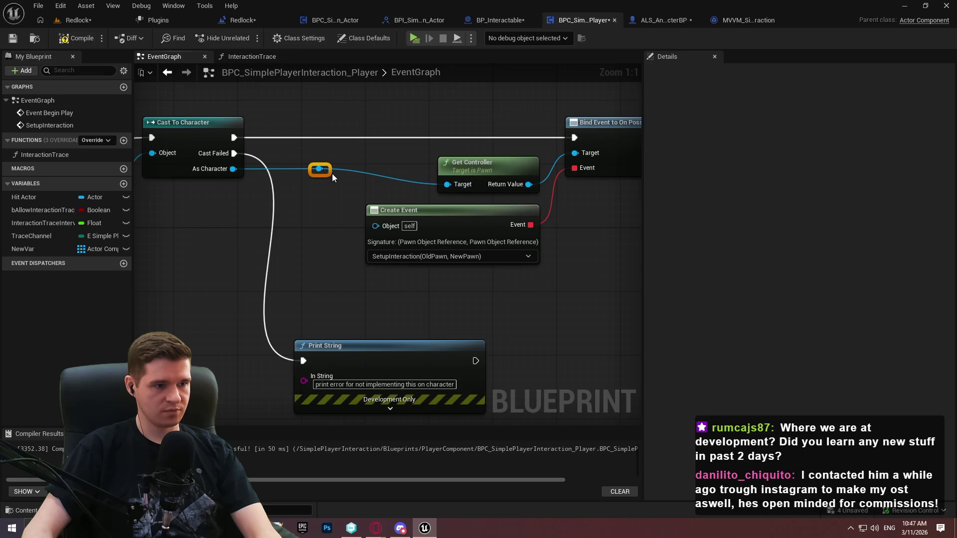
drag(332, 174, 315, 188)
mouse_move(338, 359)
mouse_down()
mouse_move(426, 354)
mouse_move(411, 351)
mouse_up()
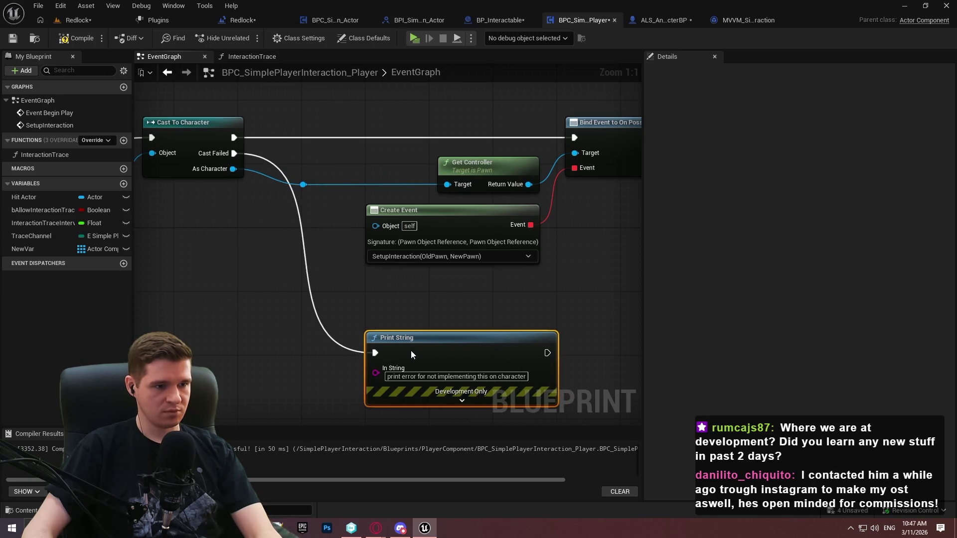
click(558, 295)
Move the SetupInteraction group and Set Timer by Function Name node further down
scroll(554, 301, down, 4)
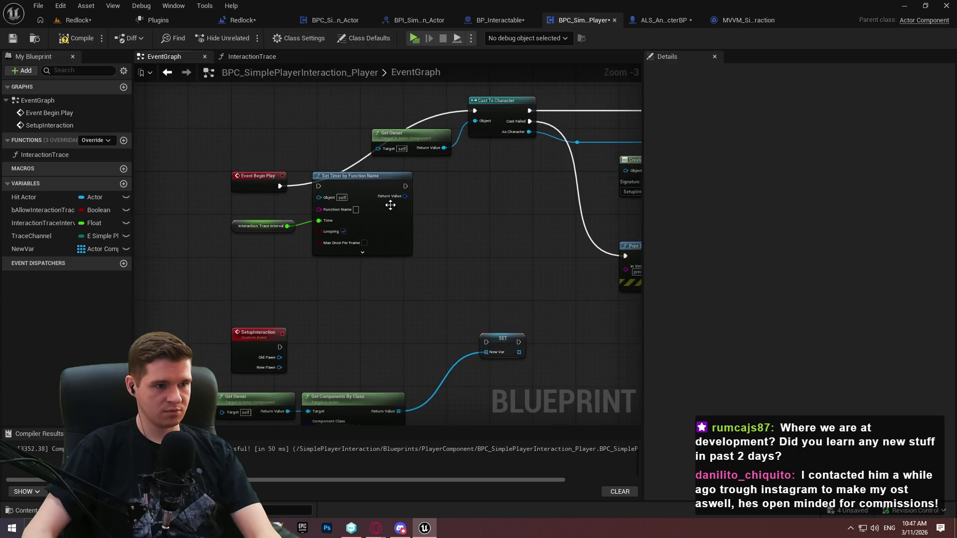
click(389, 255)
mouse_move(406, 316)
mouse_down()
mouse_move(446, 291)
mouse_move(282, 380)
mouse_up()
scroll(299, 267, down, 1)
mouse_move(638, 322)
mouse_down()
mouse_move(152, 163)
mouse_move(196, 169)
mouse_up()
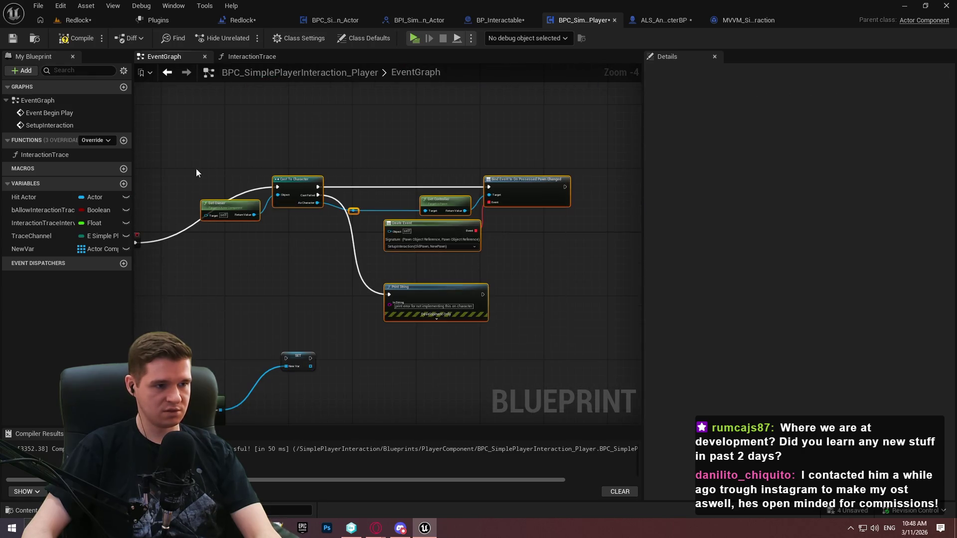
mouse_move(136, 219)
mouse_down()
mouse_move(303, 205)
mouse_move(276, 185)
mouse_move(275, 172)
mouse_up()
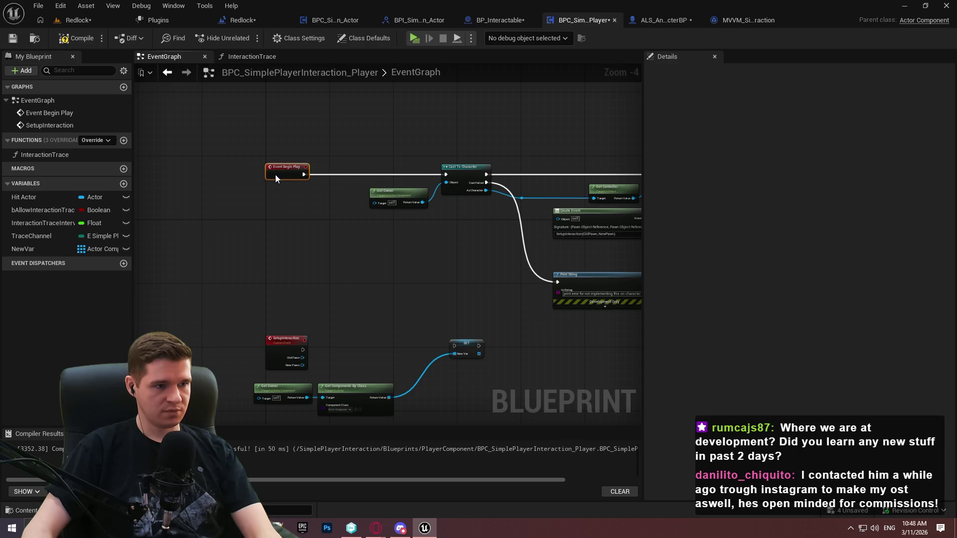
click(340, 228)
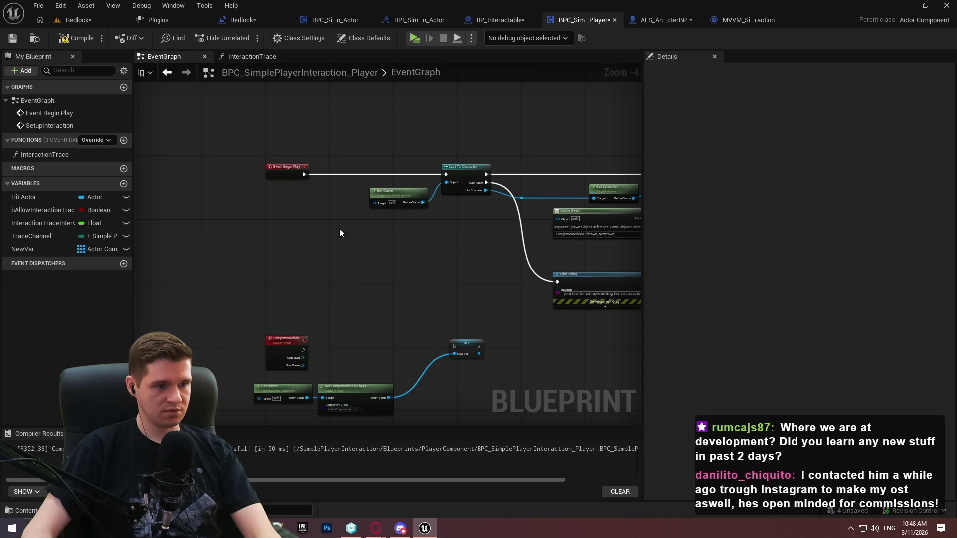
mouse_move(453, 342)
mouse_down()
mouse_move(213, 199)
mouse_move(254, 171)
mouse_up()
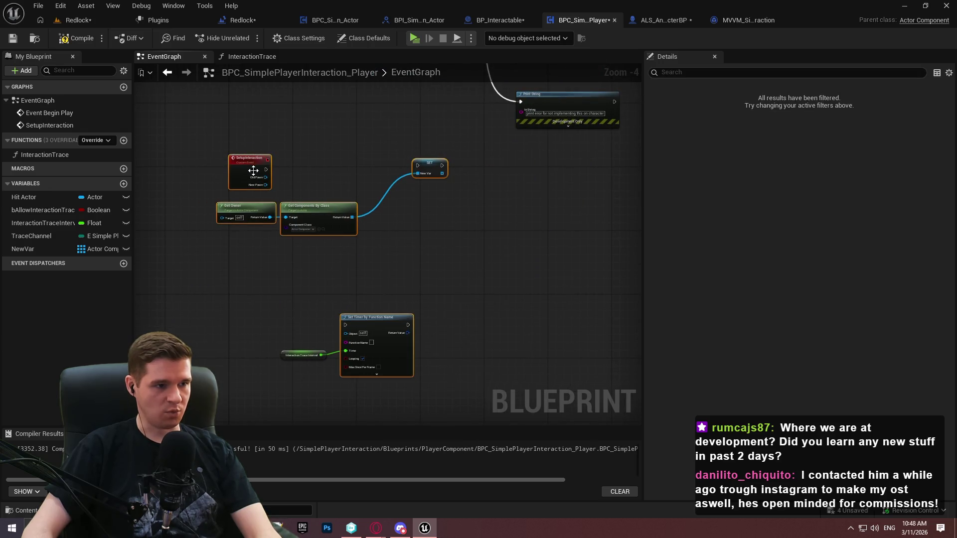
mouse_move(451, 406)
mouse_down()
mouse_move(224, 203)
mouse_move(222, 156)
mouse_move(231, 257)
mouse_move(239, 255)
mouse_up()
click(270, 218)
Compile and save BPC_SimplePlayerInteraction_Player, then return to the Redlock level editor
scroll(334, 105, up, 4)
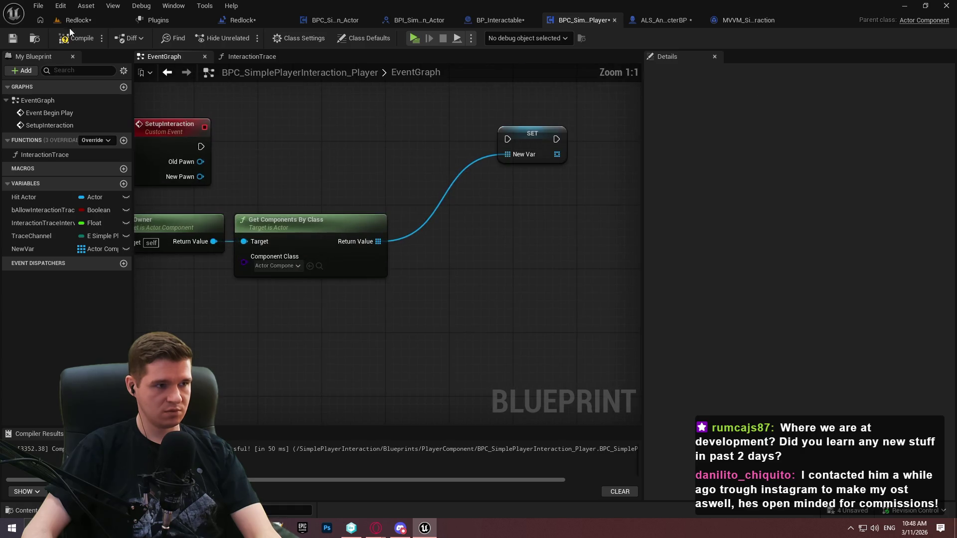
click(21, 39)
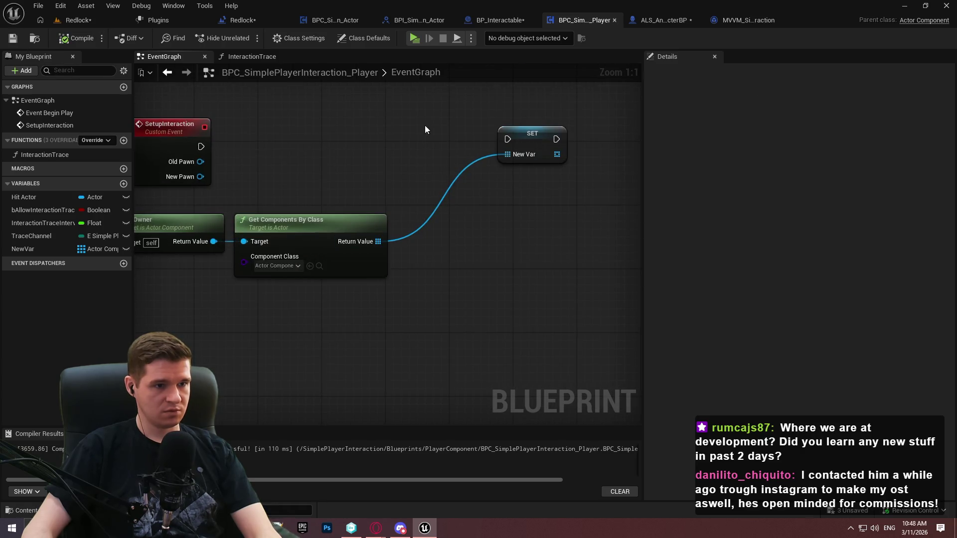
scroll(424, 125, down, 4)
mouse_move(425, 124)
mouse_down()
mouse_move(372, 264)
mouse_move(326, 265)
mouse_up()
click(78, 20)
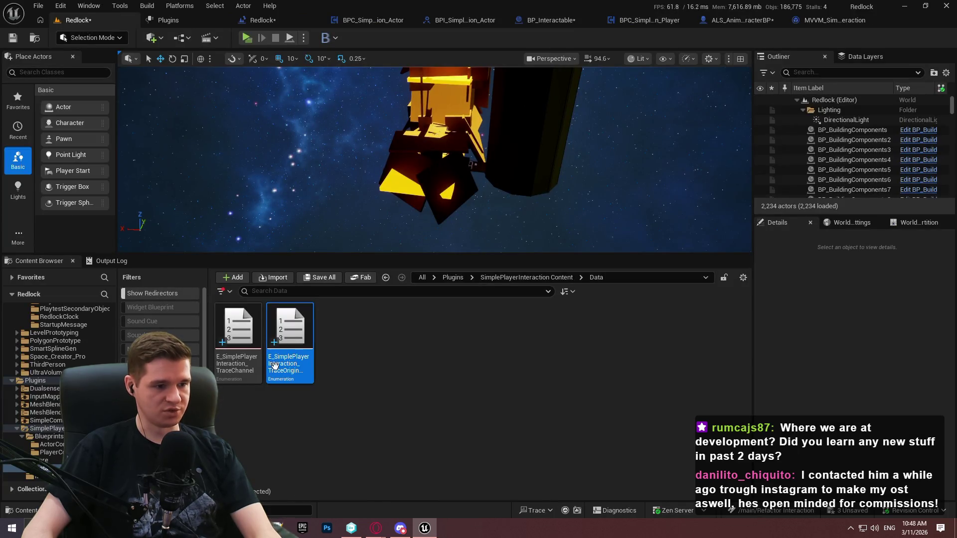
Add a TraceOrigin variable to BPC_SimplePlayerInteraction_Player using the TraceOriginComponent enum type
click(726, 23)
click(696, 22)
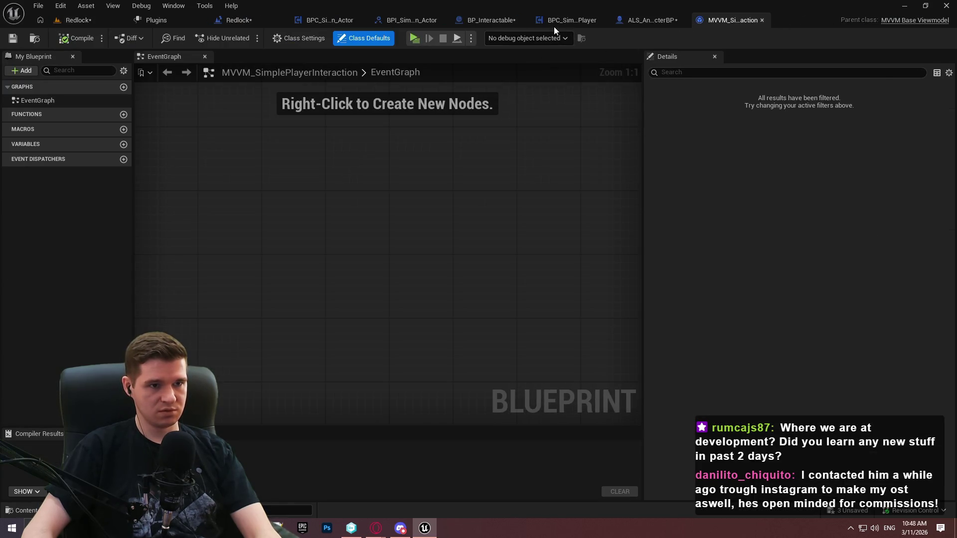
click(554, 23)
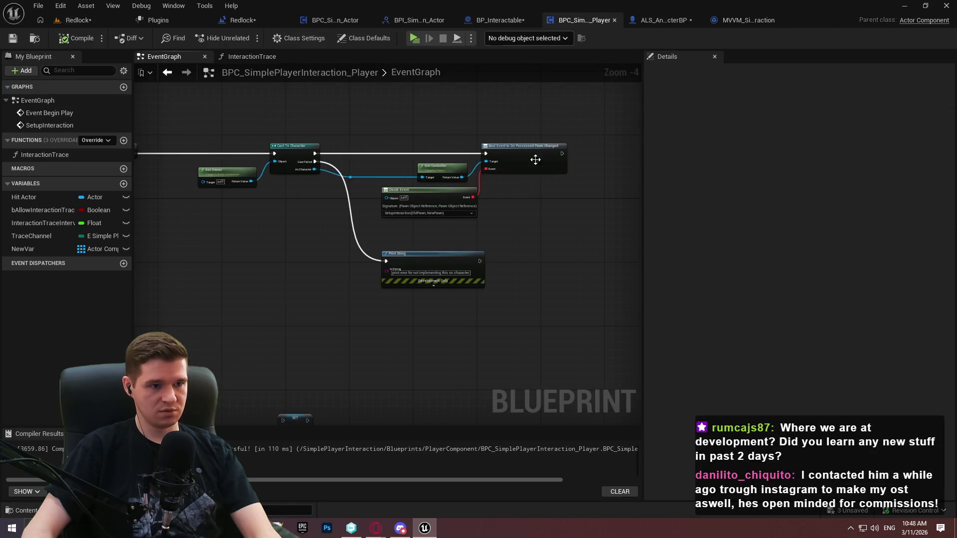
click(123, 184)
text(TraceOri)
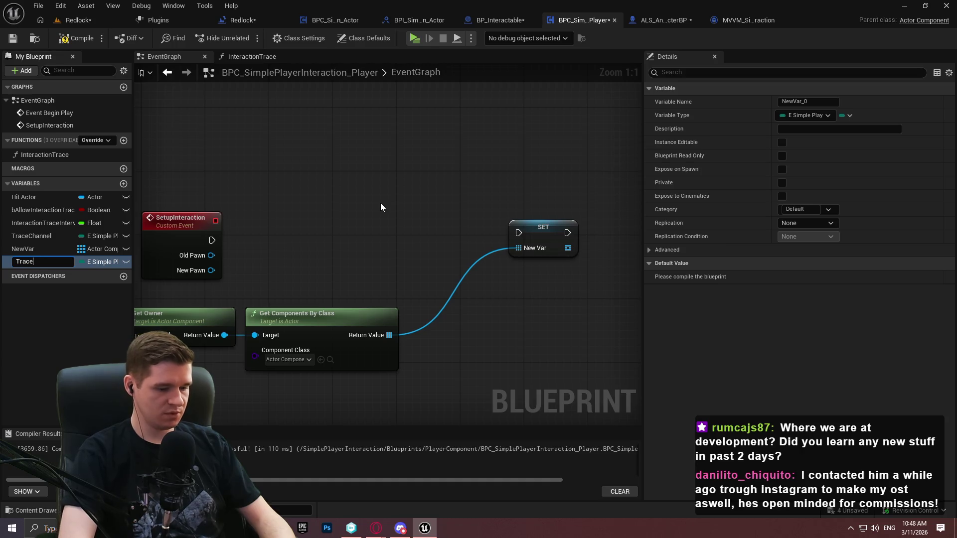
text(gin)
key(Return)
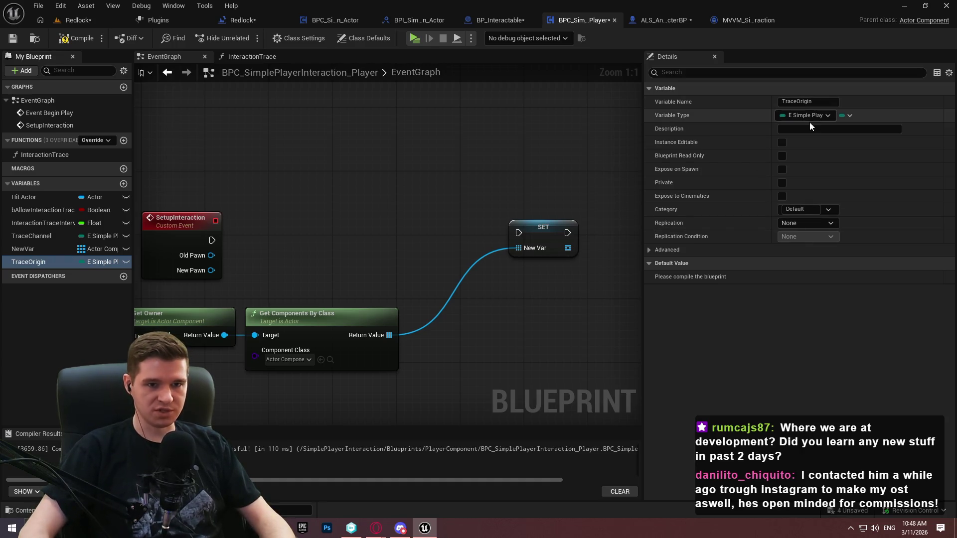
click(811, 115)
text(t)
text(race ch)
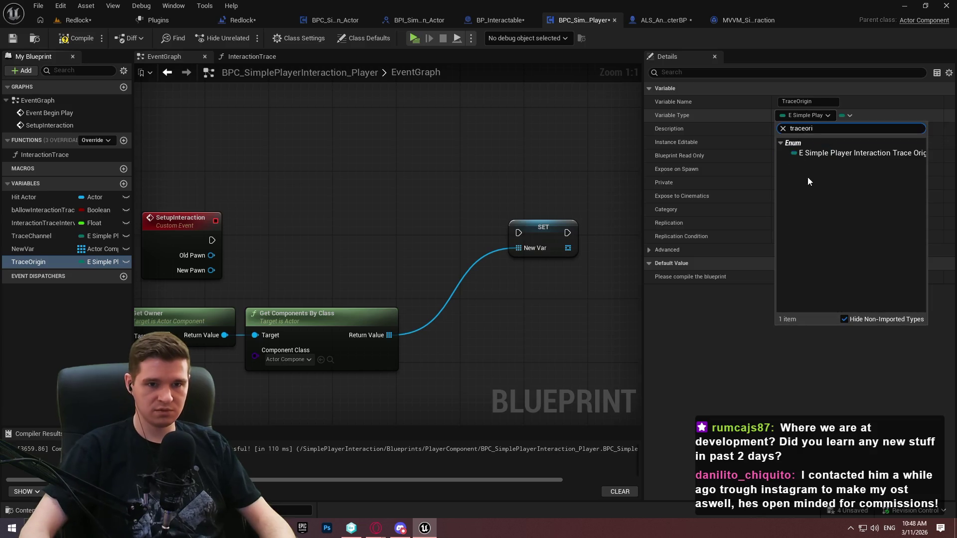
click(823, 149)
Compile, save, and place a Trace Origin getter node in the event graph
click(74, 39)
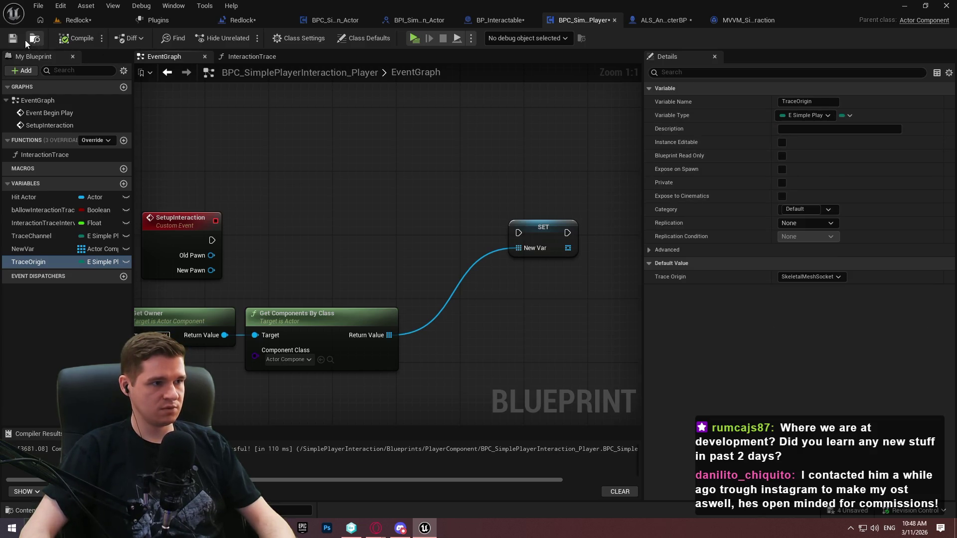
click(13, 39)
click(30, 262)
drag(30, 262, 280, 158)
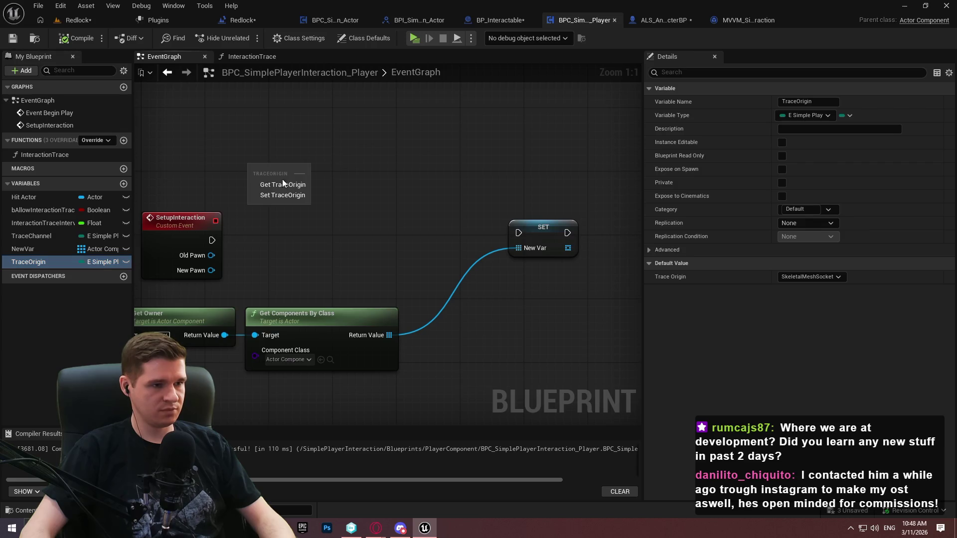
click(282, 180)
click(392, 178)
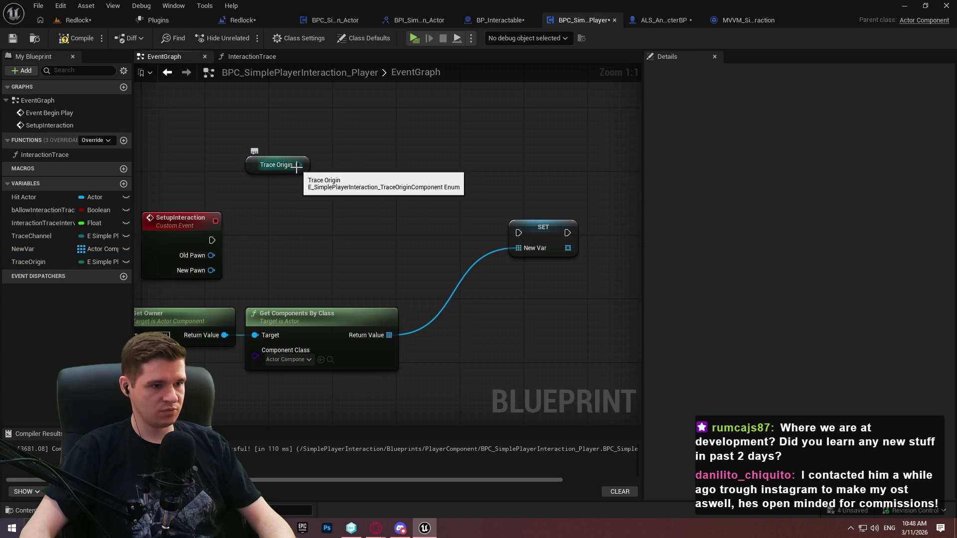
Browse component-class actions without adding any, then select Get Components By Class
mouse_move(299, 189)
mouse_down()
mouse_move(349, 209)
mouse_move(372, 199)
mouse_up()
drag(329, 333, 285, 368)
click(263, 363)
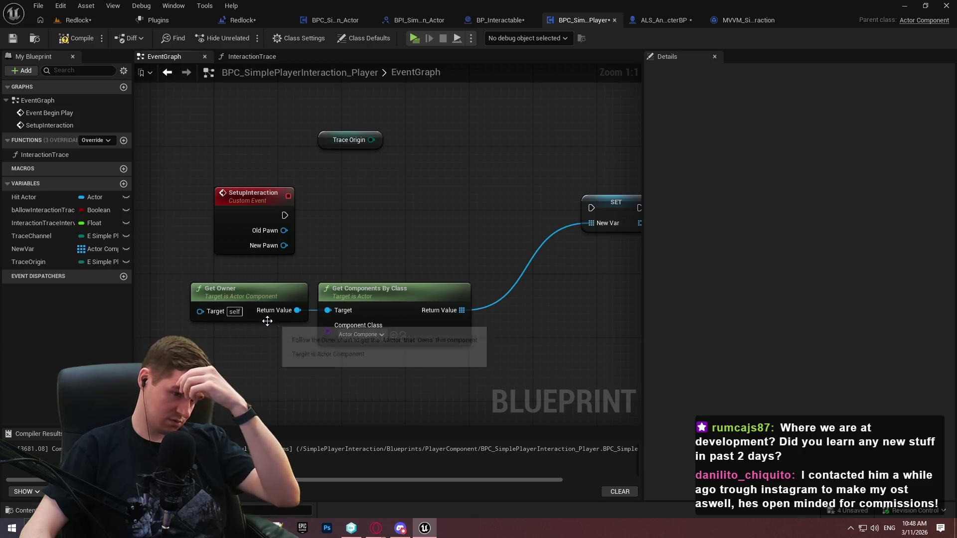
click(340, 293)
Replace Get Components By Class with a Get Component by Class node fed by Get Owner
key(Delete)
drag(301, 307, 343, 306)
text(get co)
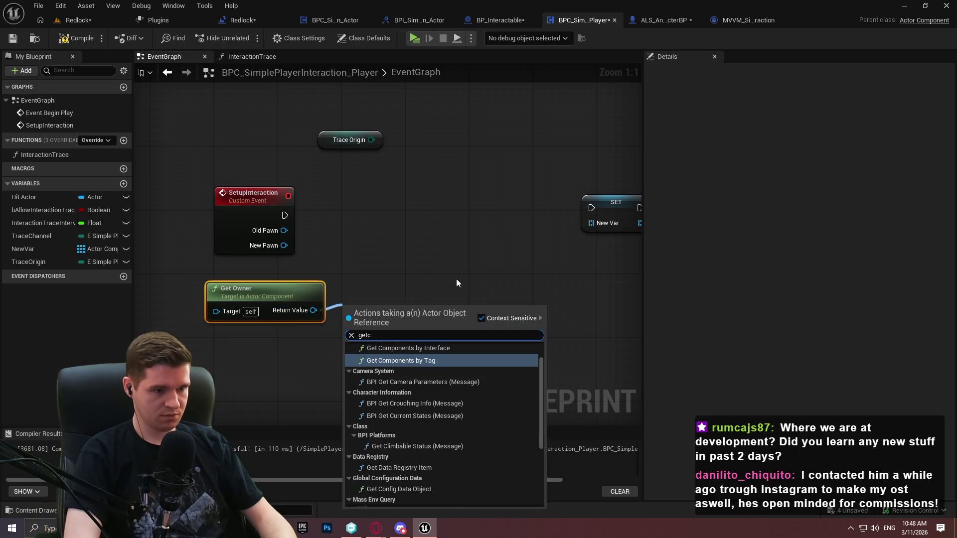
text(mponent )
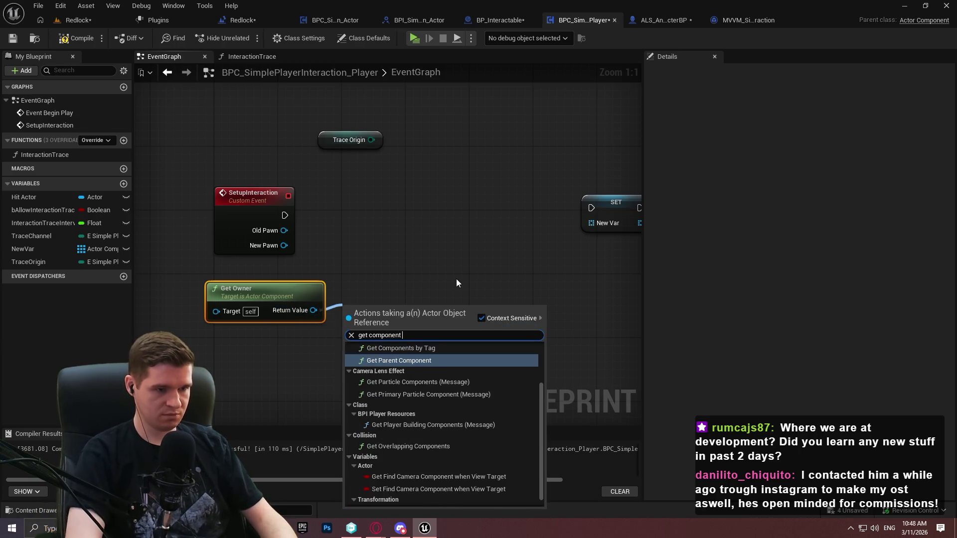
text(by cl)
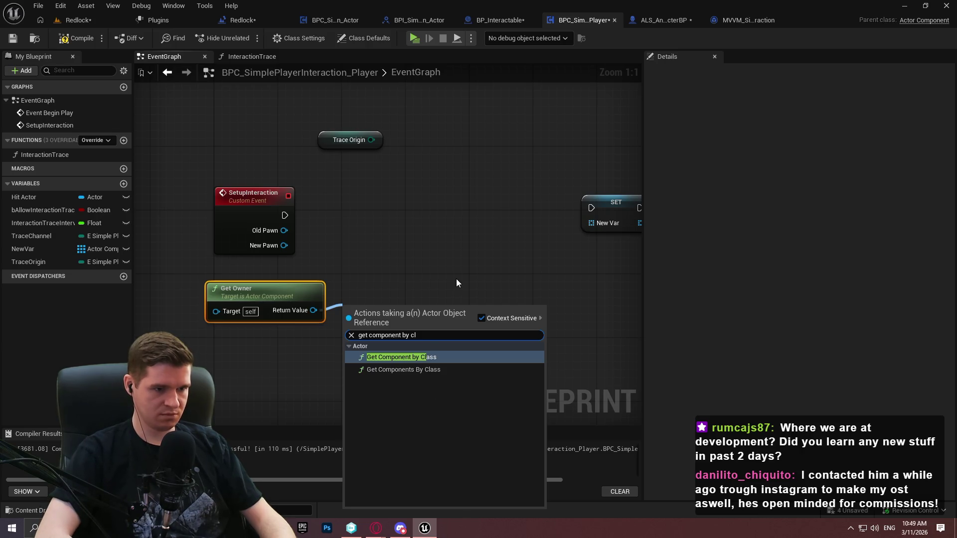
key(Return)
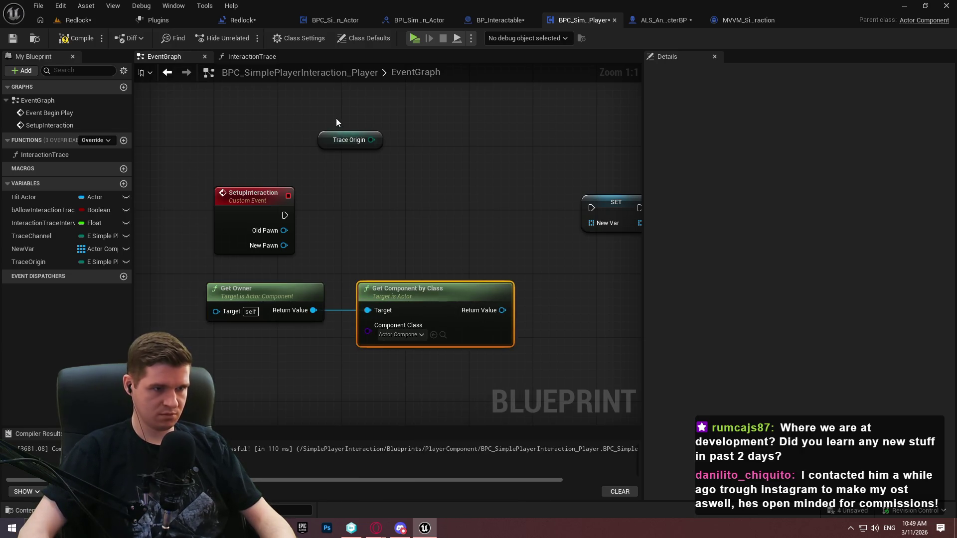
Feed Component Class from a Select node indexed by the Trace Origin getter
drag(348, 140, 245, 347)
drag(368, 329, 337, 374)
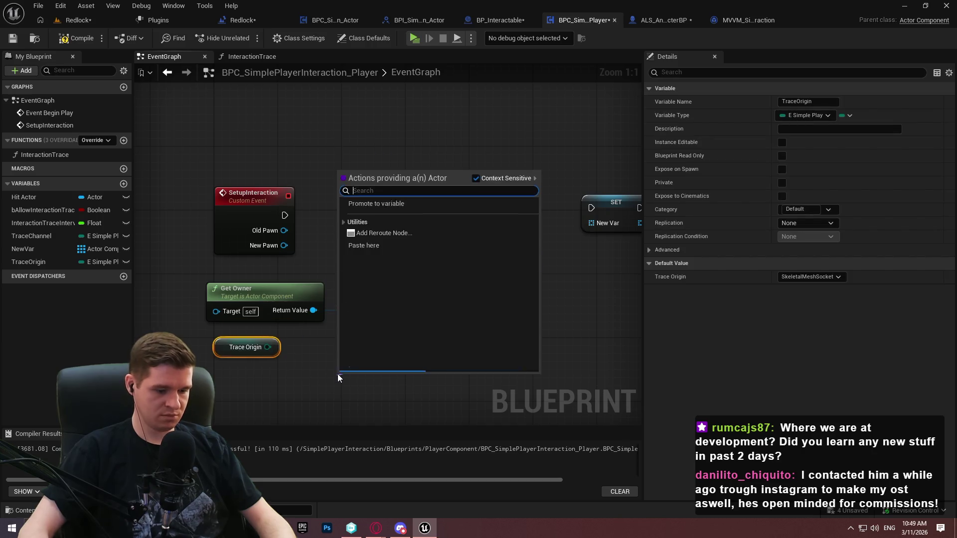
text(select)
key(Return)
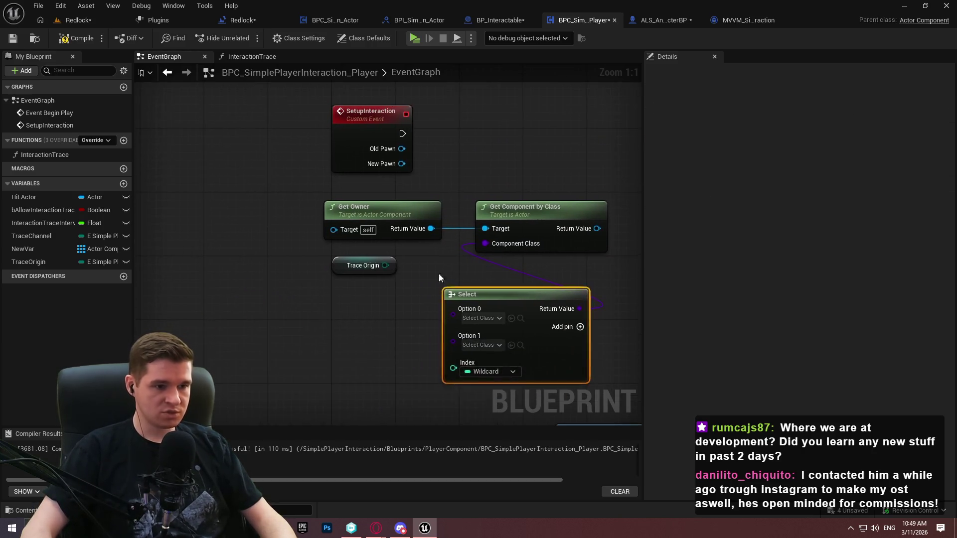
mouse_move(385, 265)
mouse_down()
mouse_move(453, 369)
mouse_move(387, 407)
mouse_move(417, 427)
mouse_move(435, 362)
mouse_up()
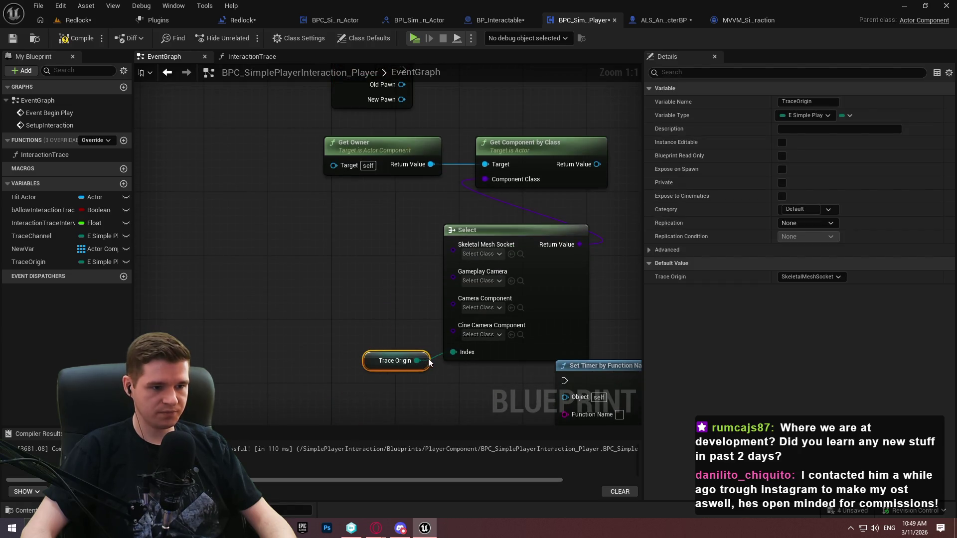
Set the Select options to Cine Camera Component and Camera Component
click(487, 334)
text(cine)
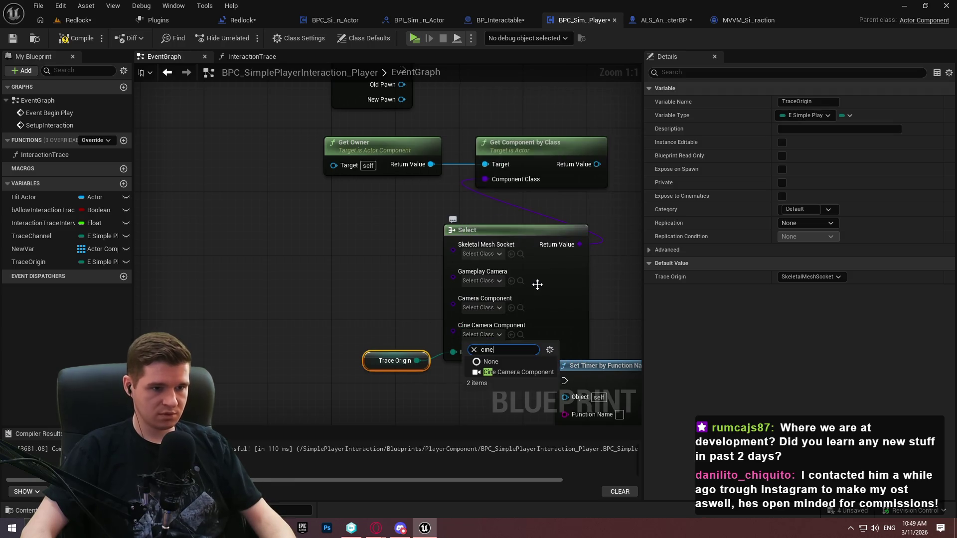
click(502, 369)
drag(379, 306, 500, 385)
drag(495, 313, 375, 297)
click(375, 294)
text(camer)
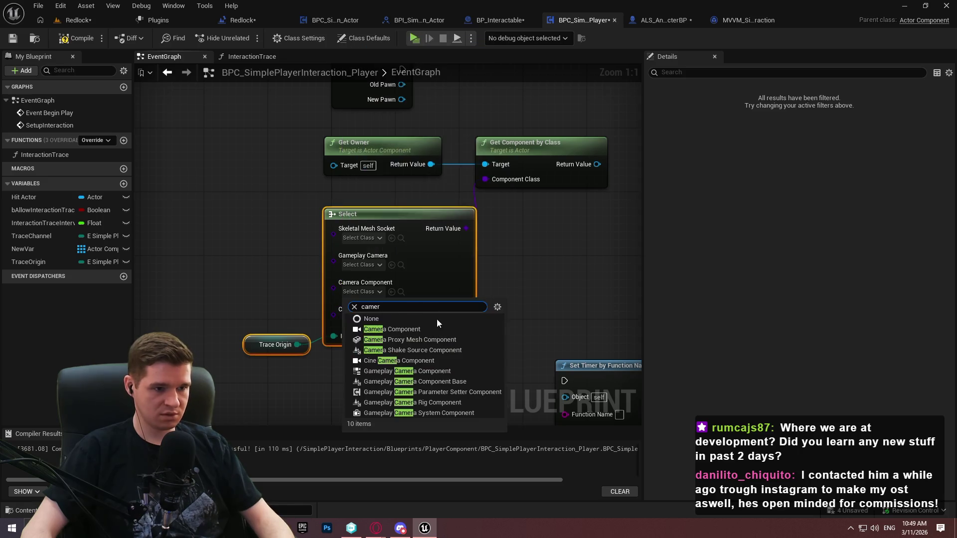
click(423, 330)
Set the remaining Select options to Gameplay Camera Component and Skeletal Mesh Component
click(368, 267)
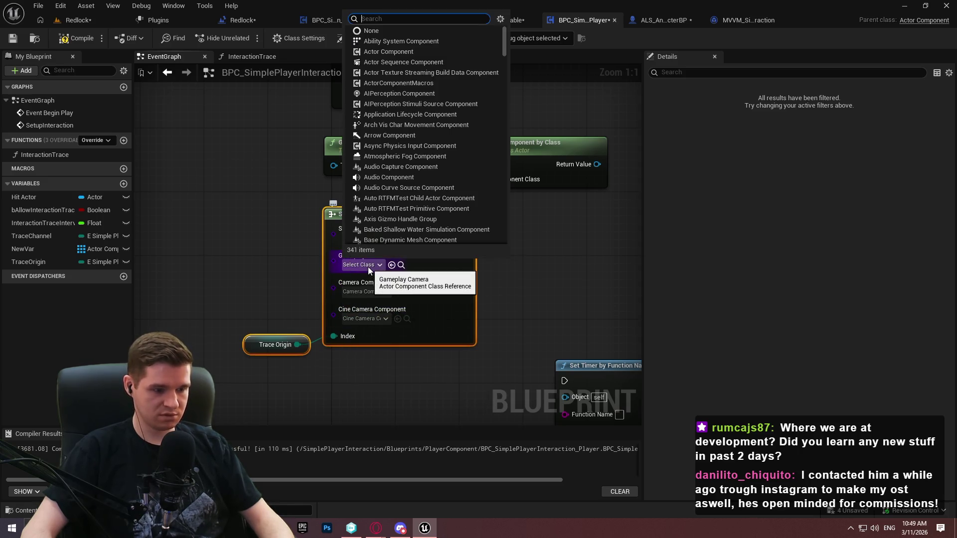
text(game)
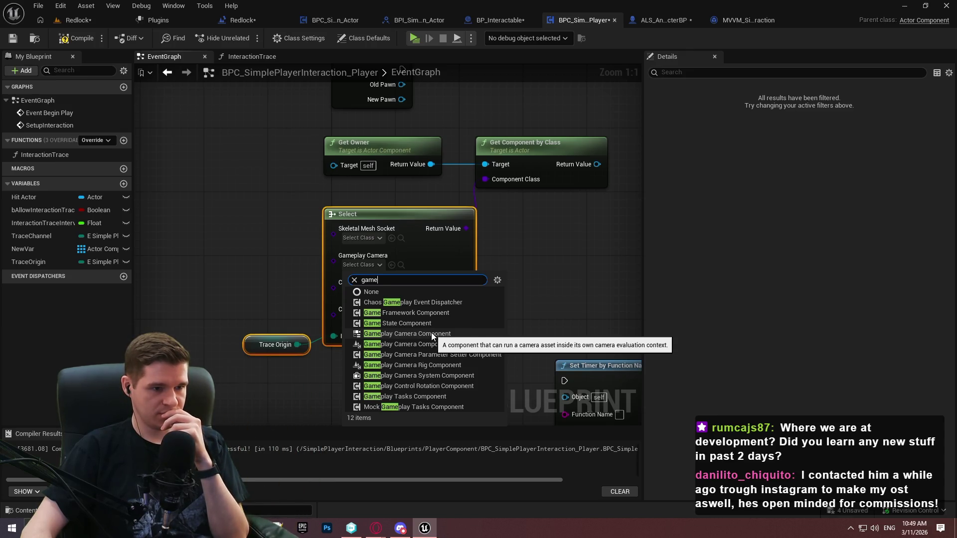
click(432, 333)
click(361, 239)
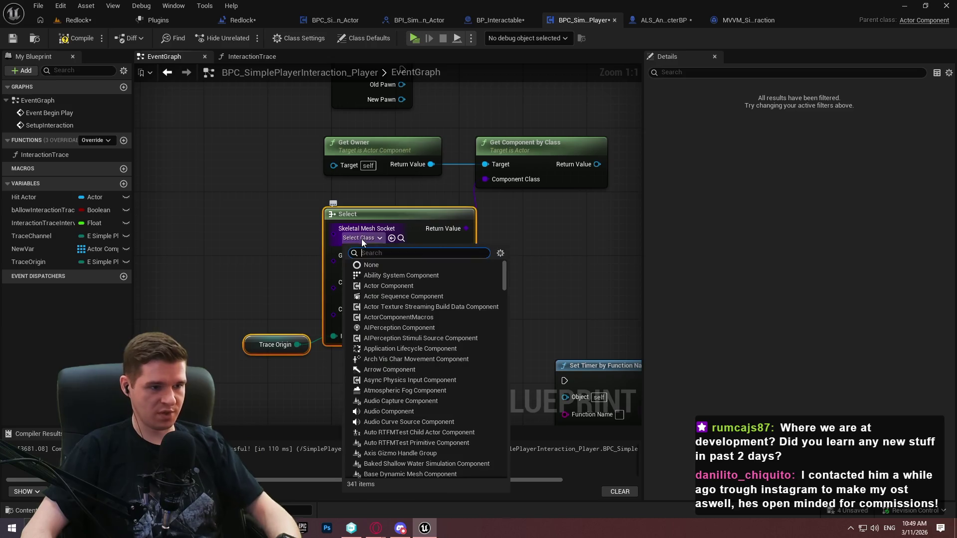
text(skel)
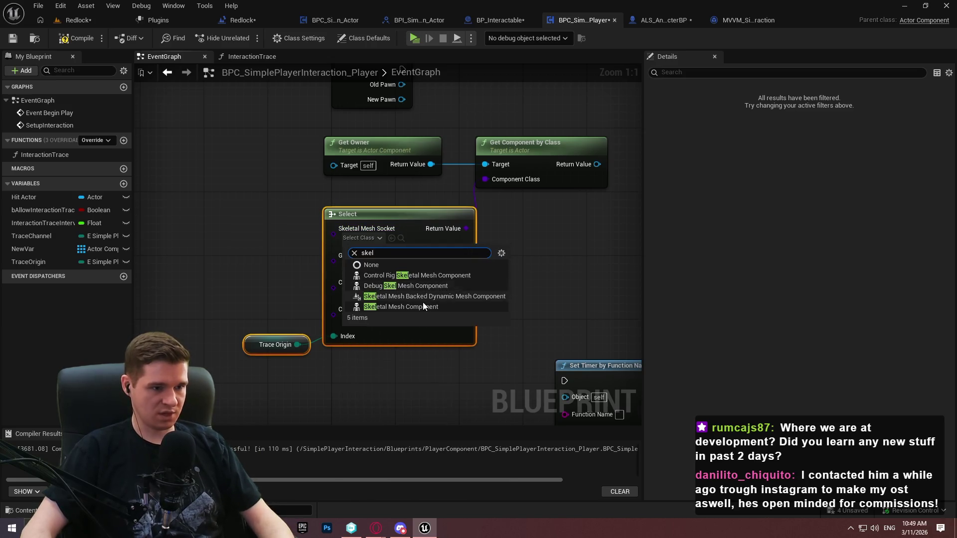
click(423, 306)
drag(463, 314, 420, 294)
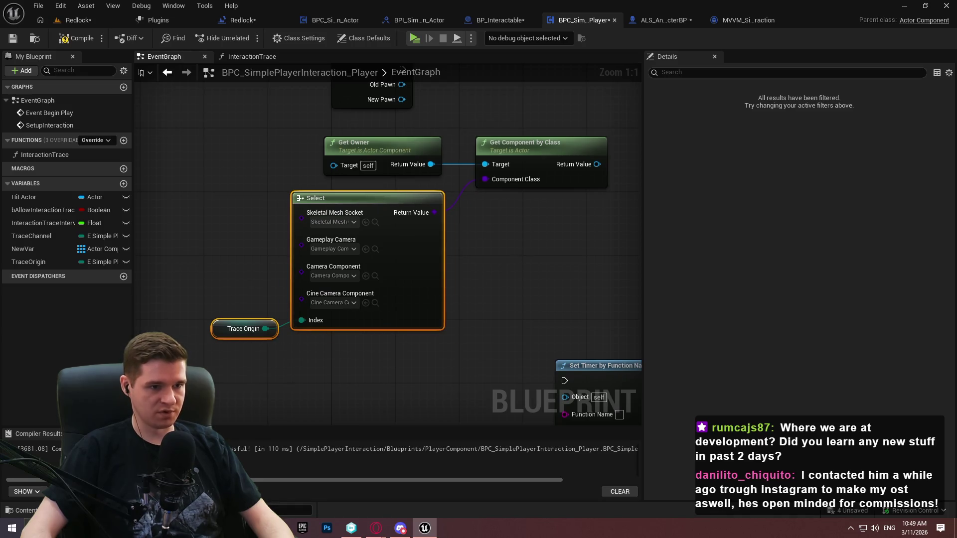
drag(591, 178, 490, 275)
Search for a 'valid' check from the found component, then dismiss the list
drag(525, 240, 537, 239)
text(valid)
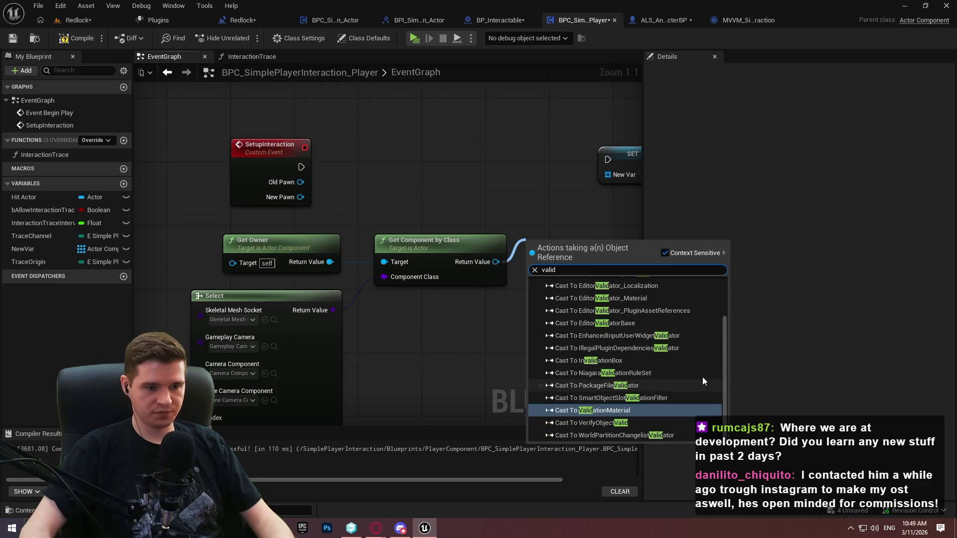
scroll(667, 361, up, 3)
scroll(572, 306, down, 2)
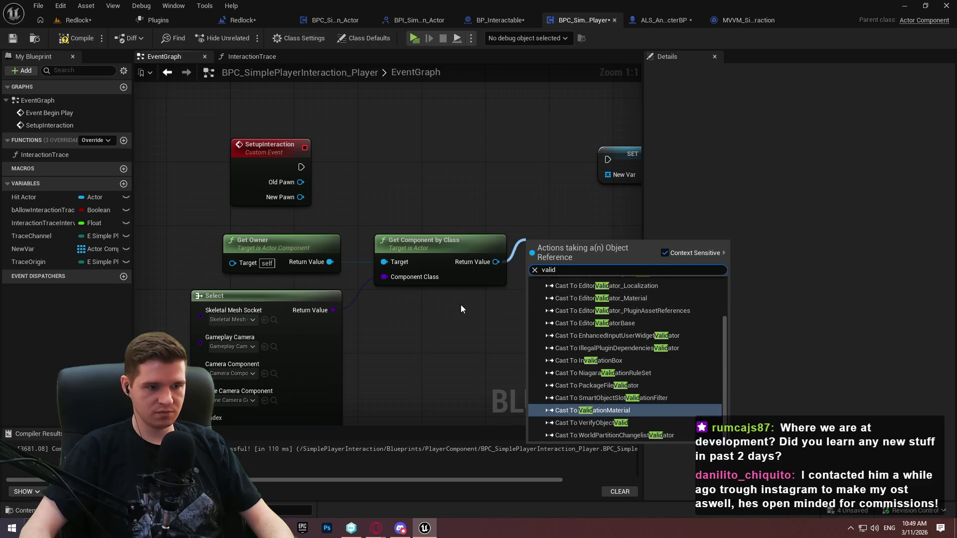
scroll(497, 331, down, 3)
scroll(492, 328, up, 3)
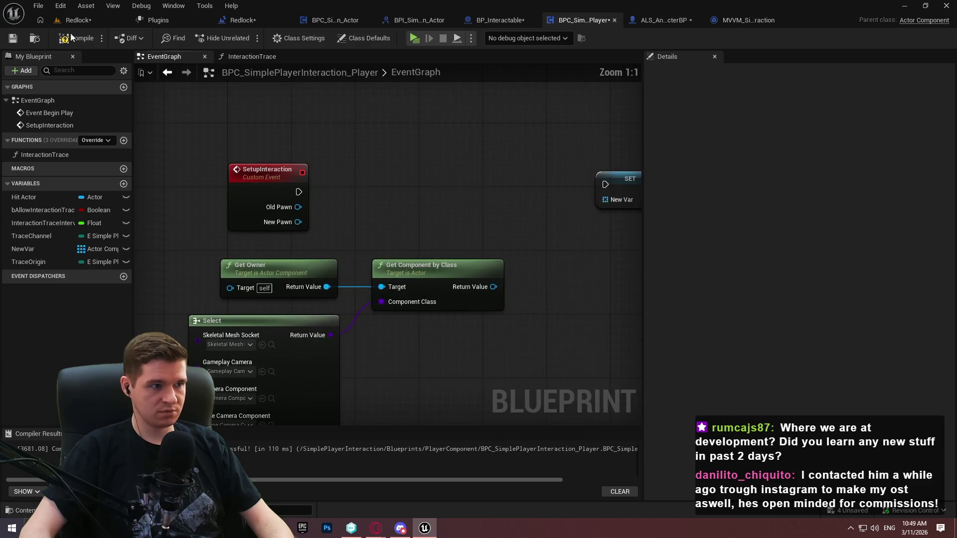
drag(484, 286, 556, 282)
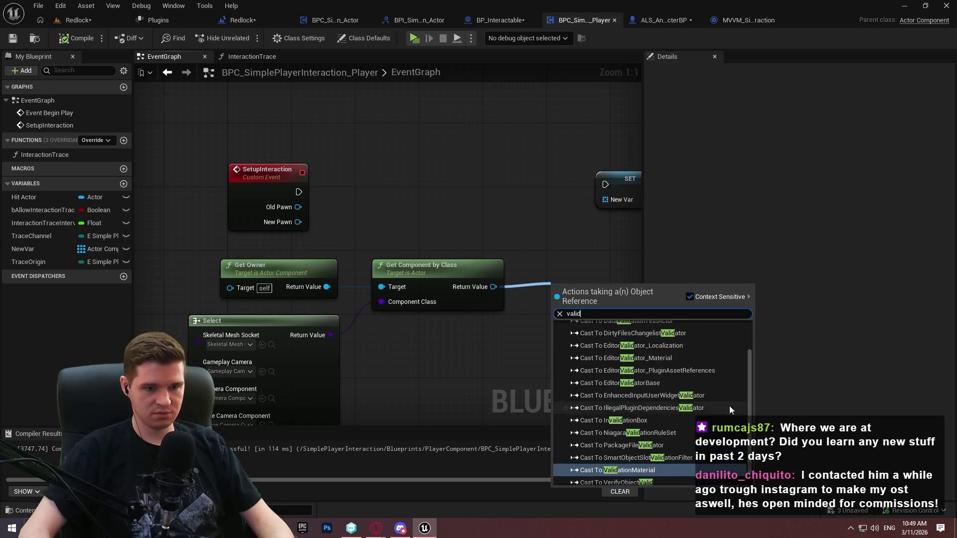
scroll(698, 378, up, 2)
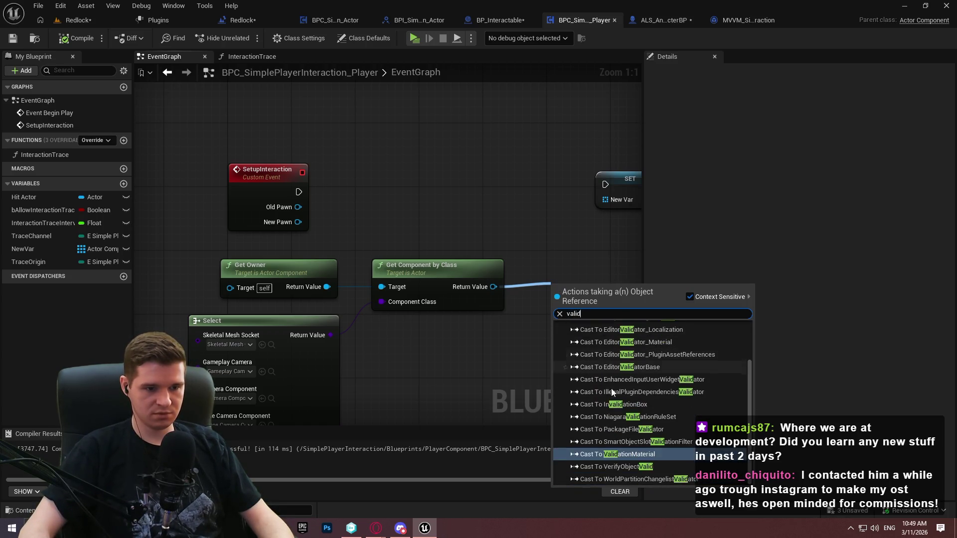
click(478, 378)
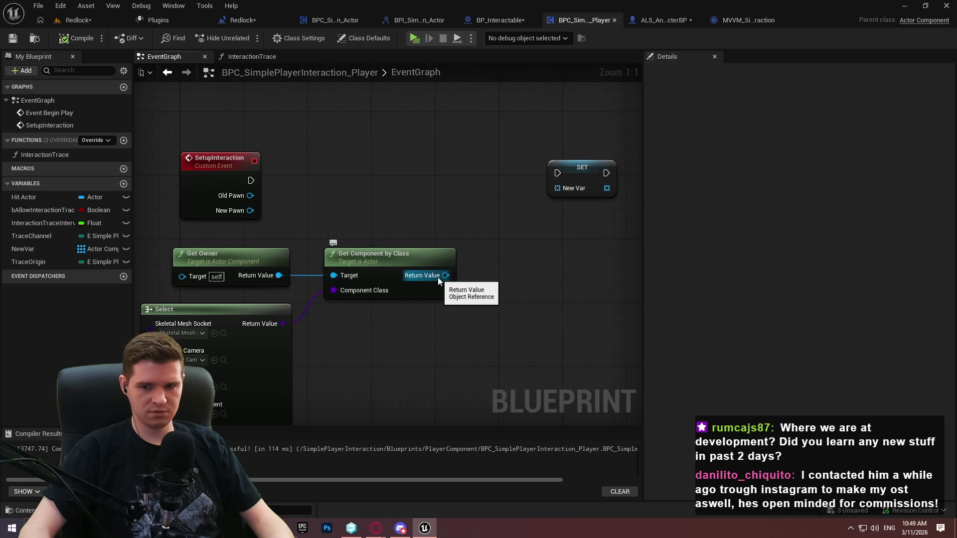
Add an Is Valid node from the graph's action list and position it beside Get Component by Class
drag(437, 277, 474, 251)
click(458, 215)
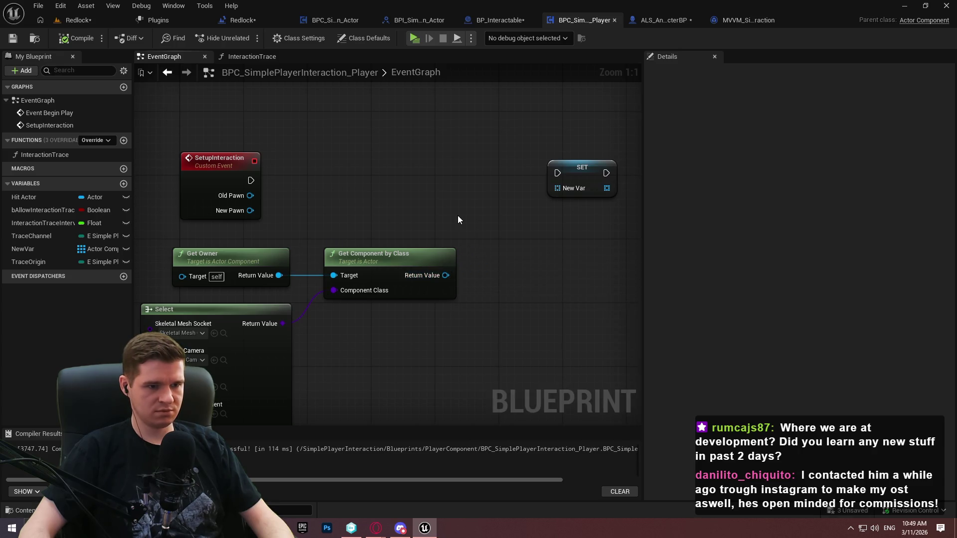
right_click(458, 215)
text(valid)
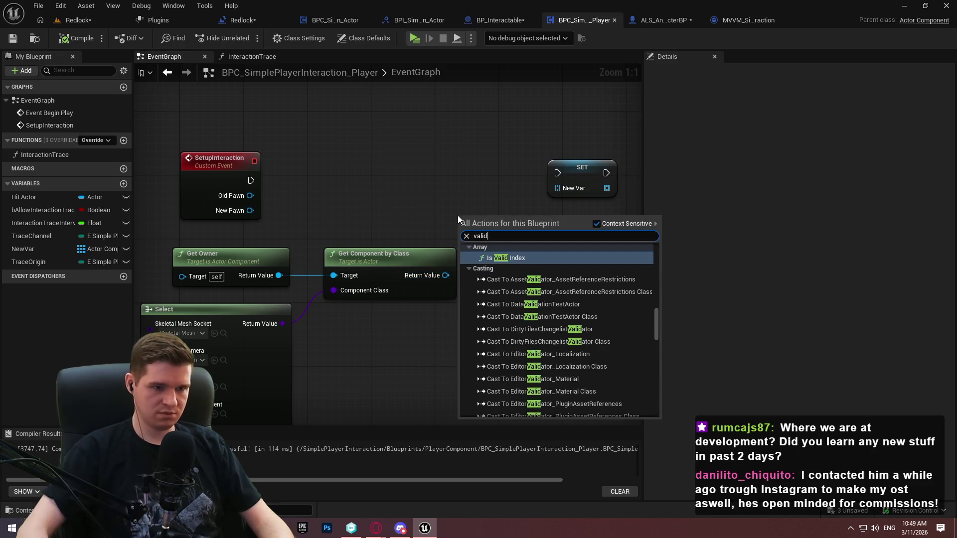
drag(657, 319, 660, 400)
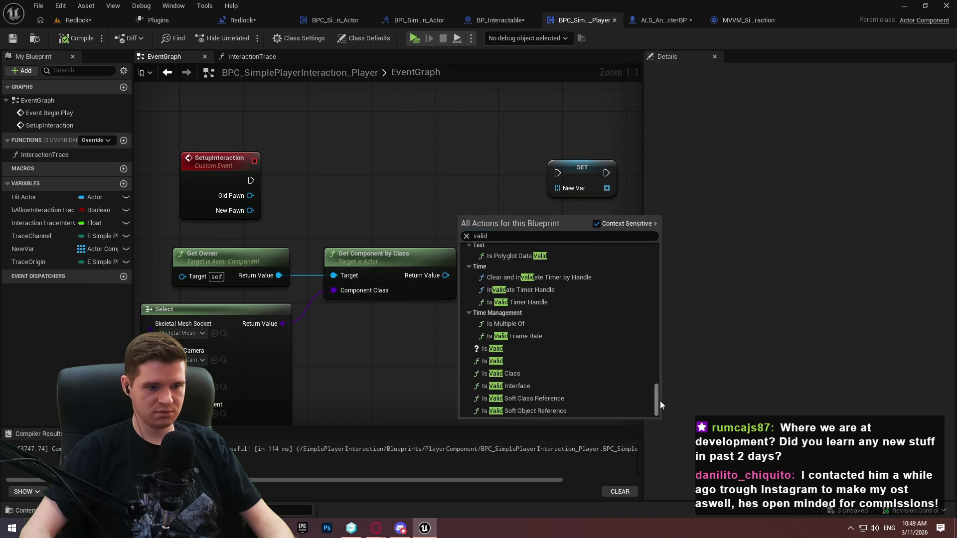
click(553, 349)
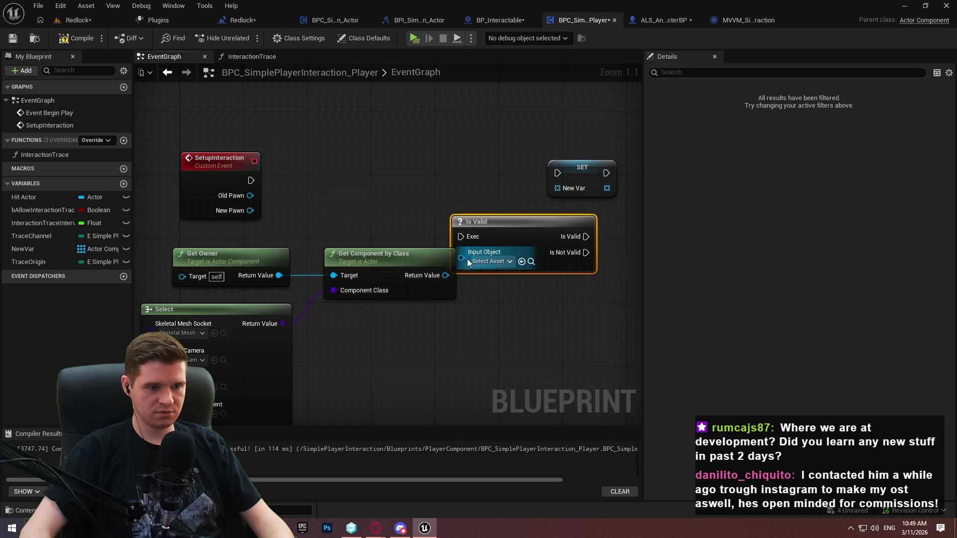
right_click(440, 279)
key(Escape)
drag(463, 238, 557, 253)
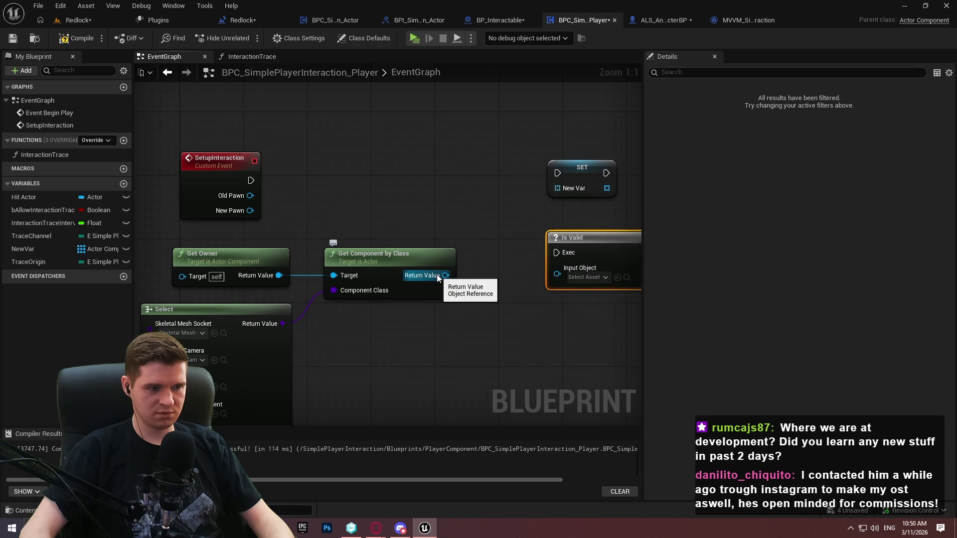
mouse_move(437, 274)
mouse_down()
mouse_move(440, 219)
mouse_move(329, 314)
mouse_up()
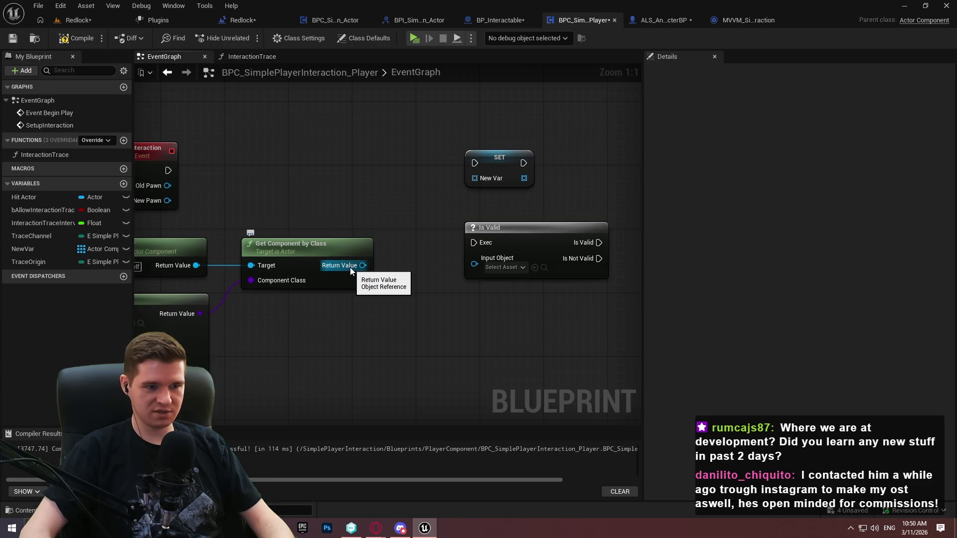
Try wiring Return Value into Is Valid's Input Object, then delete the stray reroute point
drag(350, 267, 502, 267)
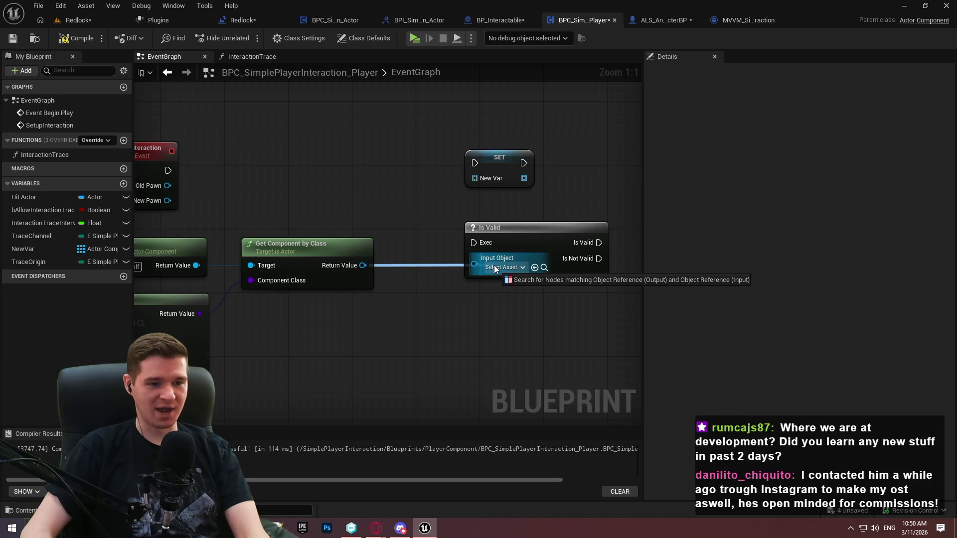
drag(495, 269, 427, 303)
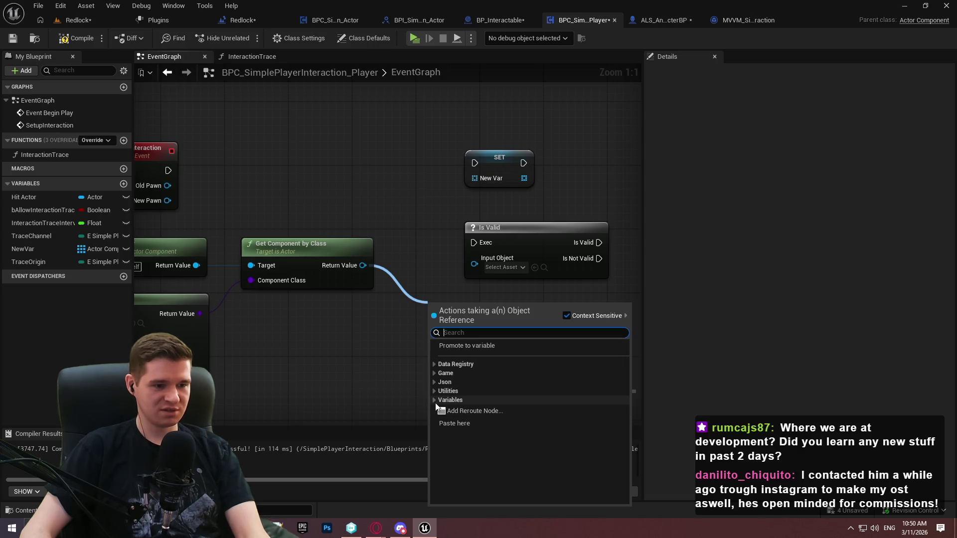
click(455, 409)
drag(438, 310, 474, 264)
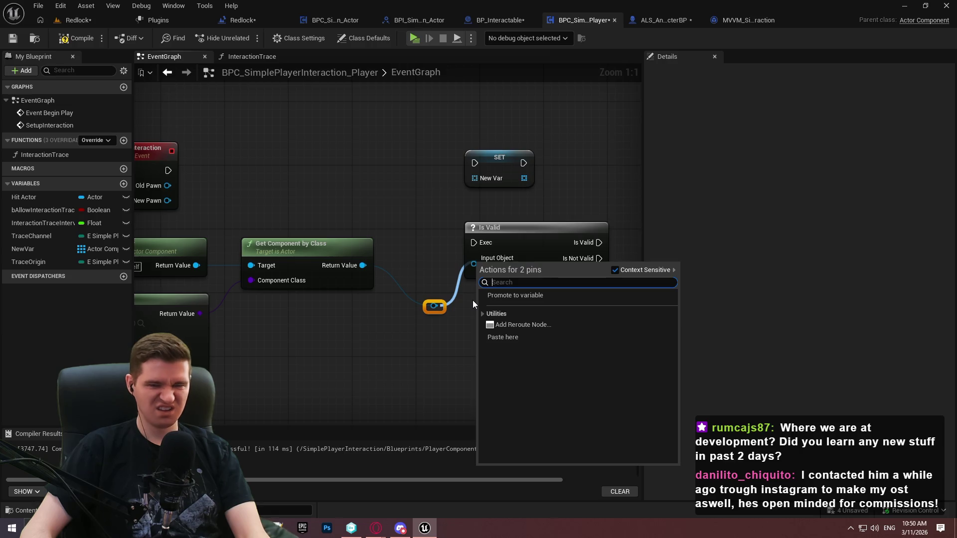
click(429, 249)
drag(450, 330, 447, 332)
key(Delete)
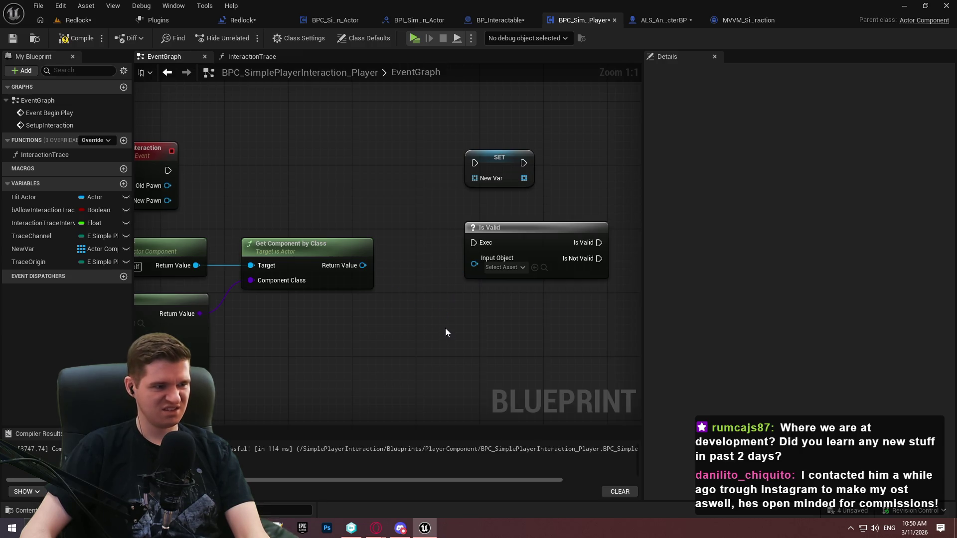
Promote a pin to a new NewVar_0 variable, then delete its SET node
drag(409, 181, 384, 143)
click(453, 226)
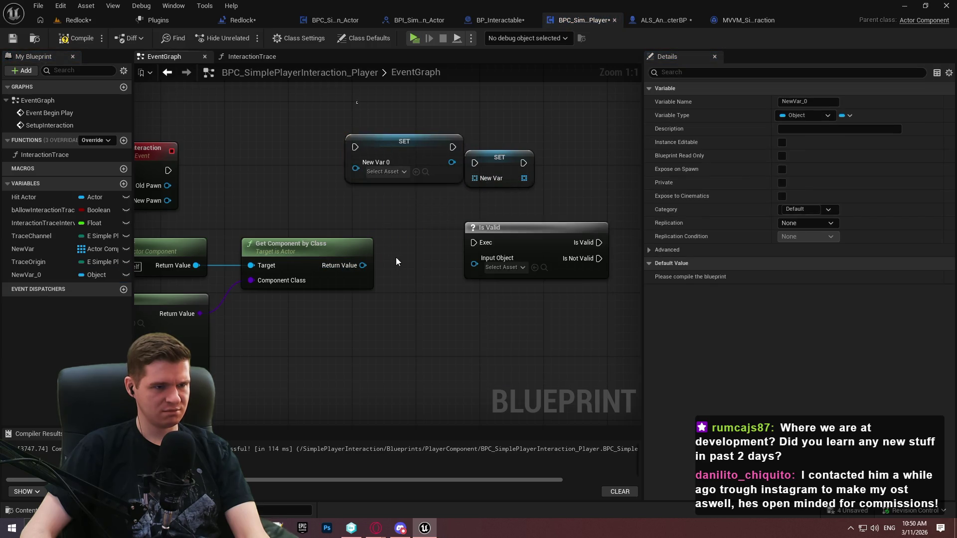
click(399, 256)
click(382, 178)
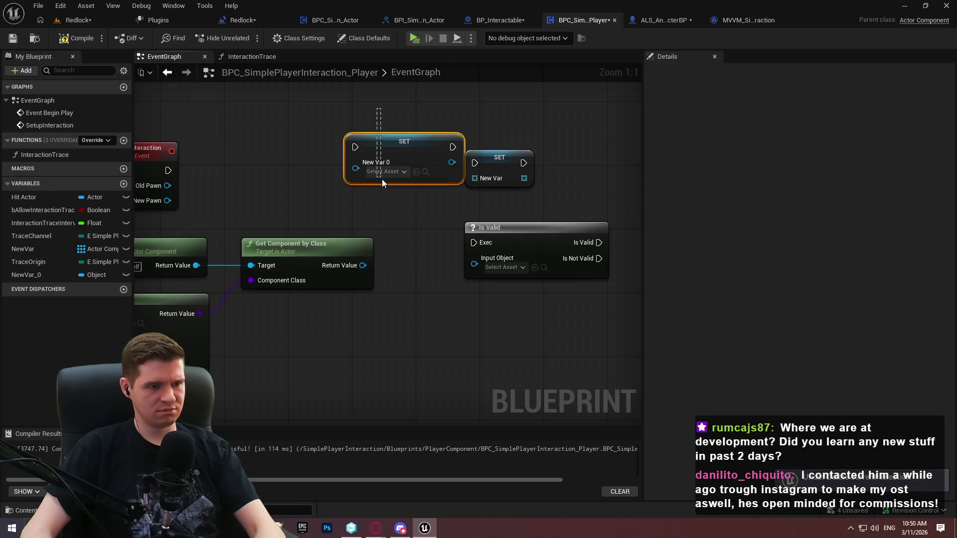
key(Delete)
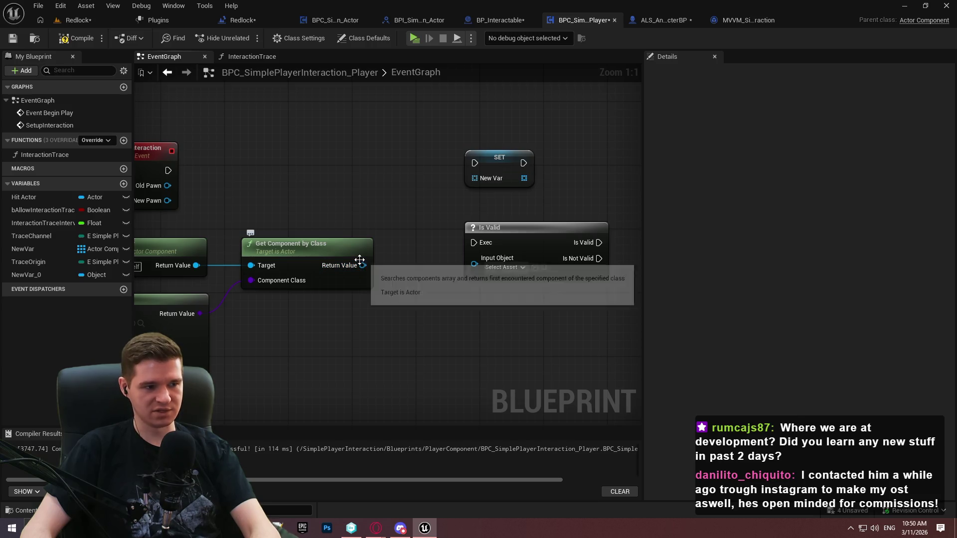
Delete the Select node so Component Class shows Actor Component
mouse_move(359, 265)
mouse_down()
mouse_move(486, 198)
mouse_move(474, 225)
mouse_up()
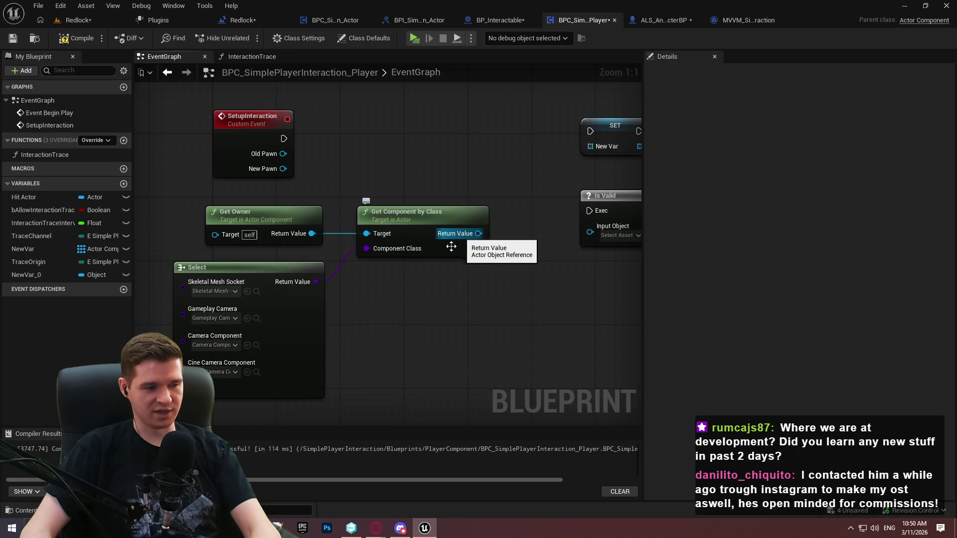
click(285, 343)
key(Delete)
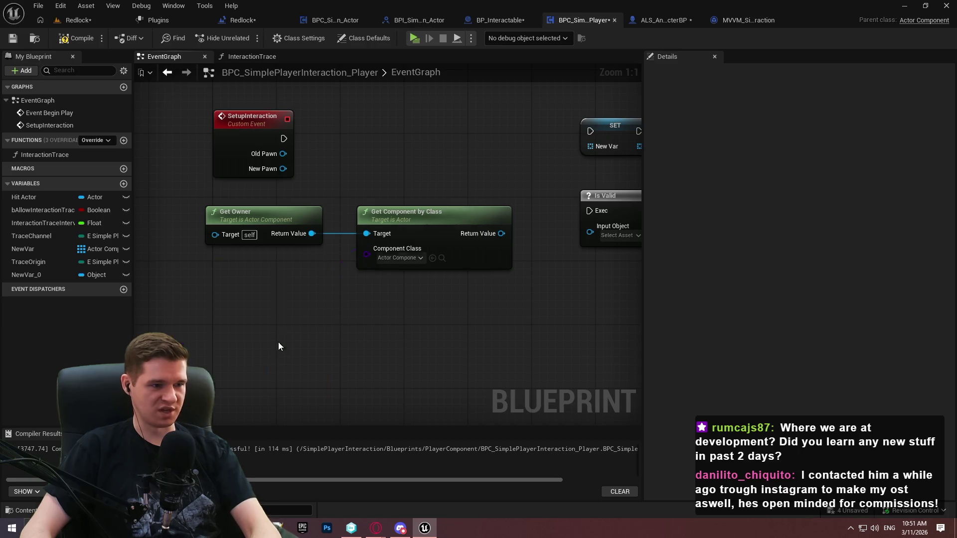
Add a Trace Origin getter and a Switch on its enum value
mouse_move(26, 262)
mouse_down()
mouse_move(287, 356)
mouse_move(216, 344)
mouse_up()
mouse_move(274, 350)
mouse_down()
mouse_move(299, 332)
mouse_move(284, 130)
mouse_move(150, 279)
mouse_move(222, 348)
mouse_up()
text(sw)
click(364, 211)
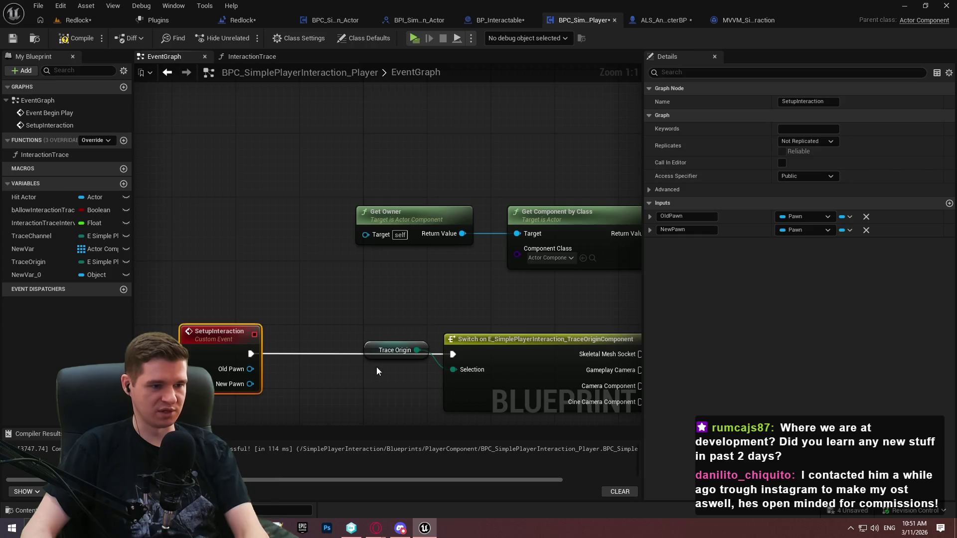
Move SetupInteraction, Trace Origin and the Switch together above Get Owner
drag(369, 354, 376, 377)
scroll(444, 362, down, 1)
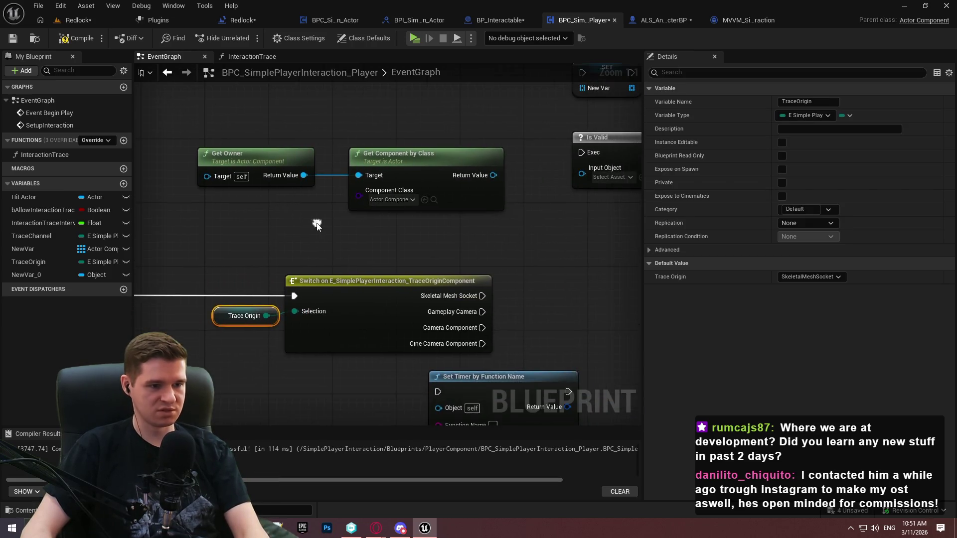
click(448, 249)
mouse_move(448, 249)
mouse_down()
mouse_move(449, 202)
mouse_move(433, 279)
mouse_move(482, 255)
mouse_up()
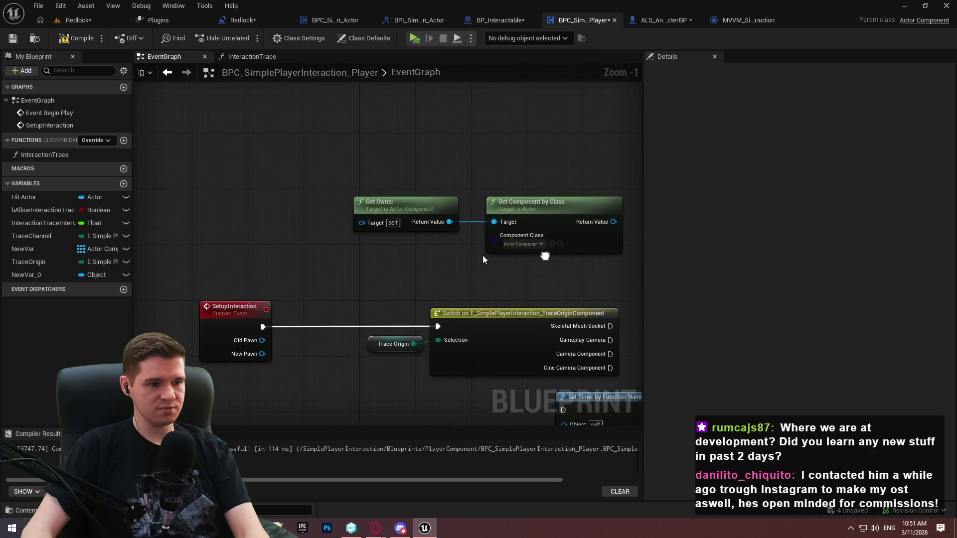
drag(231, 267, 533, 365)
mouse_move(479, 349)
mouse_down()
mouse_move(474, 238)
mouse_move(474, 267)
mouse_up()
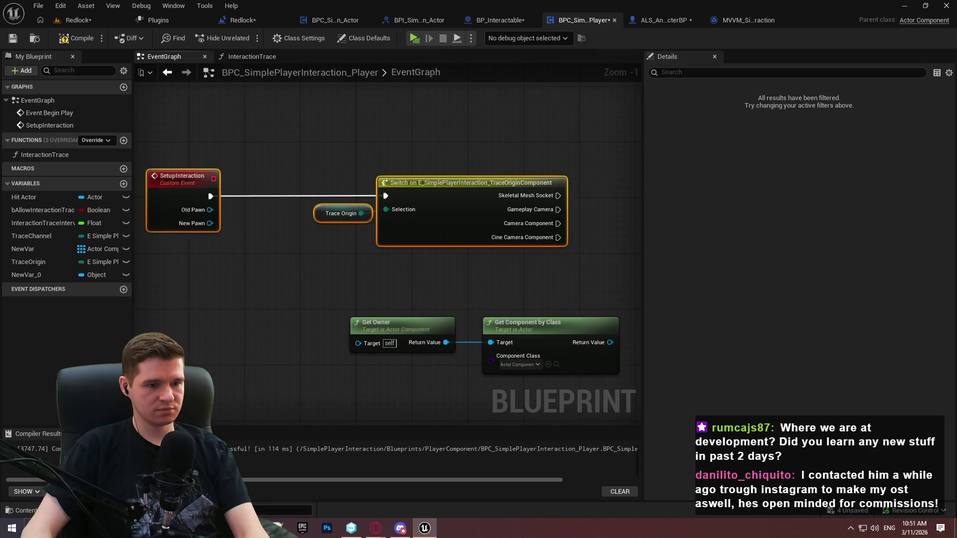
scroll(346, 238, up, 1)
click(374, 274)
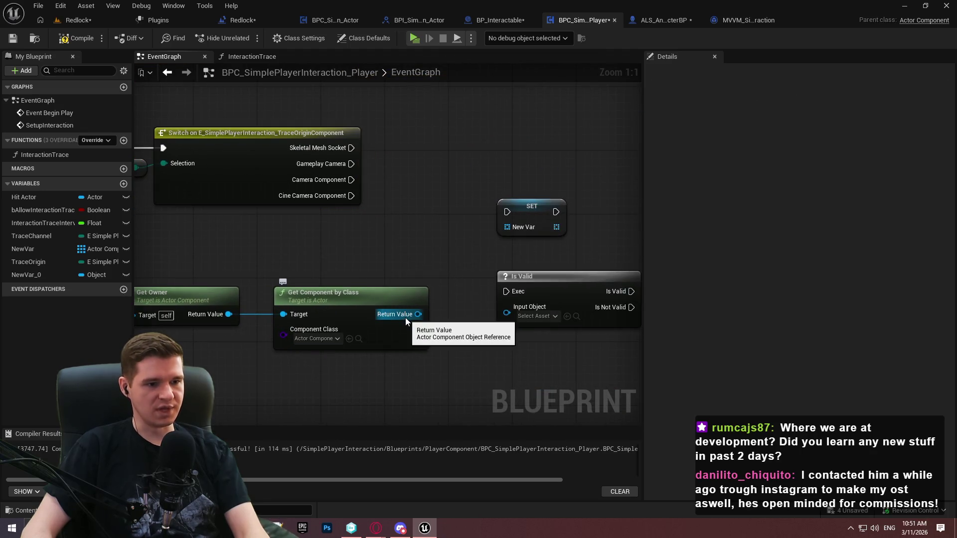
Compile and save the blueprint, then widen the graph and nudge Get Component by Class left
click(76, 39)
click(14, 39)
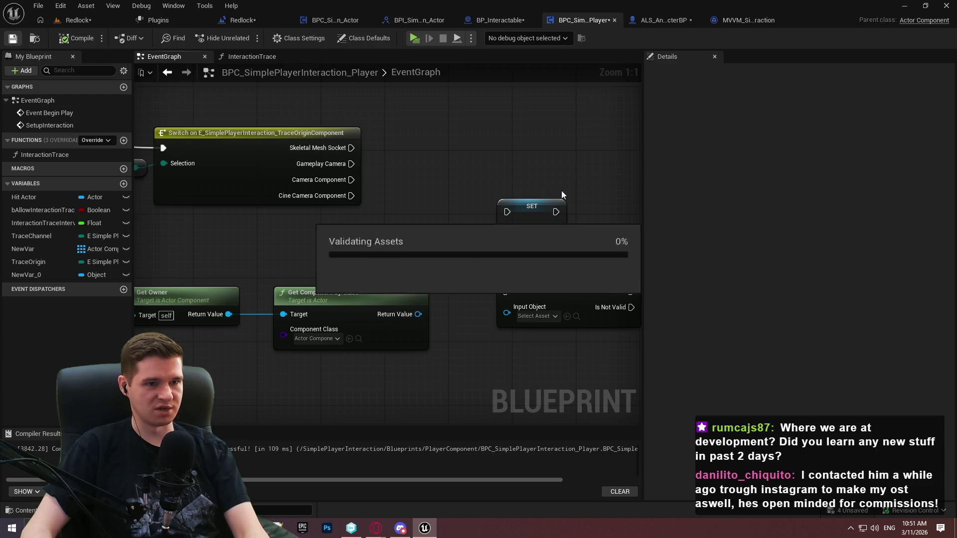
mouse_move(644, 131)
mouse_down()
mouse_move(793, 136)
mouse_move(736, 150)
mouse_up()
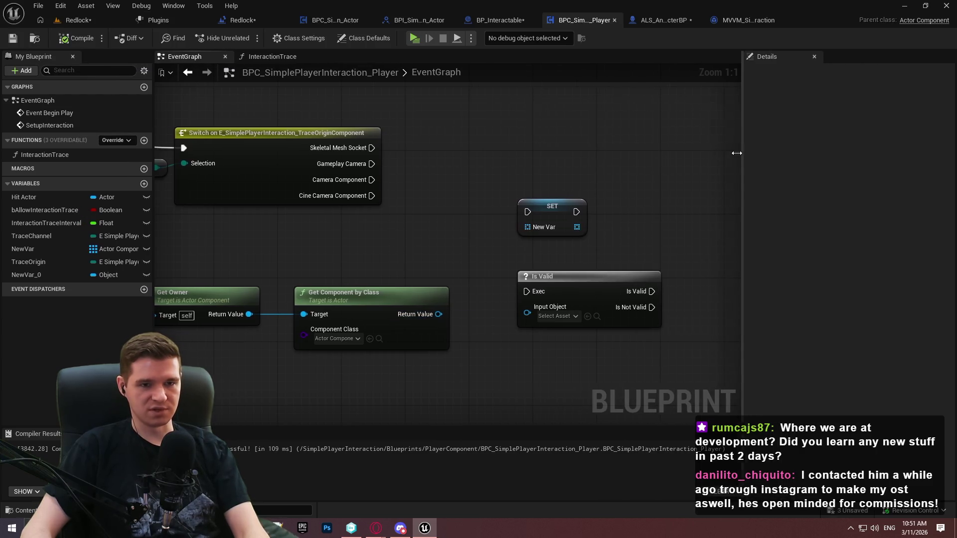
scroll(368, 244, down, 2)
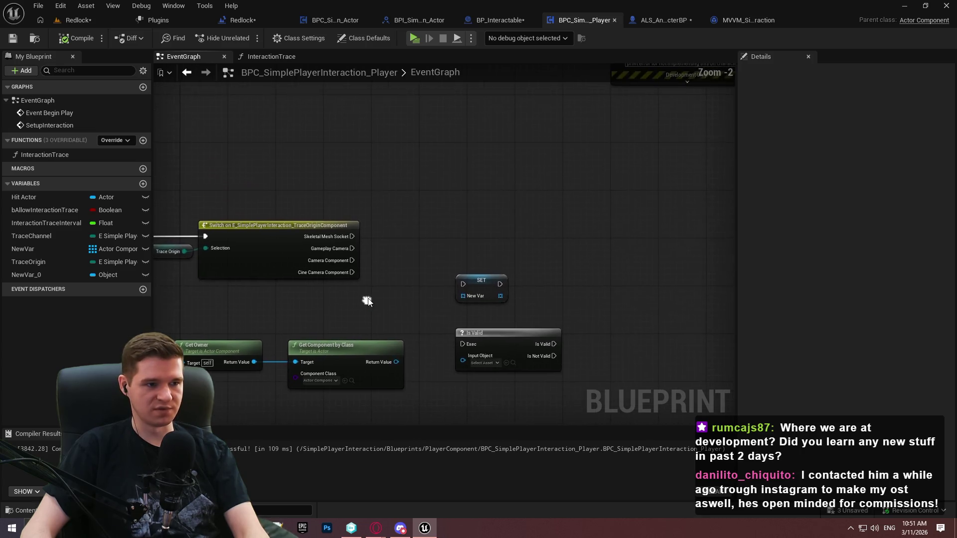
scroll(422, 276, up, 2)
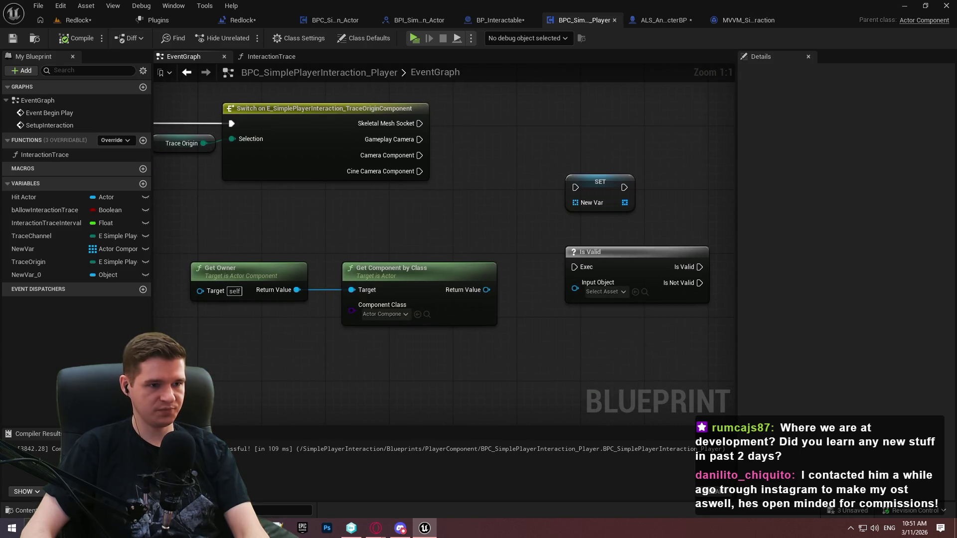
drag(501, 156, 483, 193)
drag(394, 330, 385, 329)
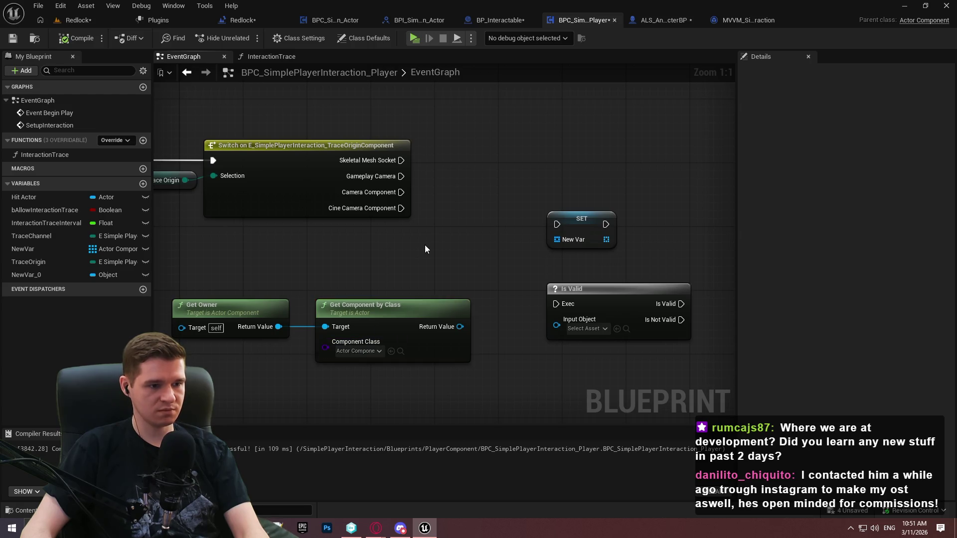
Set Get Component by Class to Skeletal Mesh Component and move the pair up and right
click(346, 353)
text(skele)
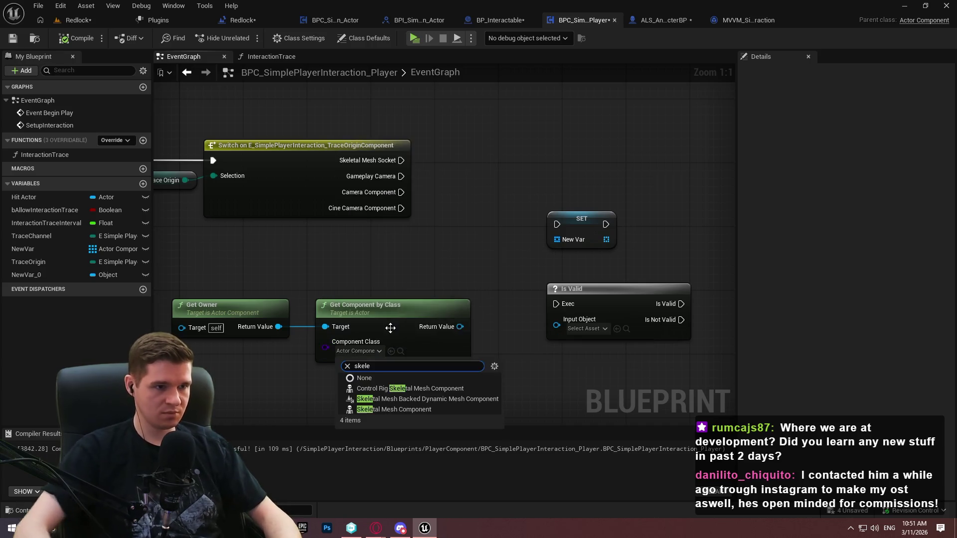
click(411, 411)
right_click(435, 238)
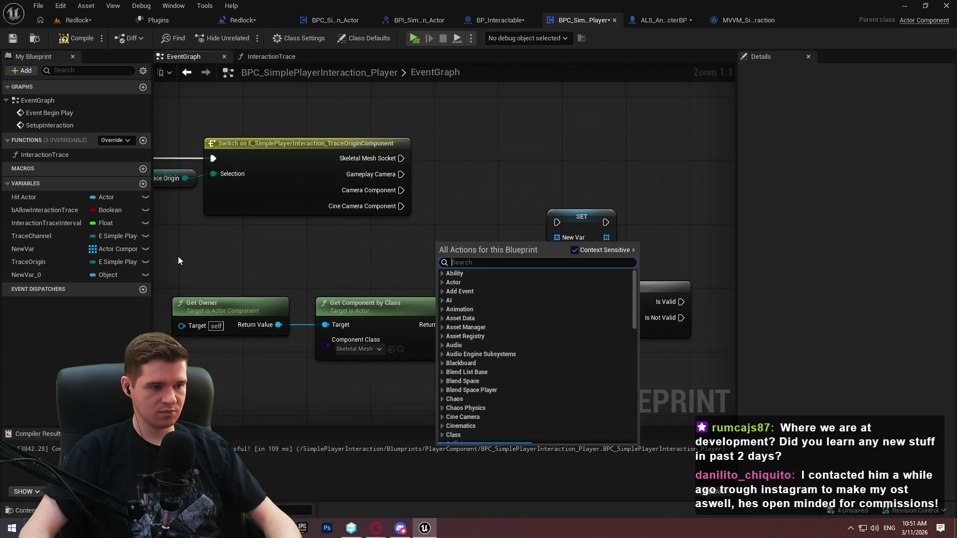
mouse_move(178, 257)
mouse_down()
mouse_move(426, 316)
mouse_move(677, 133)
mouse_up()
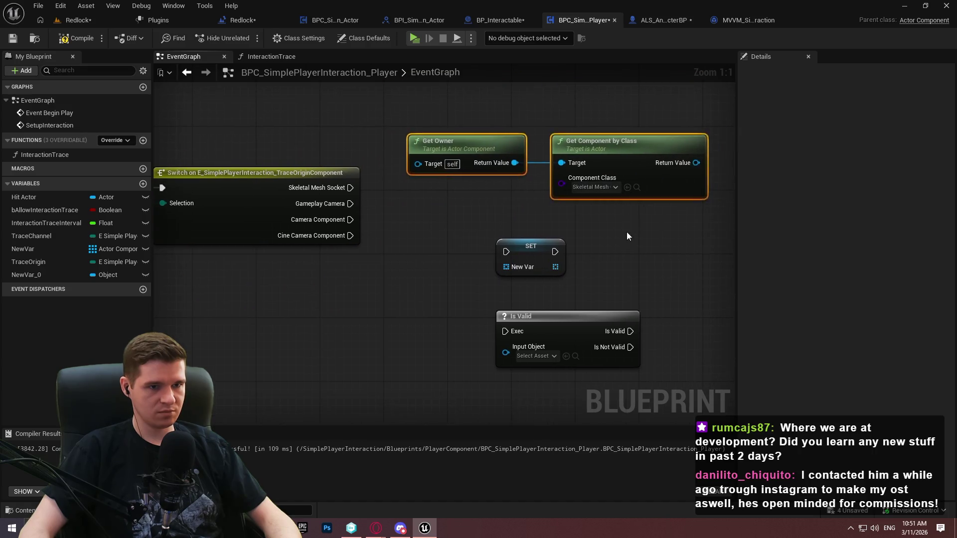
click(627, 232)
Delete the SET New Var node and the NewVar variable
click(472, 234)
key(Delete)
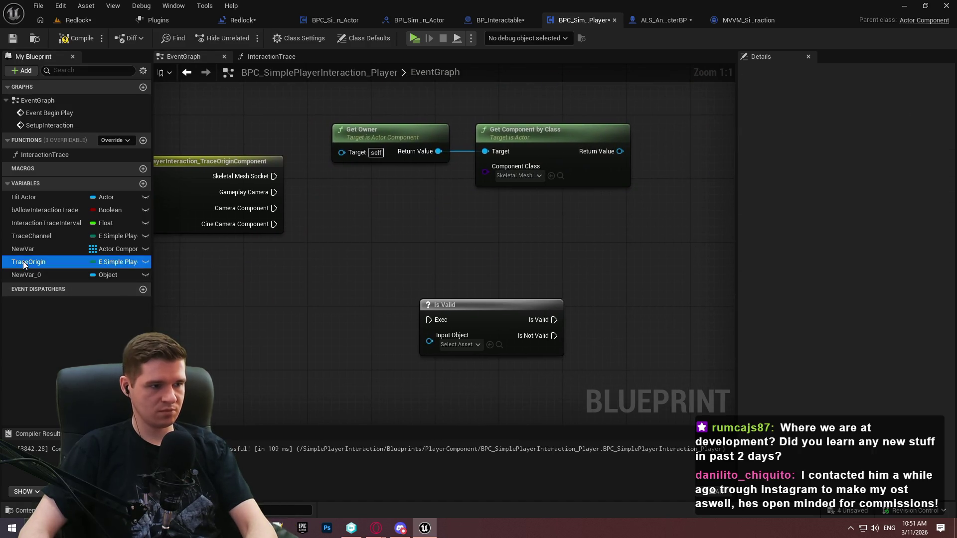
click(31, 248)
key(Delete)
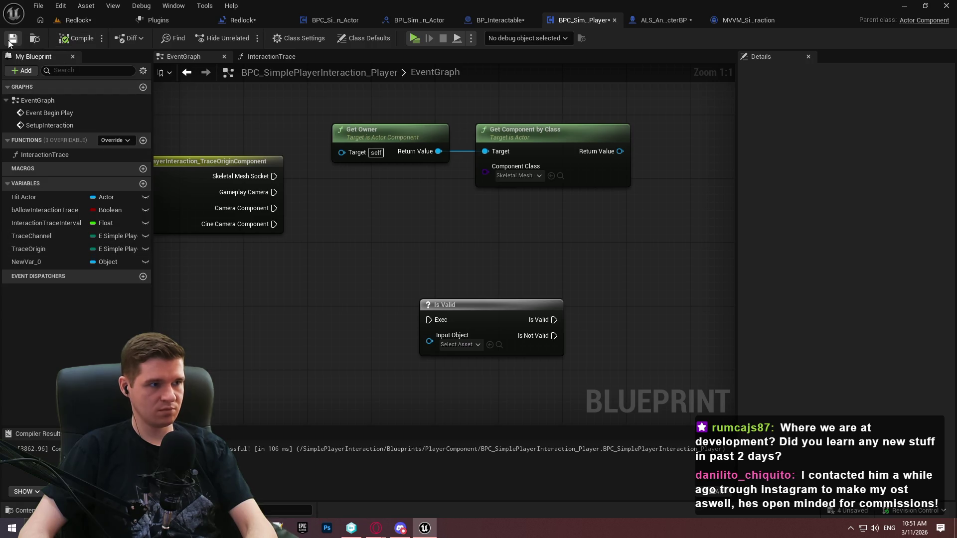
Duplicate the Get Owner and Get Component by Class pair, and move Is Valid up and left
drag(606, 226, 427, 160)
key(ctrl+d)
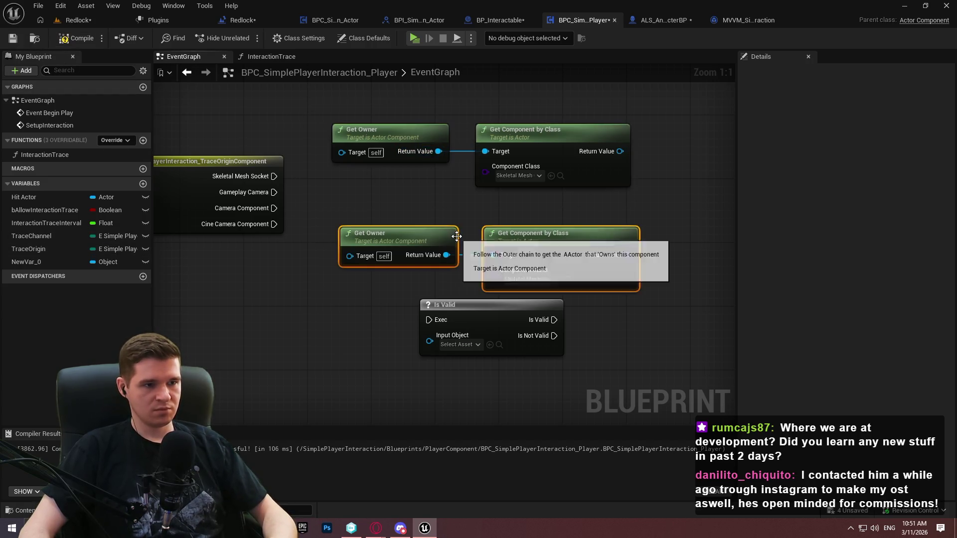
click(592, 404)
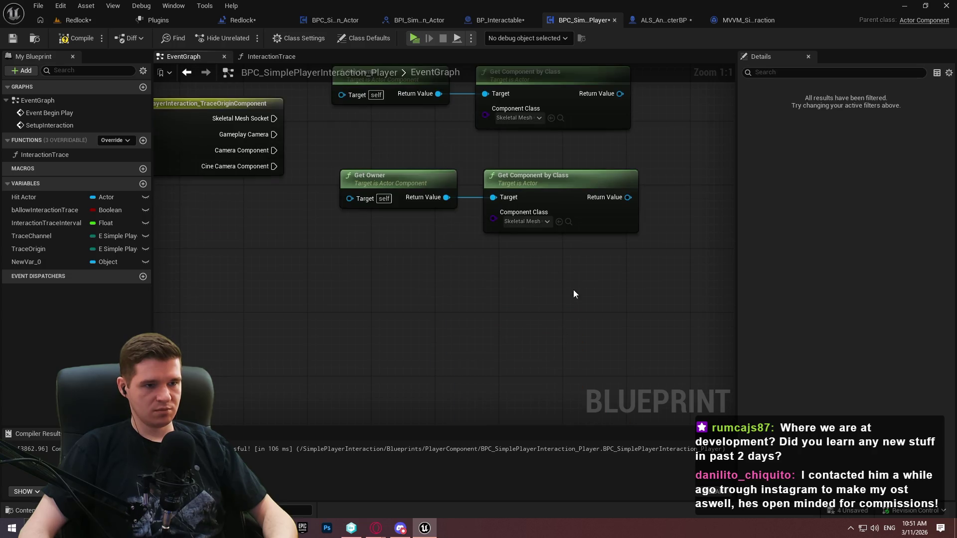
scroll(573, 294, down, 3)
drag(494, 260, 478, 205)
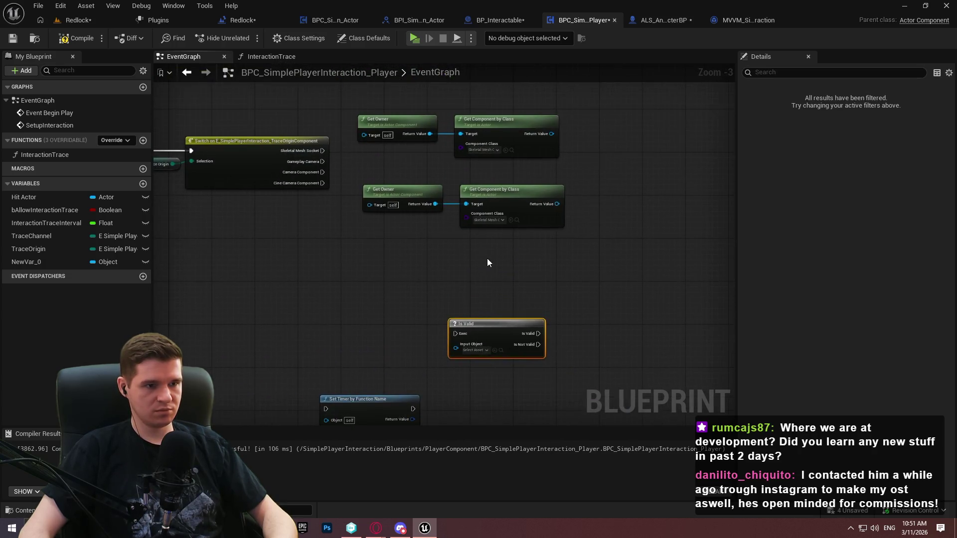
click(487, 259)
Select the upper Get Owner node
scroll(300, 414, up, 4)
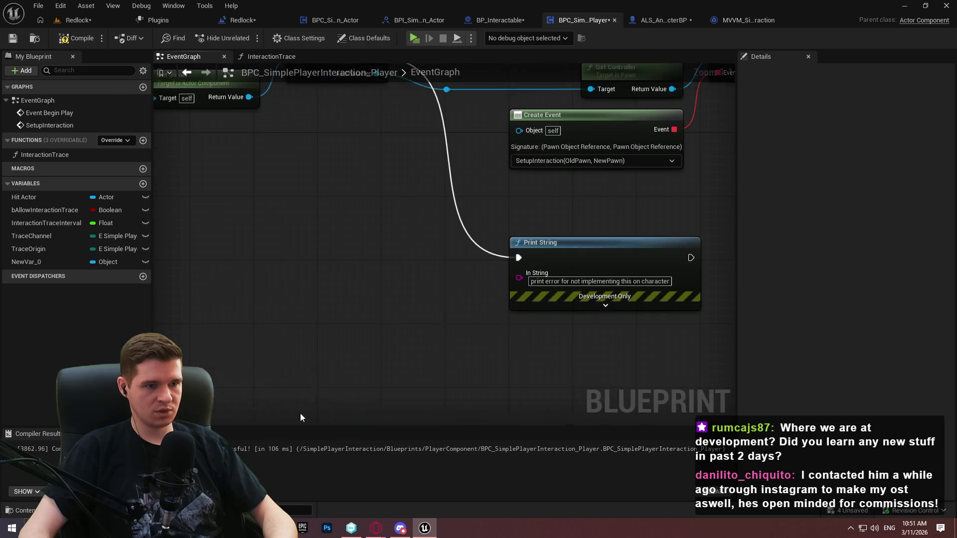
scroll(540, 387, down, 3)
scroll(242, 391, up, 3)
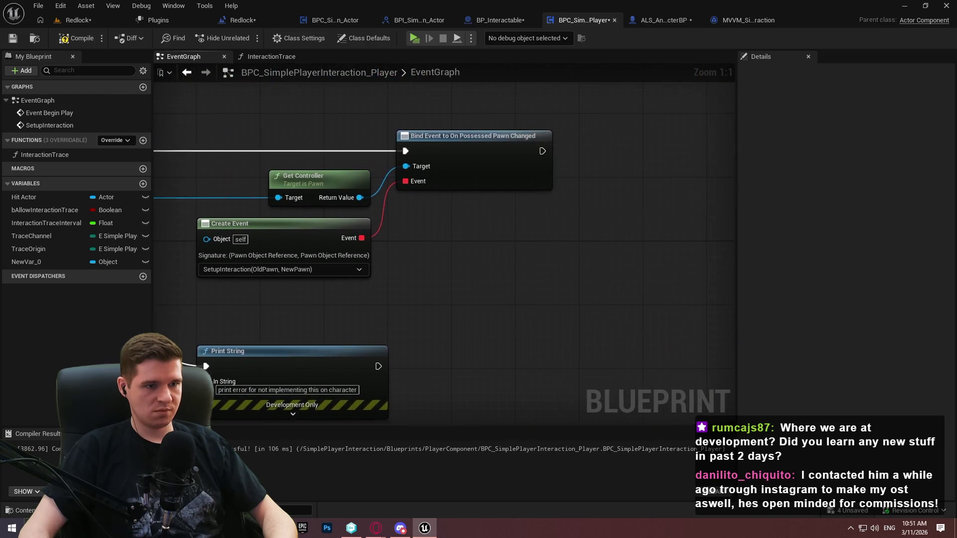
scroll(339, 337, down, 3)
scroll(339, 337, up, 3)
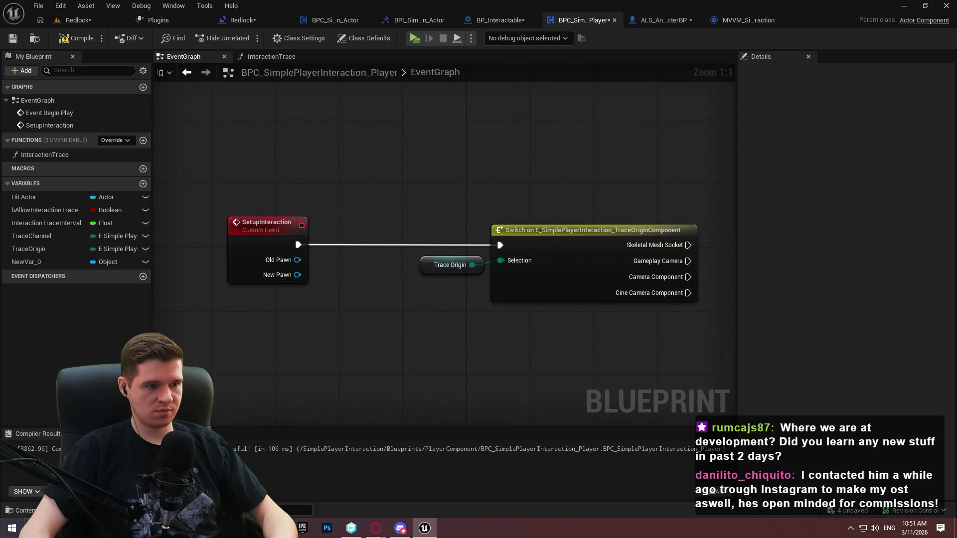
scroll(423, 247, down, 3)
scroll(423, 248, up, 3)
click(331, 299)
scroll(331, 303, down, 3)
scroll(660, 188, up, 3)
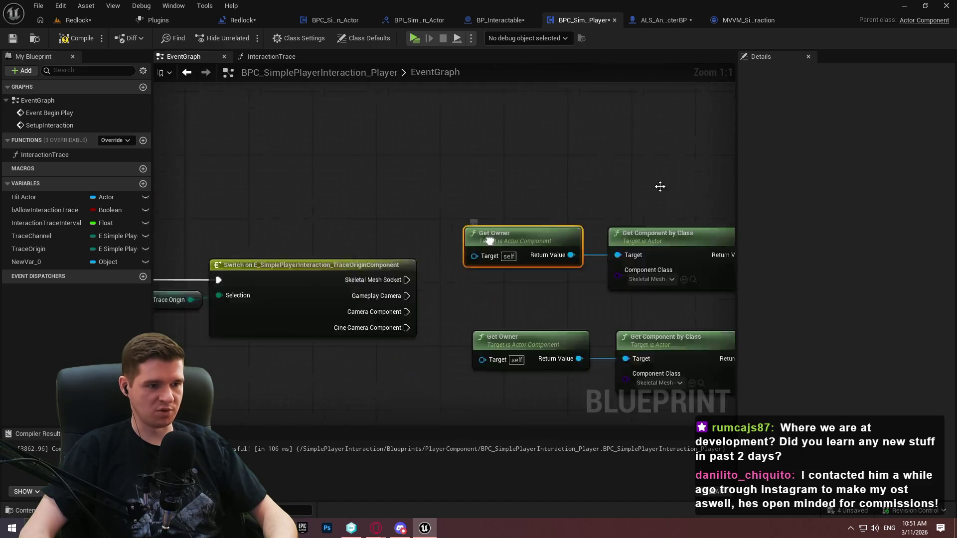
Paste a Get Owner node and promote its Return Value to a new OwnerActor variable
scroll(660, 188, down, 3)
scroll(185, 334, up, 3)
scroll(185, 334, down, 3)
scroll(321, 325, up, 3)
key(ctrl+v)
drag(376, 346, 401, 322)
click(431, 155)
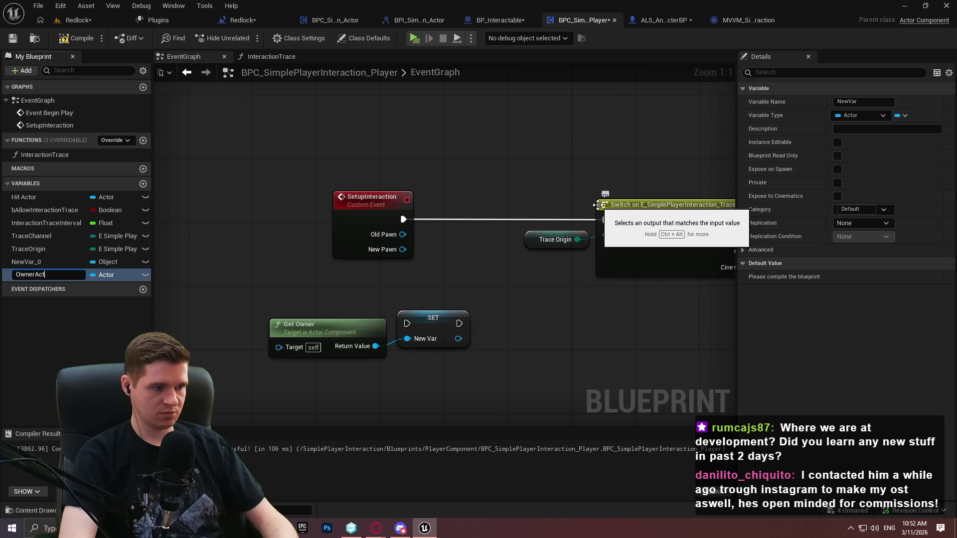
text(or)
key(Return)
Wire SetupInteraction into SET Owner Actor, SET into the Switch, and shift the nodes left
mouse_move(407, 323)
mouse_down()
mouse_move(402, 220)
mouse_move(210, 332)
mouse_up()
drag(339, 339, 346, 372)
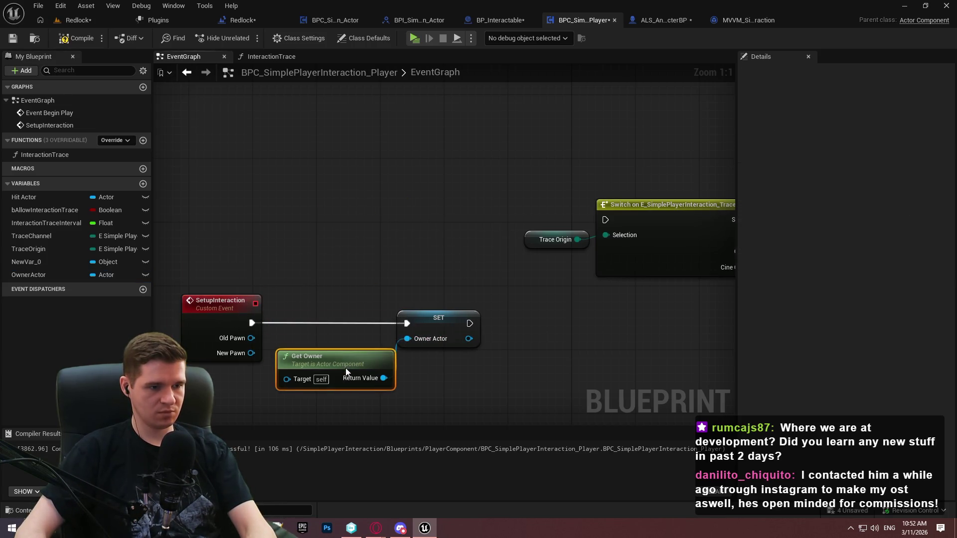
drag(427, 333, 460, 333)
drag(379, 370, 393, 357)
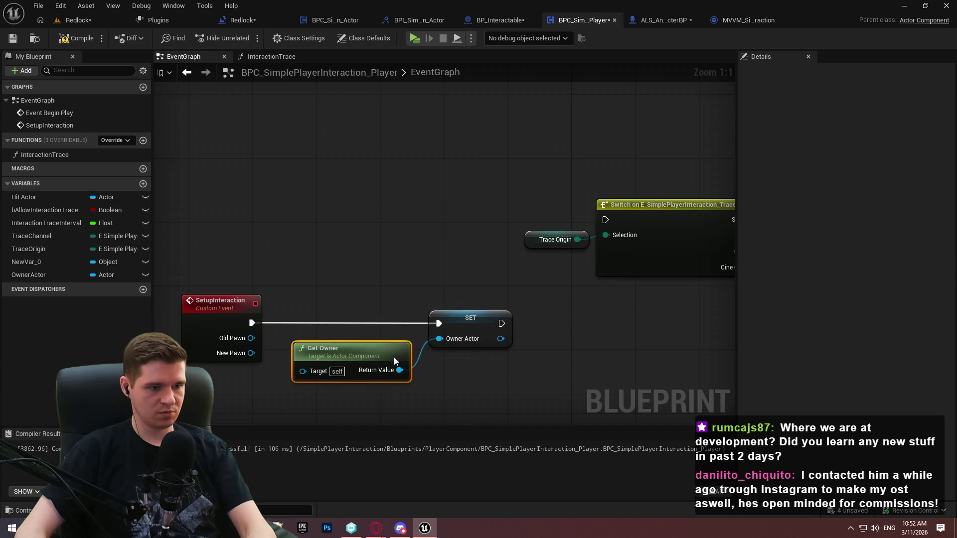
mouse_move(519, 385)
mouse_down()
mouse_move(481, 368)
mouse_move(238, 326)
mouse_up()
drag(457, 340, 448, 300)
mouse_move(454, 249)
mouse_down()
mouse_move(445, 236)
mouse_move(606, 220)
mouse_up()
click(536, 362)
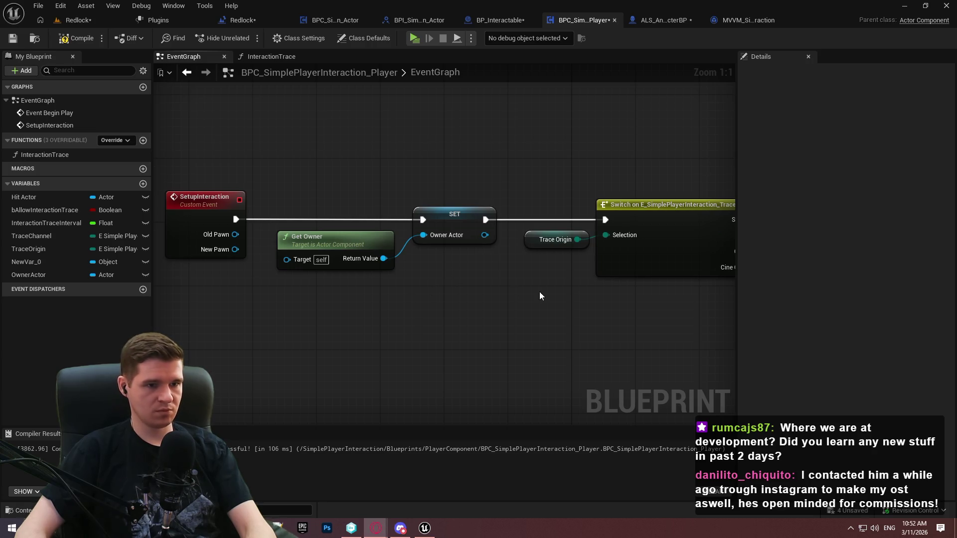
drag(453, 321, 185, 205)
click(317, 165)
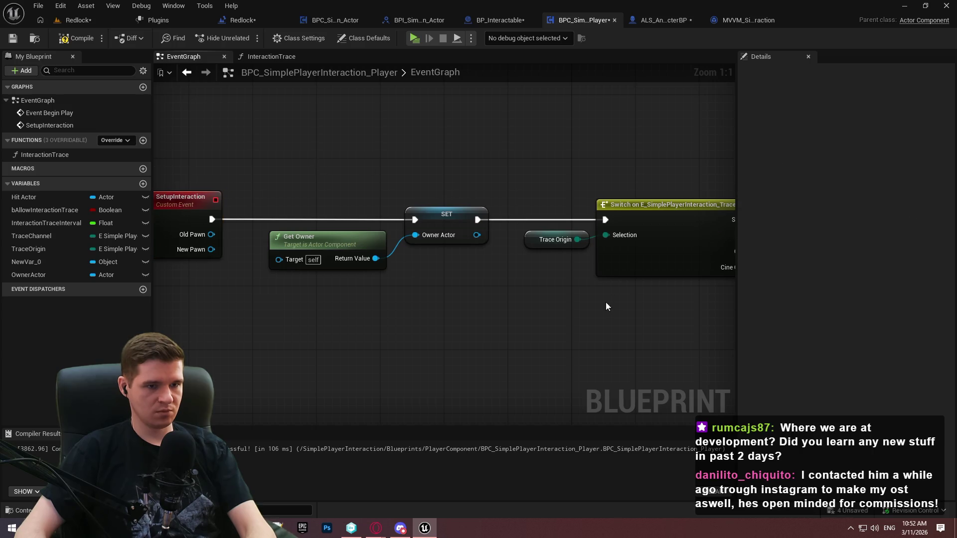
Replace both Get Owner nodes with one Owner Actor getter wired into the Target pins
mouse_move(605, 302)
mouse_down()
mouse_move(280, 321)
mouse_move(339, 286)
mouse_up()
drag(527, 236, 330, 274)
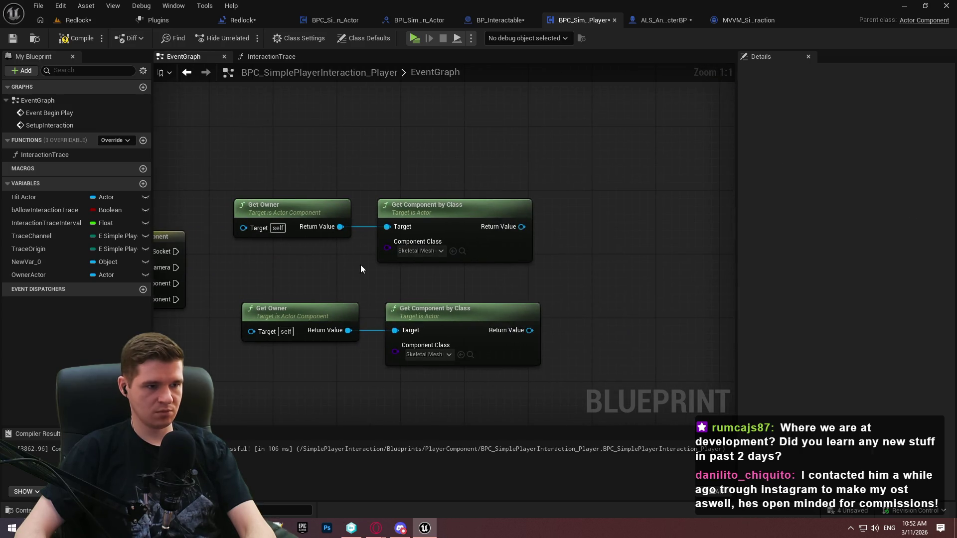
drag(243, 375, 299, 194)
key(Delete)
mouse_move(30, 274)
mouse_down()
mouse_move(249, 221)
mouse_move(387, 228)
mouse_move(399, 332)
mouse_up()
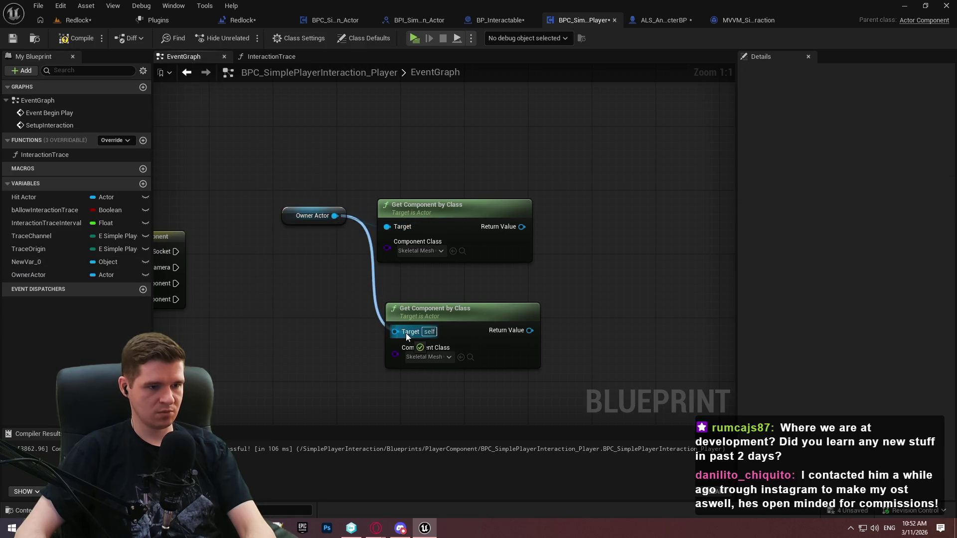
click(343, 217)
mouse_move(344, 217)
mouse_down()
mouse_move(327, 265)
mouse_move(335, 265)
mouse_up()
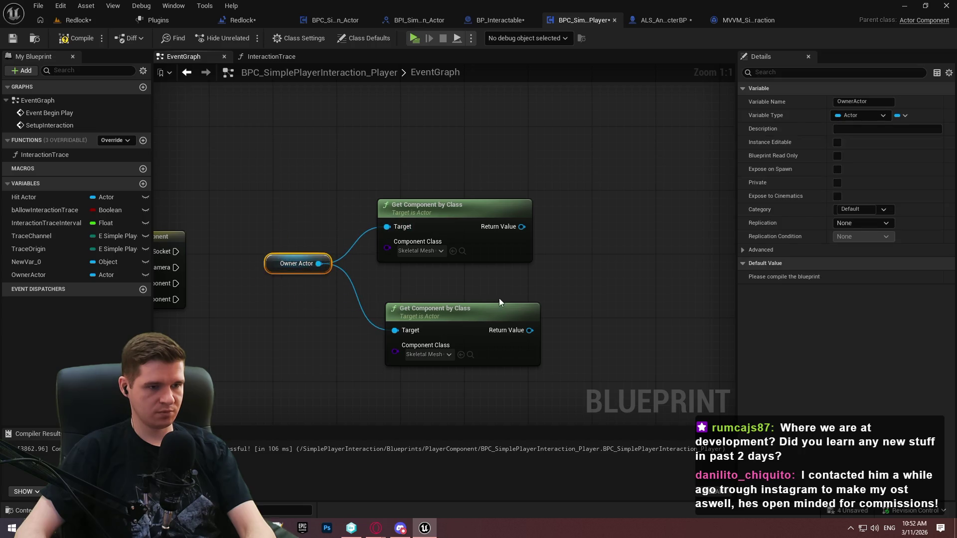
drag(456, 317, 448, 285)
click(518, 374)
Paste another copy of Get Component by Class beside the others
click(445, 287)
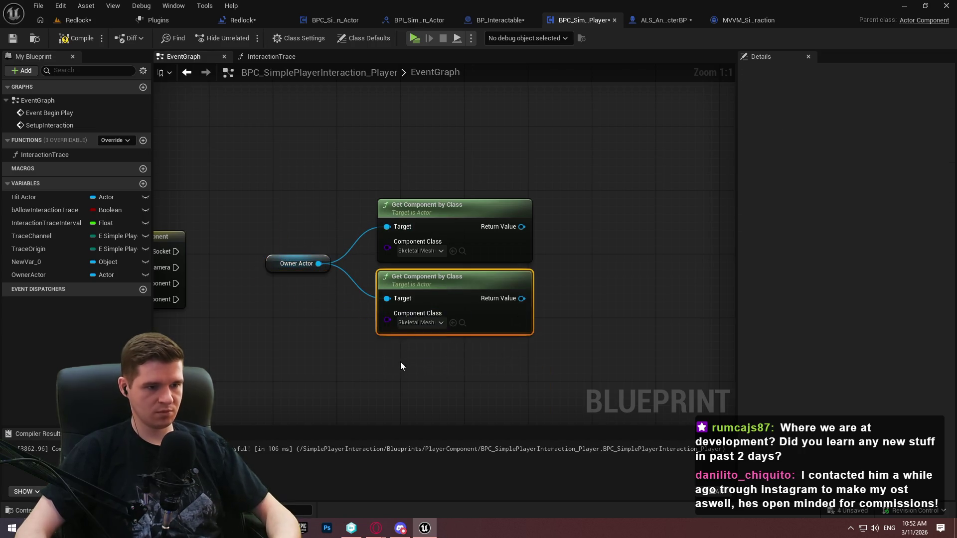
key(ctrl+c)
key(ctrl+v)
key(ctrl+v)
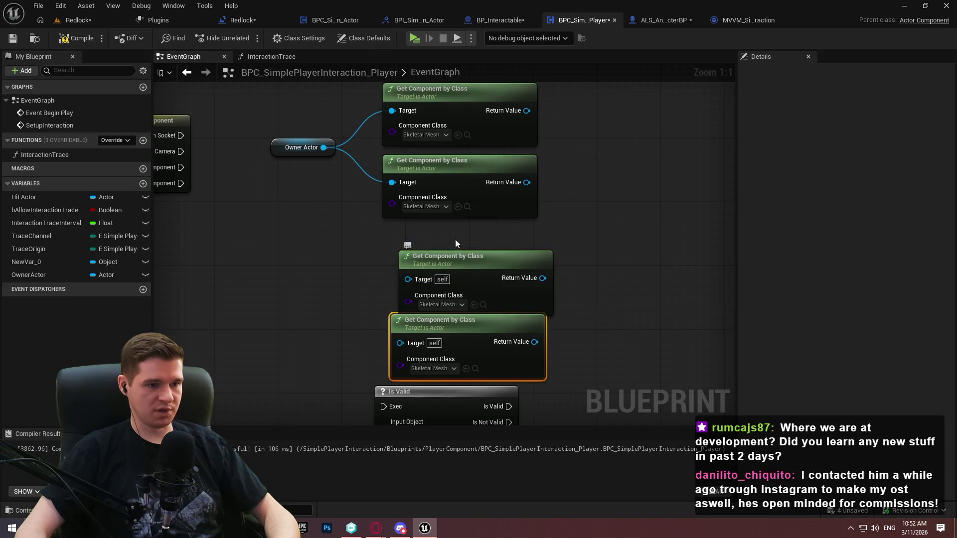
drag(456, 255, 439, 229)
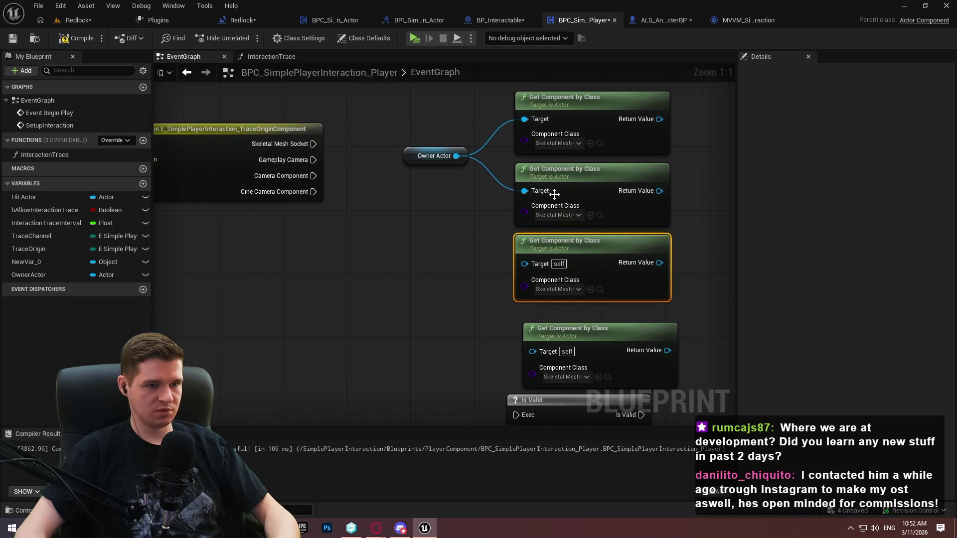
Set the component classes to Gameplay Camera, Camera and Cine Camera Component
click(573, 215)
text(gamep)
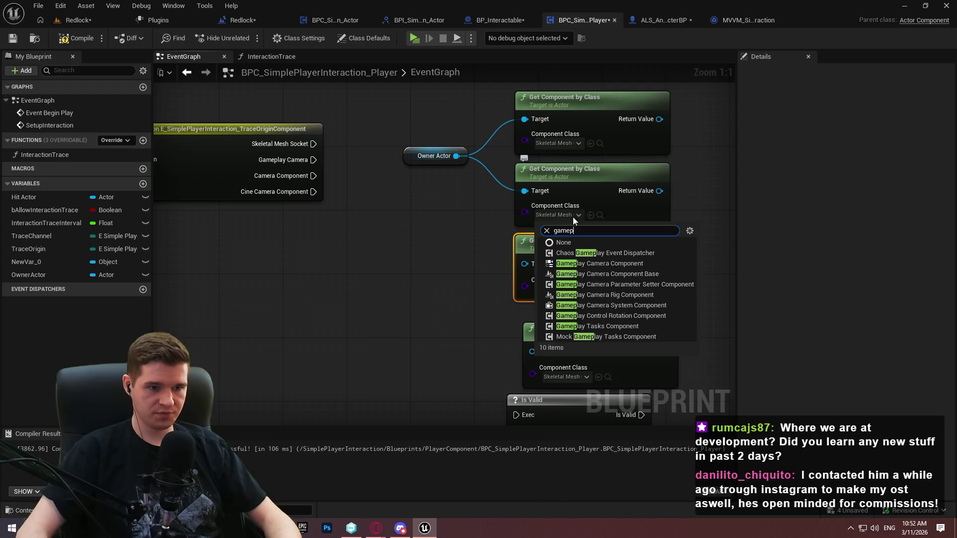
click(630, 262)
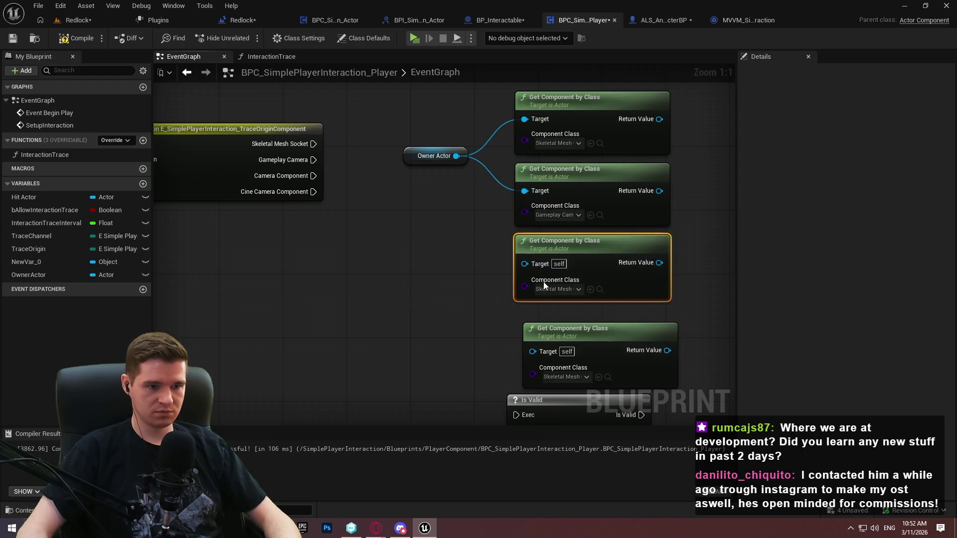
click(547, 290)
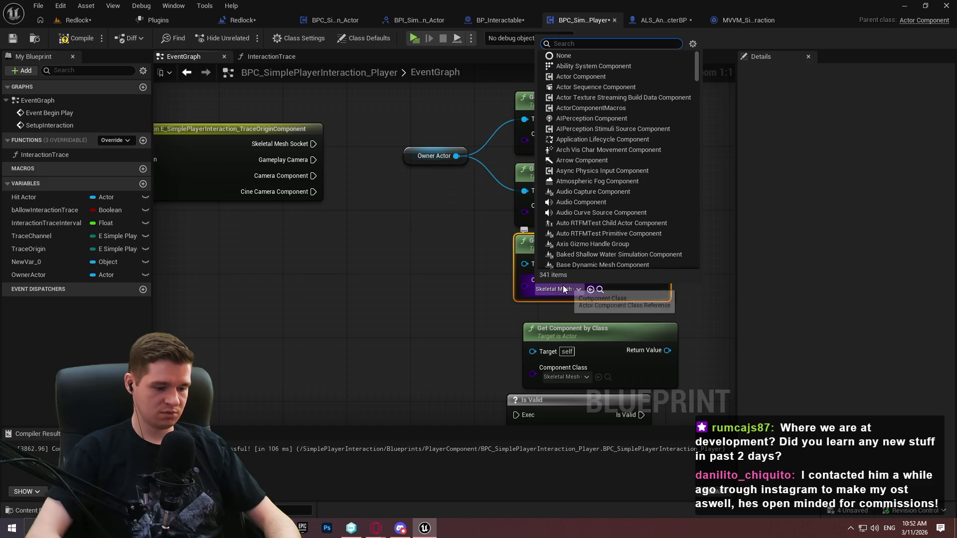
text(camera)
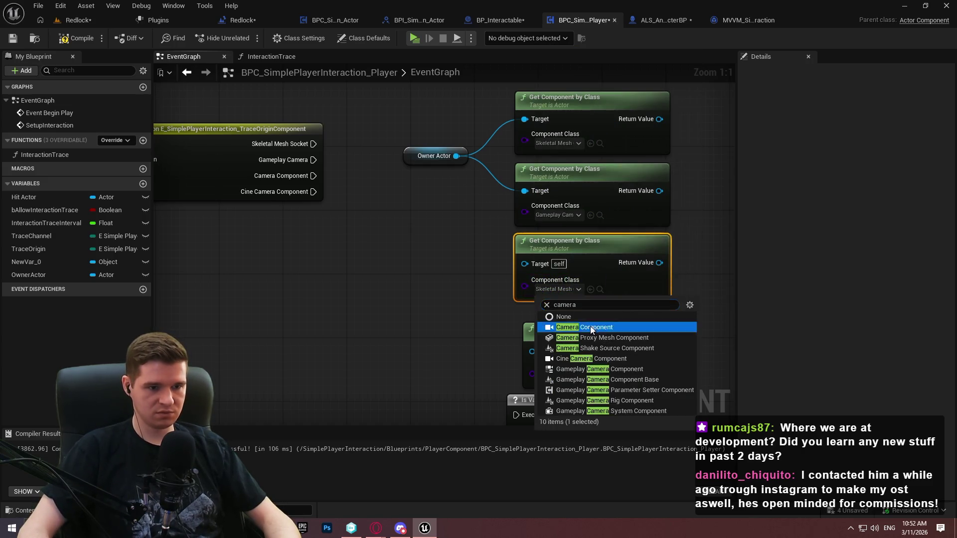
click(584, 327)
click(562, 377)
text(cin)
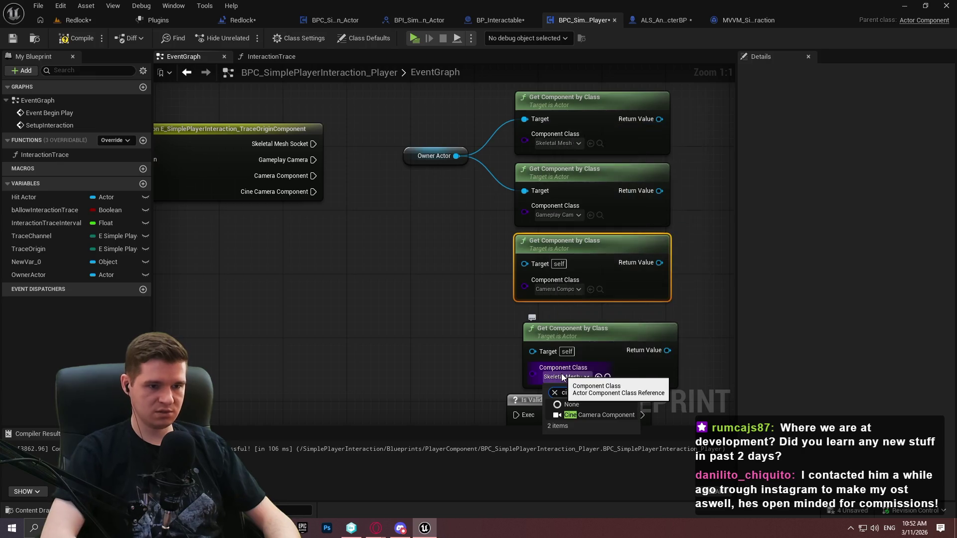
text(e)
click(593, 419)
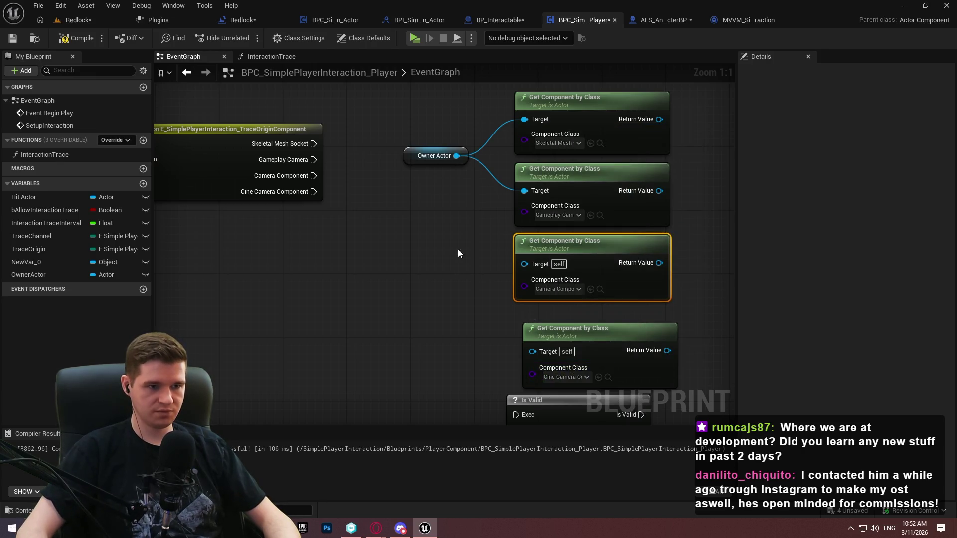
Wire Owner Actor into the third and fourth Targets and align the bottom node
click(457, 234)
drag(528, 264, 529, 266)
mouse_move(532, 351)
mouse_down()
mouse_move(457, 156)
mouse_move(463, 228)
mouse_up()
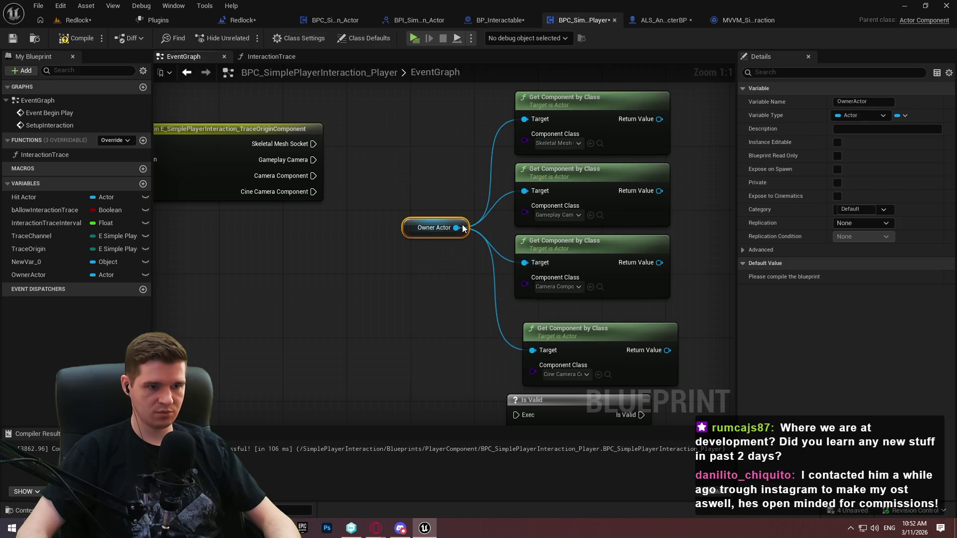
drag(583, 341, 572, 321)
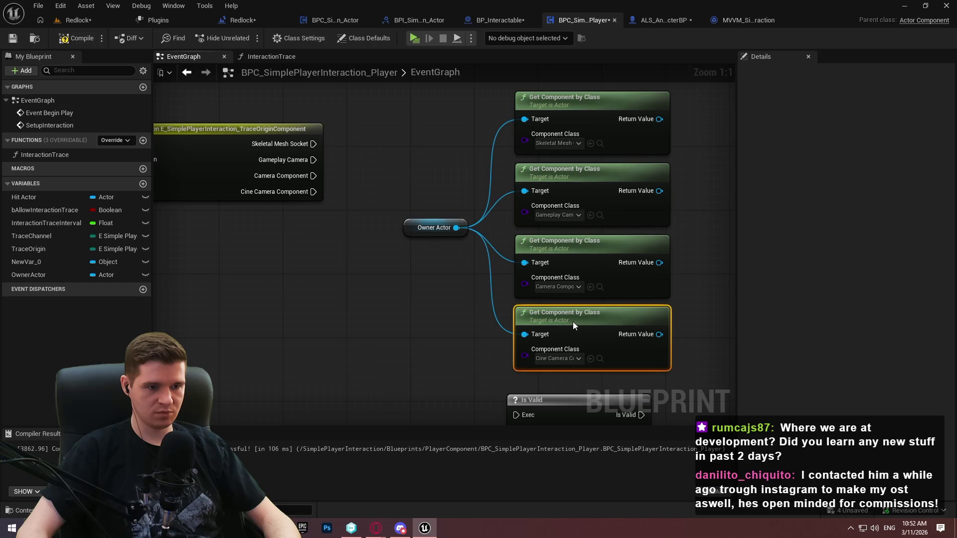
click(693, 220)
Move the Is Valid node aside to the right
scroll(475, 181, down, 1)
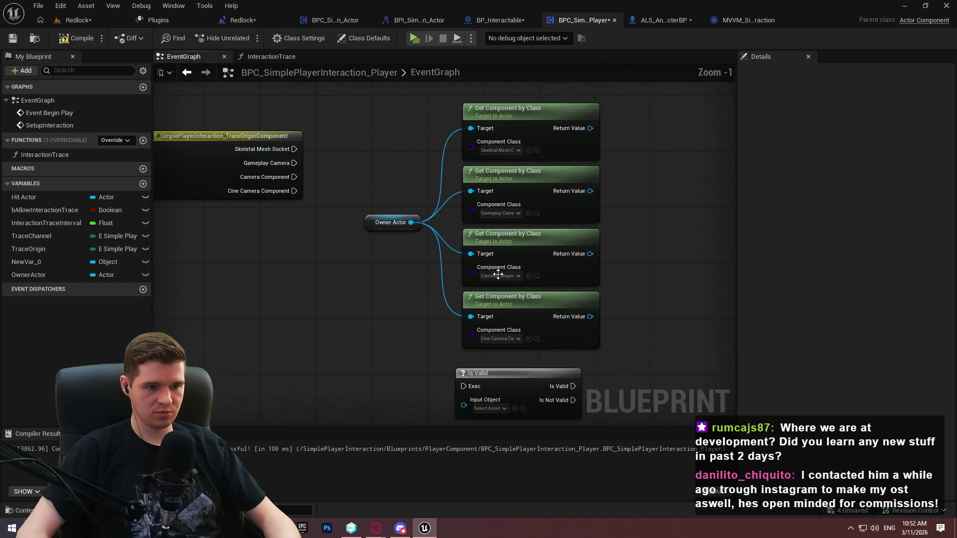
mouse_move(286, 383)
mouse_down()
mouse_move(233, 308)
mouse_move(273, 150)
mouse_move(308, 293)
mouse_move(274, 312)
mouse_move(250, 344)
mouse_up()
drag(458, 365, 679, 304)
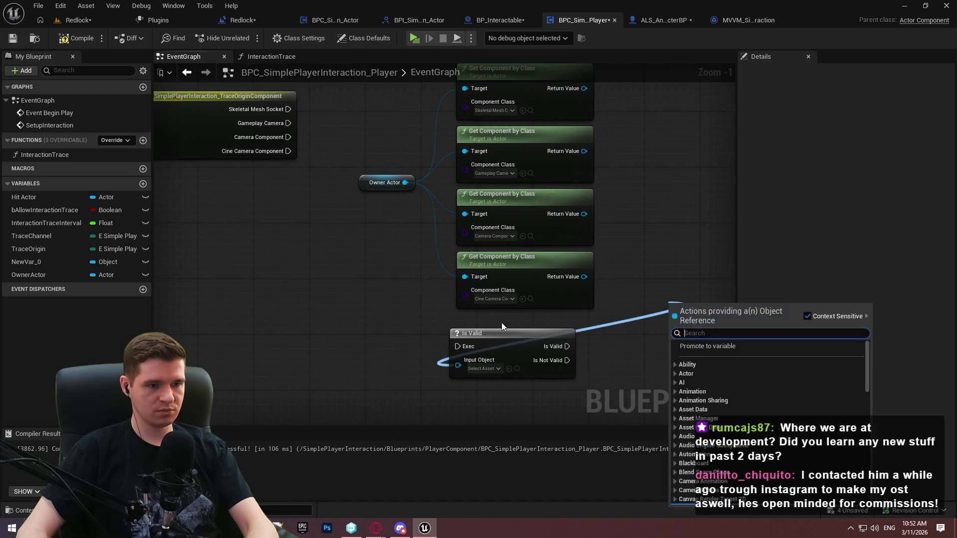
key(Escape)
scroll(778, 205, down, 1)
mouse_move(778, 206)
mouse_down()
mouse_move(620, 193)
mouse_move(549, 258)
mouse_move(507, 280)
mouse_up()
click(507, 280)
scroll(240, 140, up, 1)
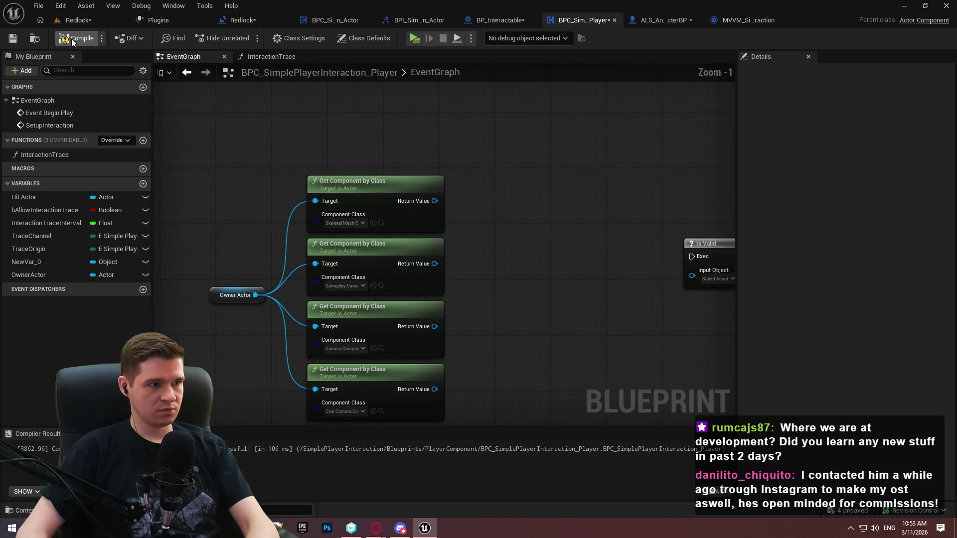
Save the blueprint and regroup the Owner Actor and Get Component nodes
click(13, 39)
drag(270, 231, 363, 179)
mouse_move(294, 120)
mouse_down()
mouse_move(463, 334)
mouse_move(454, 284)
mouse_move(477, 278)
mouse_up()
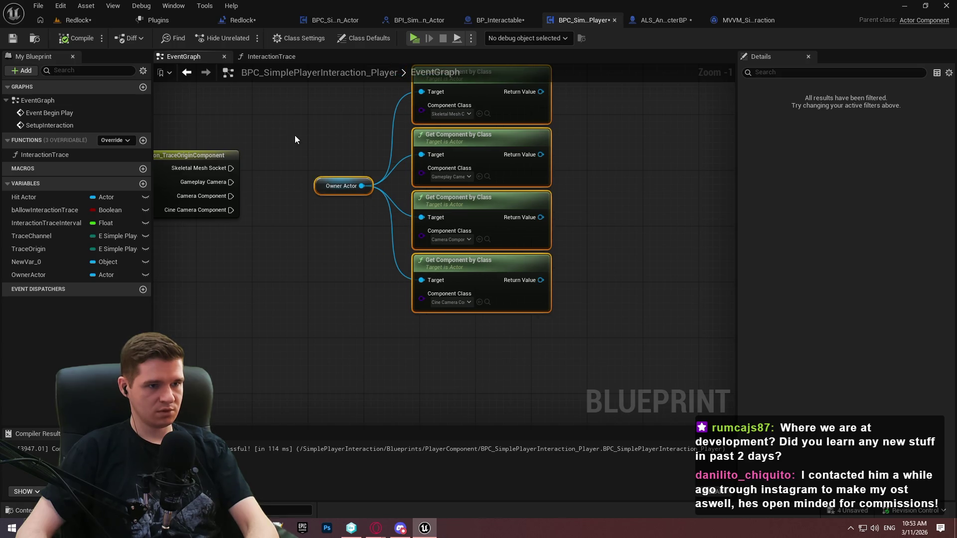
mouse_move(349, 143)
mouse_down()
mouse_move(333, 271)
mouse_move(329, 183)
mouse_move(474, 187)
mouse_up()
scroll(474, 188, down, 6)
drag(676, 326, 244, 145)
scroll(324, 183, up, 3)
drag(360, 244, 533, 316)
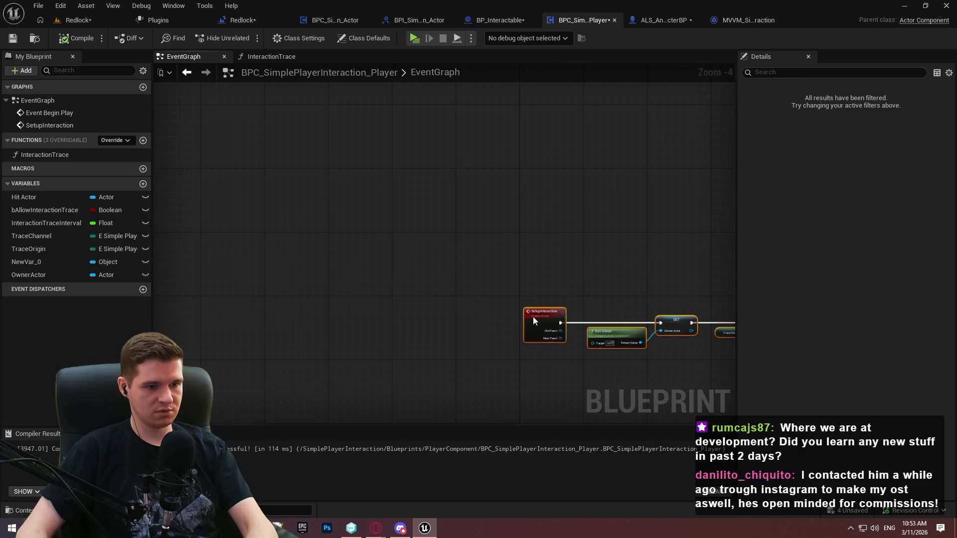
click(639, 260)
scroll(639, 260, up, 2)
mouse_move(356, 105)
mouse_down()
mouse_move(419, 160)
mouse_move(560, 147)
mouse_up()
scroll(363, 188, up, 2)
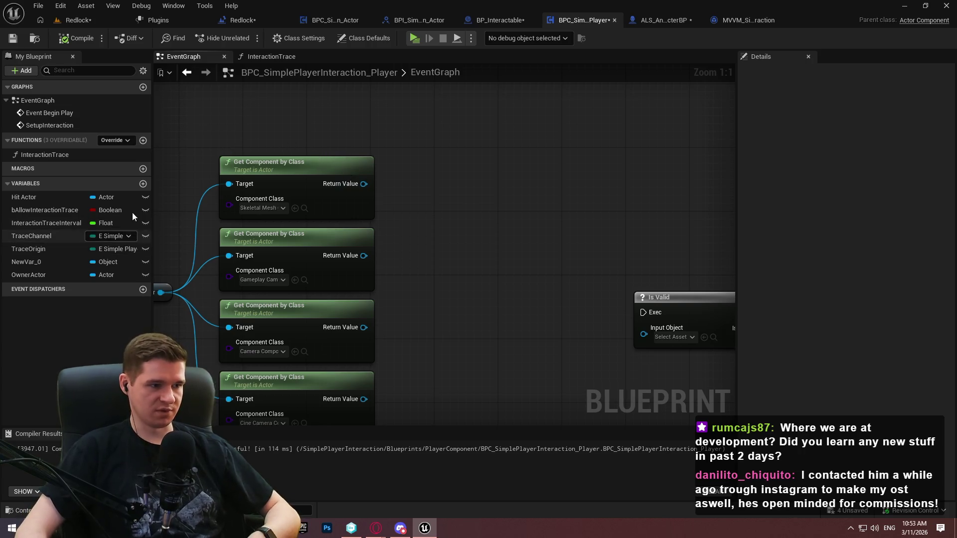
Add a Name variable called TraceOriginSocket, then compile and save
click(143, 184)
text(Trace)
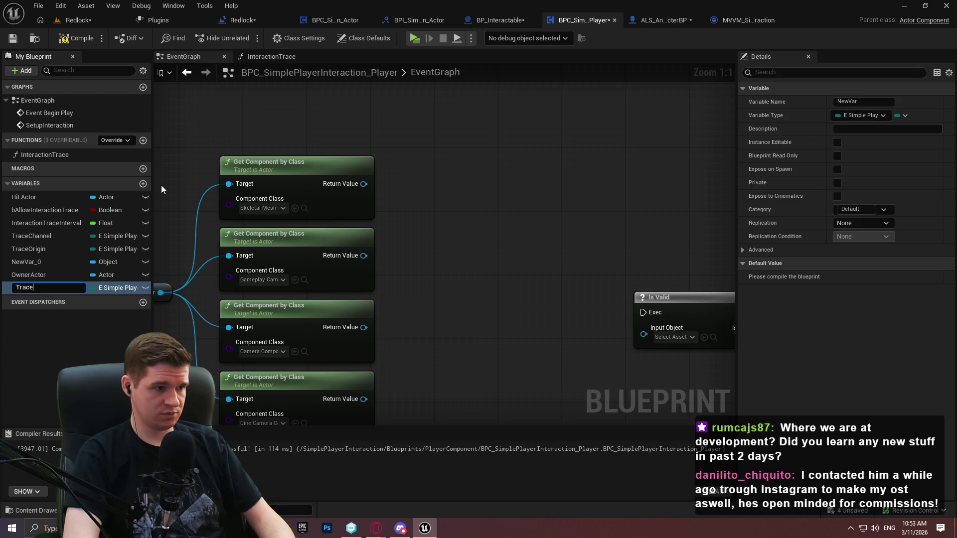
text(Origin)
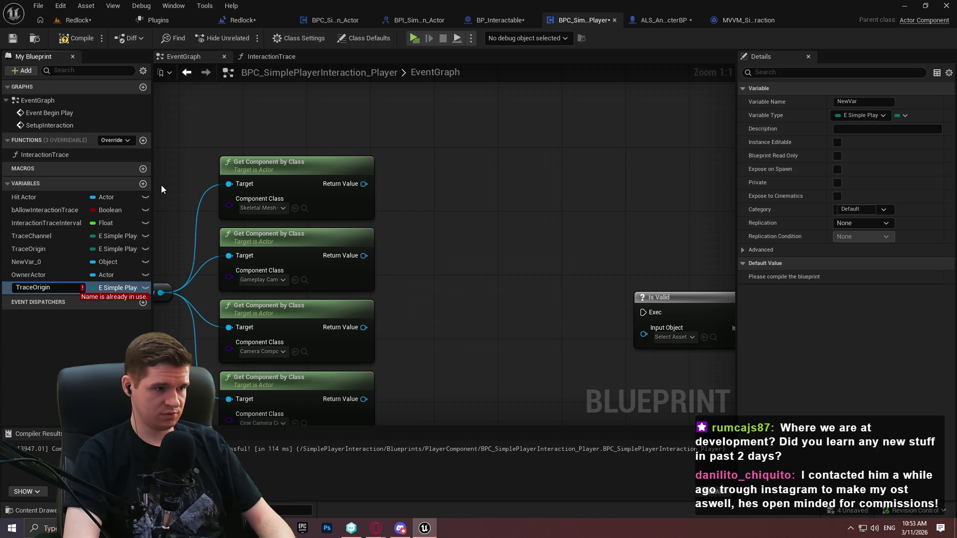
text(Socket)
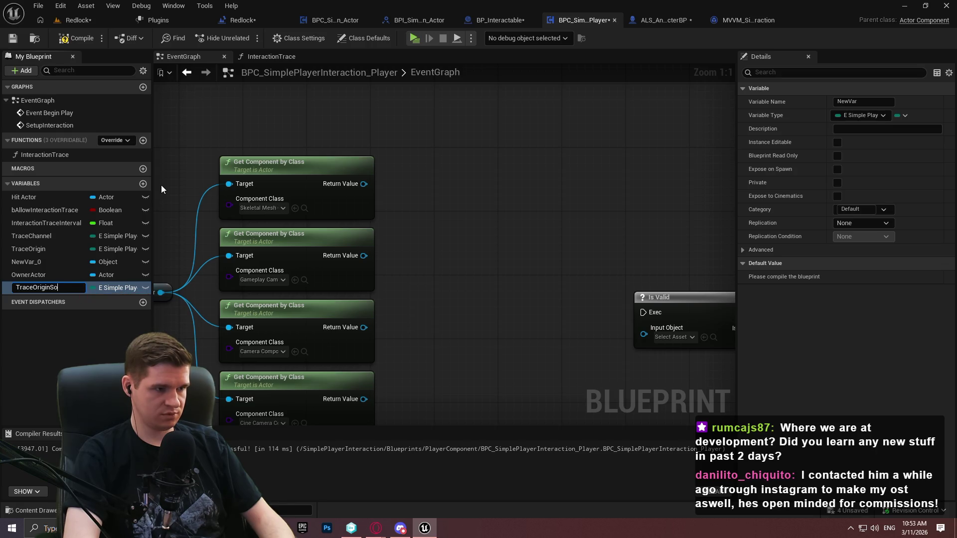
key(Return)
click(119, 288)
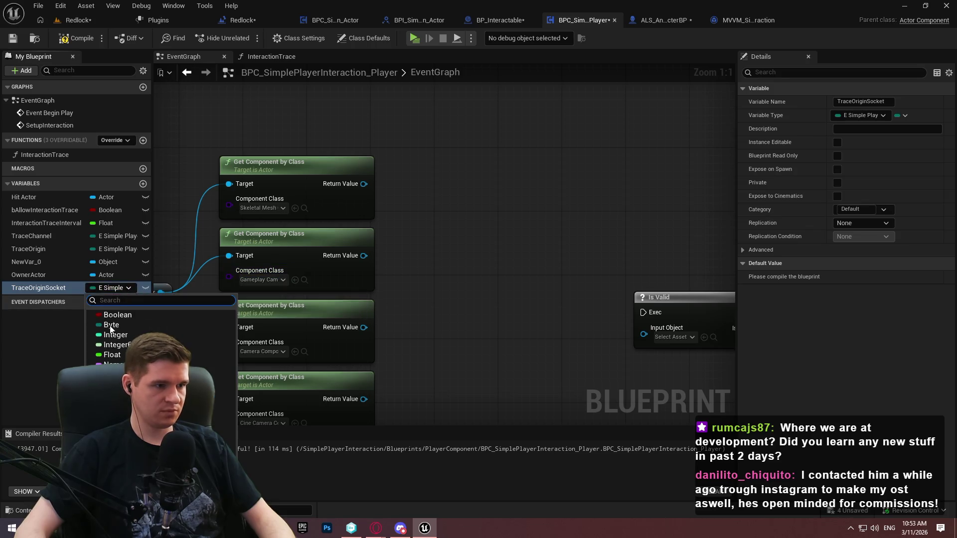
click(75, 38)
click(13, 38)
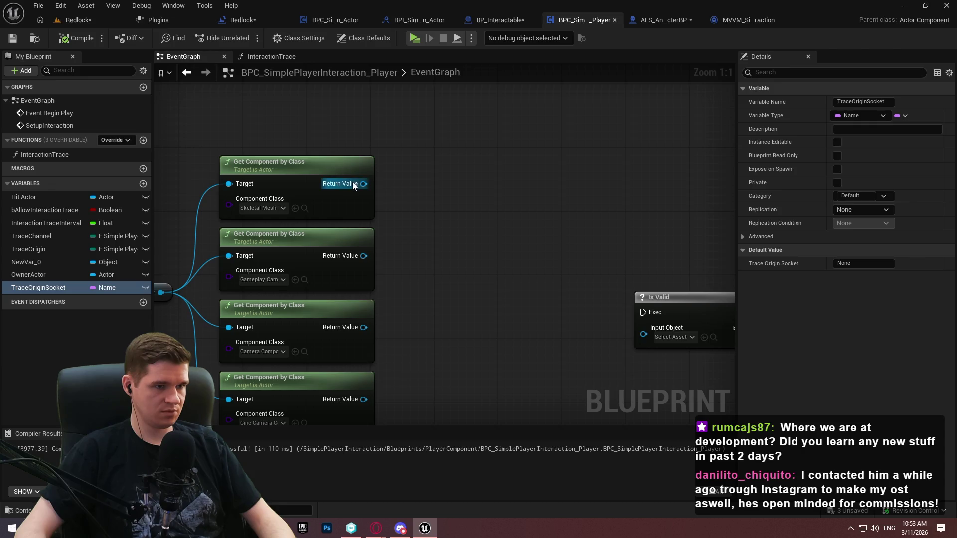
Connect the first Return Value to Is Valid's Input Object and reposition the node
drag(363, 183, 428, 182)
key(Escape)
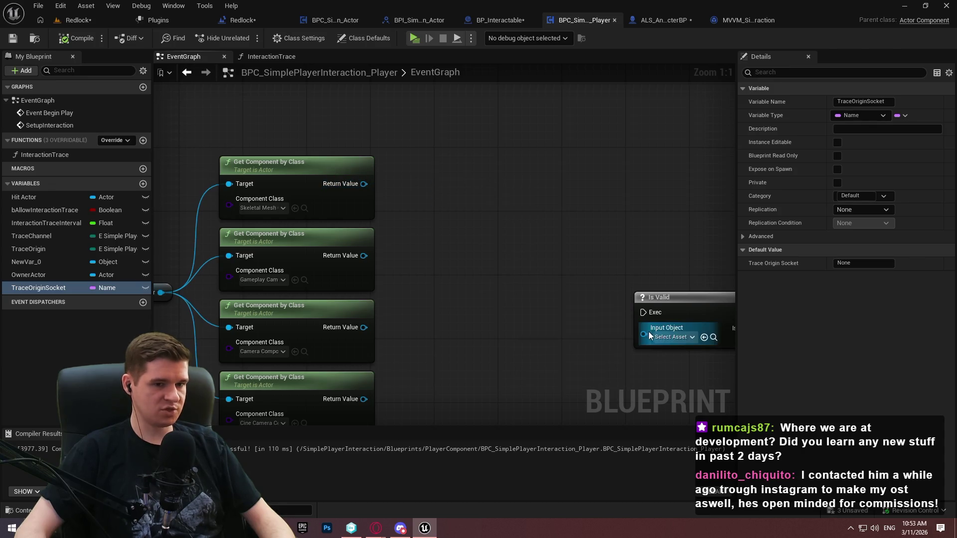
drag(644, 334, 364, 184)
mouse_move(663, 298)
mouse_down()
mouse_move(444, 134)
mouse_move(736, 137)
mouse_up()
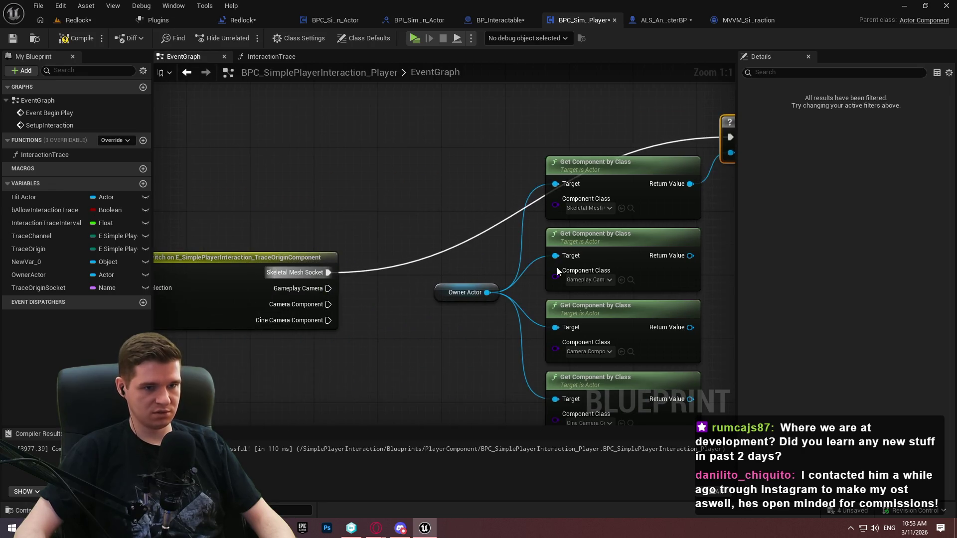
mouse_move(557, 267)
mouse_down()
mouse_move(570, 247)
mouse_move(535, 220)
mouse_up()
click(570, 247)
Duplicate Is Valid for the second and third Return Values, driven by the Camera Component output
click(524, 115)
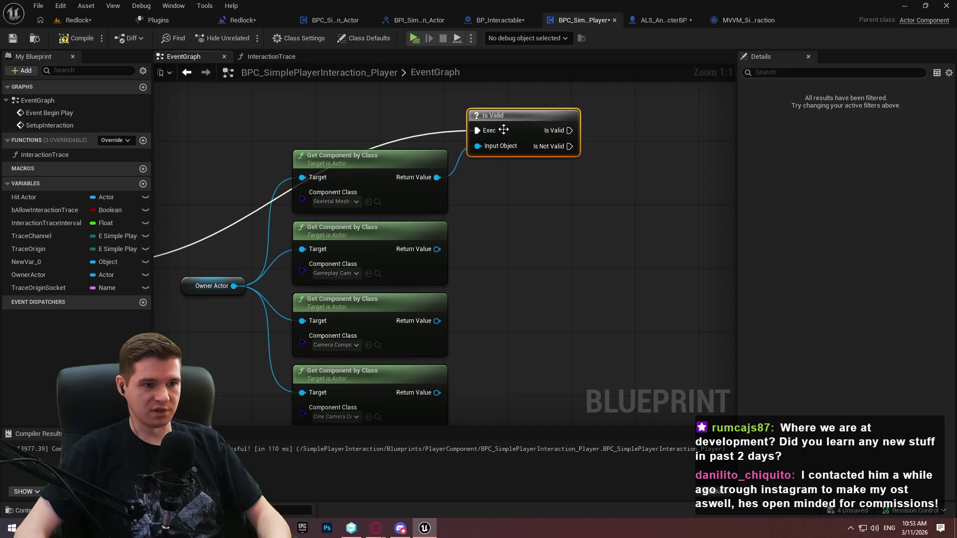
key(ctrl+d)
mouse_move(437, 249)
mouse_down()
mouse_move(477, 266)
mouse_move(150, 282)
mouse_move(216, 278)
mouse_up()
key(ctrl+d)
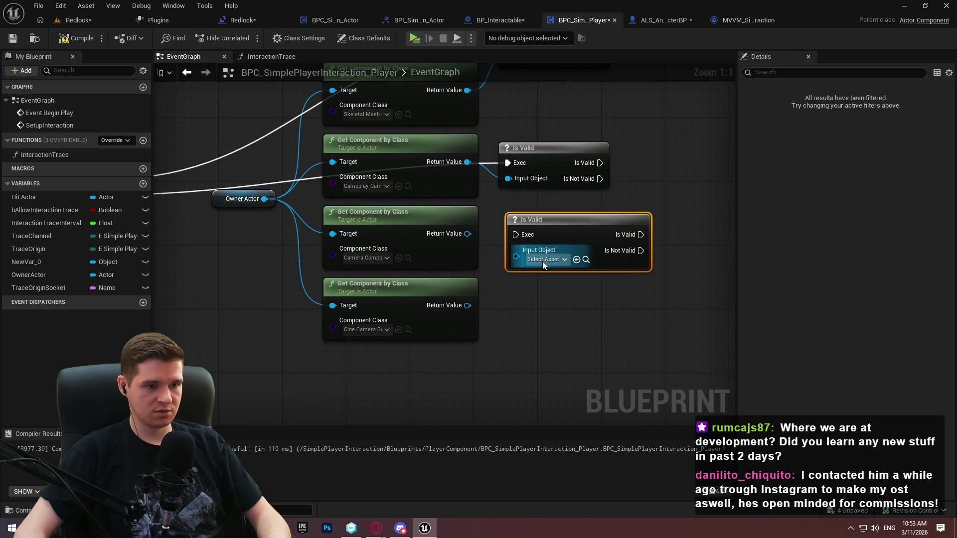
click(543, 260)
drag(516, 256, 446, 234)
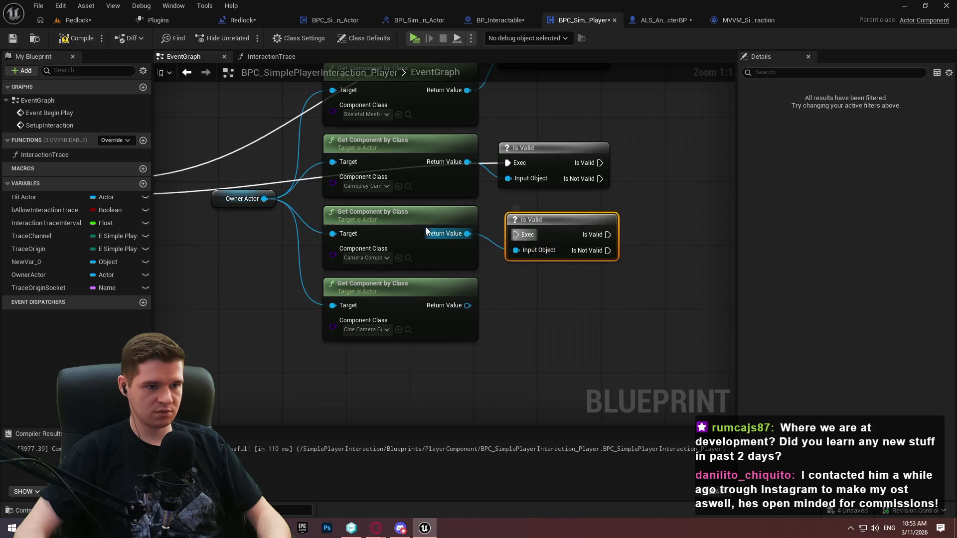
mouse_move(516, 234)
mouse_down()
mouse_move(513, 196)
mouse_move(416, 209)
mouse_up()
Add another Is Valid for the last Return Value, driven by the Cine Camera Component output
key(ctrl+d)
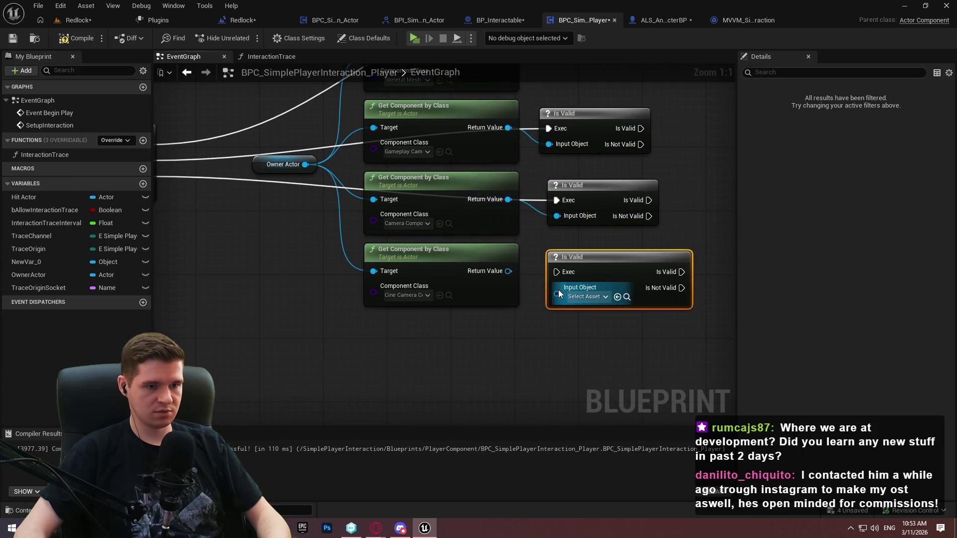
mouse_move(556, 290)
mouse_down()
mouse_move(228, 205)
mouse_move(283, 200)
mouse_move(272, 197)
mouse_up()
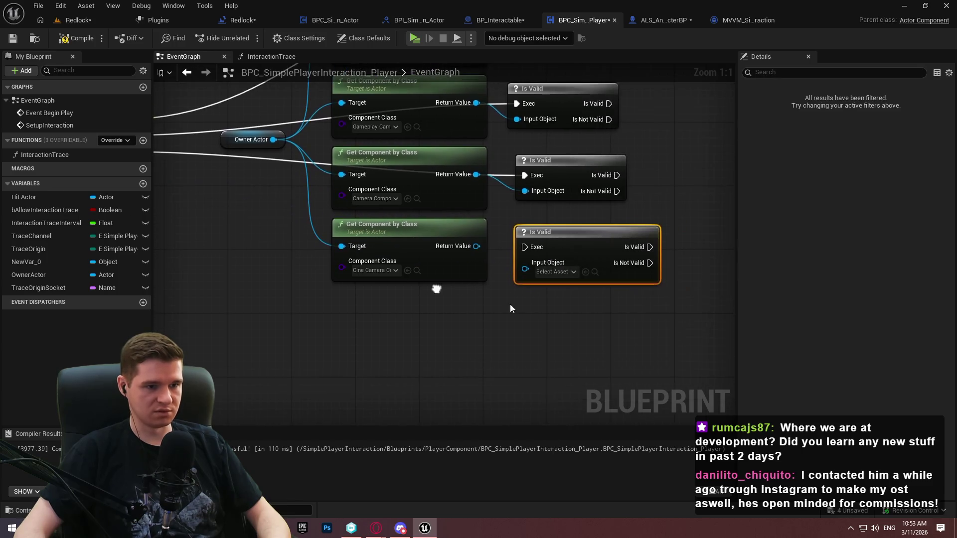
mouse_move(525, 246)
mouse_down()
mouse_move(164, 130)
mouse_move(346, 163)
mouse_up()
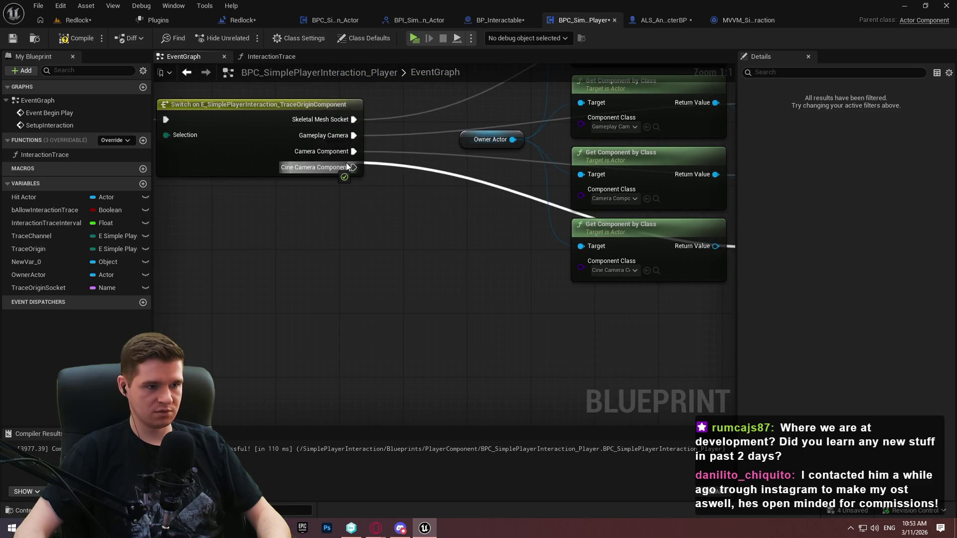
drag(561, 262, 317, 254)
mouse_move(428, 246)
mouse_down()
mouse_move(363, 220)
mouse_move(380, 229)
mouse_up()
Detach Owner Actor from the Target pins and move it below the Get Component nodes
drag(421, 282, 372, 222)
alt+click(301, 165)
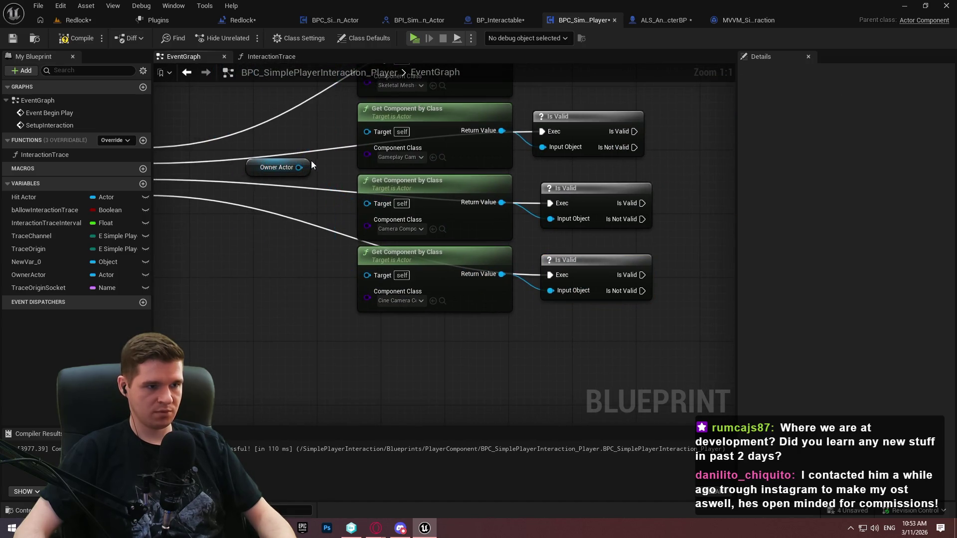
mouse_move(309, 162)
mouse_down()
mouse_move(305, 291)
mouse_move(387, 275)
mouse_move(363, 294)
mouse_move(474, 309)
mouse_move(440, 302)
mouse_move(451, 301)
mouse_up()
ctrl+click(268, 295)
click(317, 252)
Duplicate the Owner Actor node and wire the copies into the Get Component Target pins
click(324, 295)
key(ctrl+c)
key(ctrl+v)
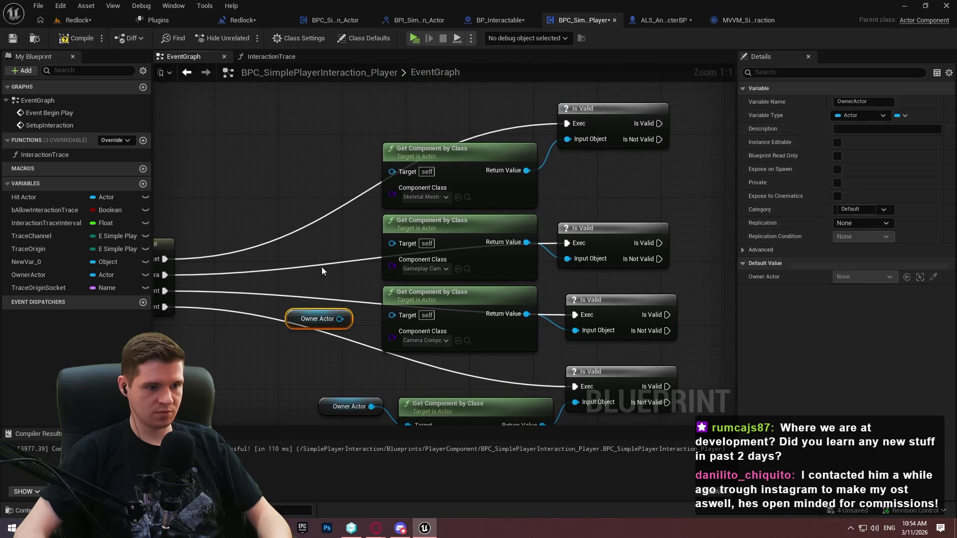
key(ctrl+v)
key(ctrl+v)
mouse_move(348, 175)
mouse_down()
mouse_move(382, 164)
mouse_move(391, 172)
mouse_up()
mouse_move(372, 239)
mouse_down()
mouse_move(407, 247)
mouse_move(392, 242)
mouse_up()
mouse_move(345, 323)
mouse_down()
mouse_move(337, 323)
mouse_move(392, 315)
mouse_move(375, 298)
mouse_up()
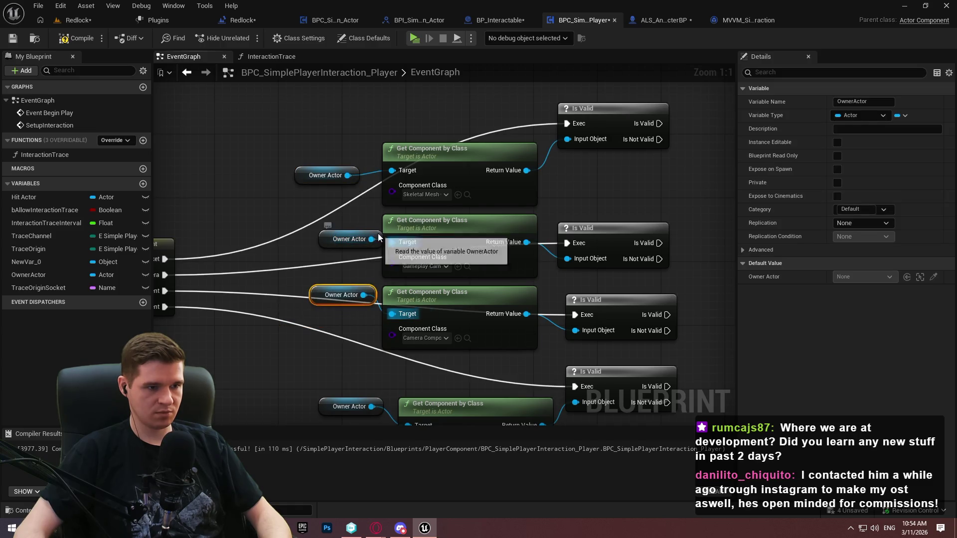
drag(379, 241, 371, 224)
drag(344, 176, 360, 152)
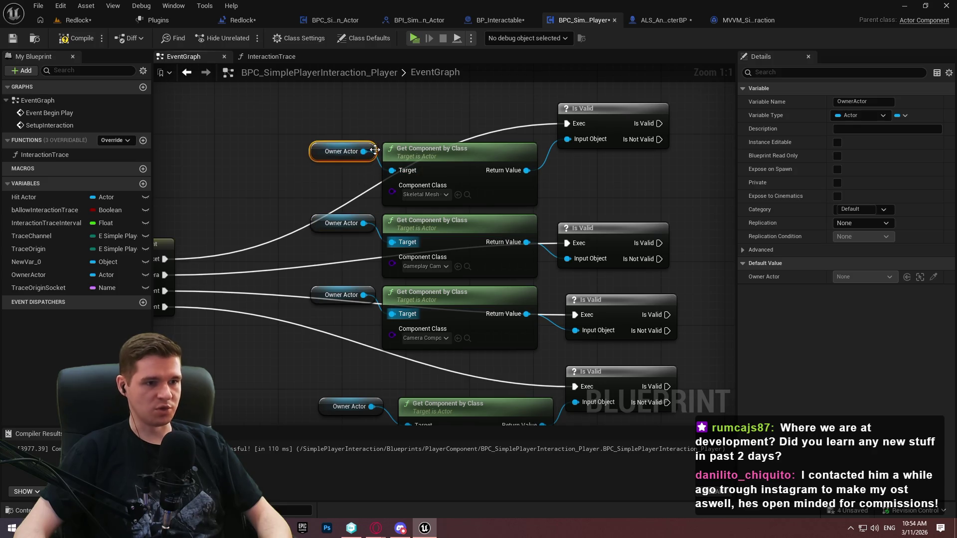
Reconnect the second Owner Actor to its Target pin and align the Owner Actor nodes
click(371, 202)
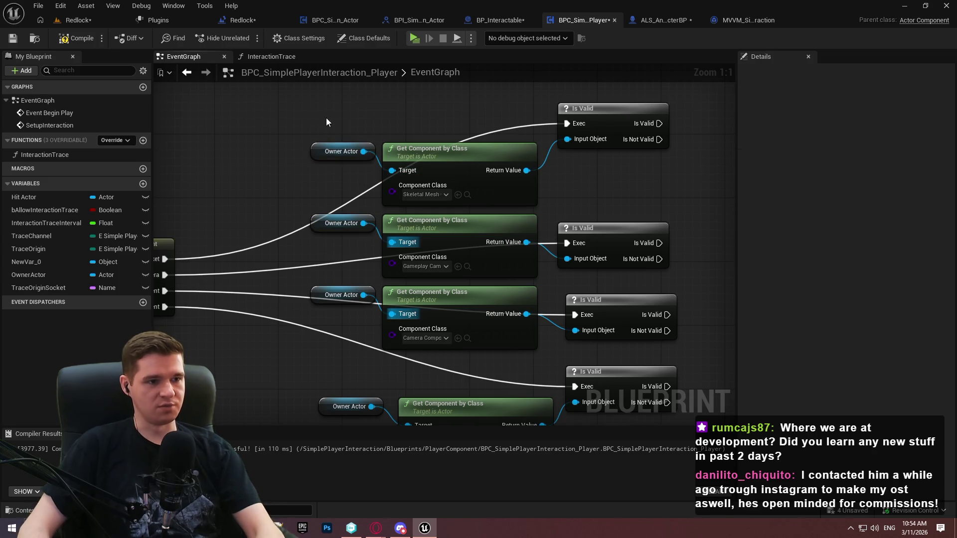
alt+click(408, 242)
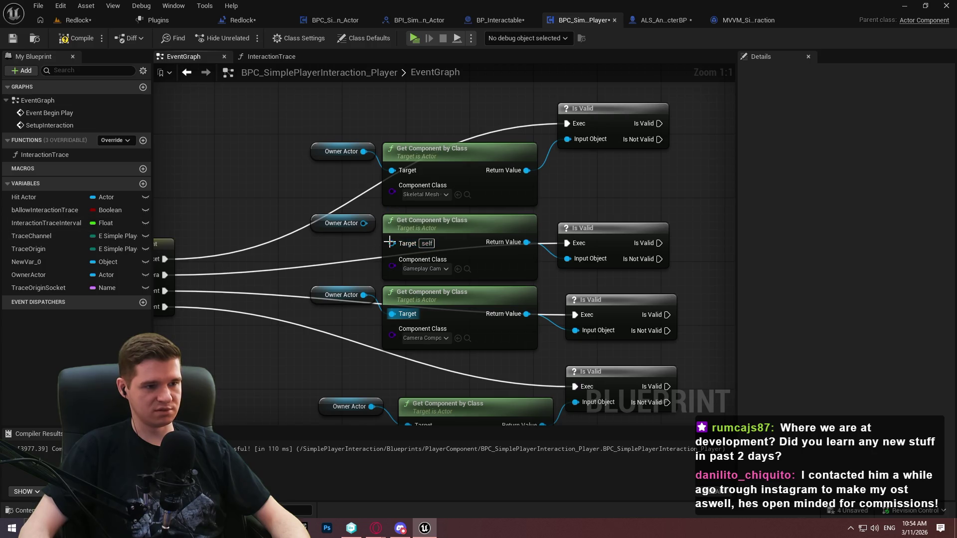
mouse_move(331, 216)
mouse_down()
mouse_move(361, 233)
mouse_move(403, 234)
mouse_move(199, 176)
mouse_move(296, 231)
mouse_up()
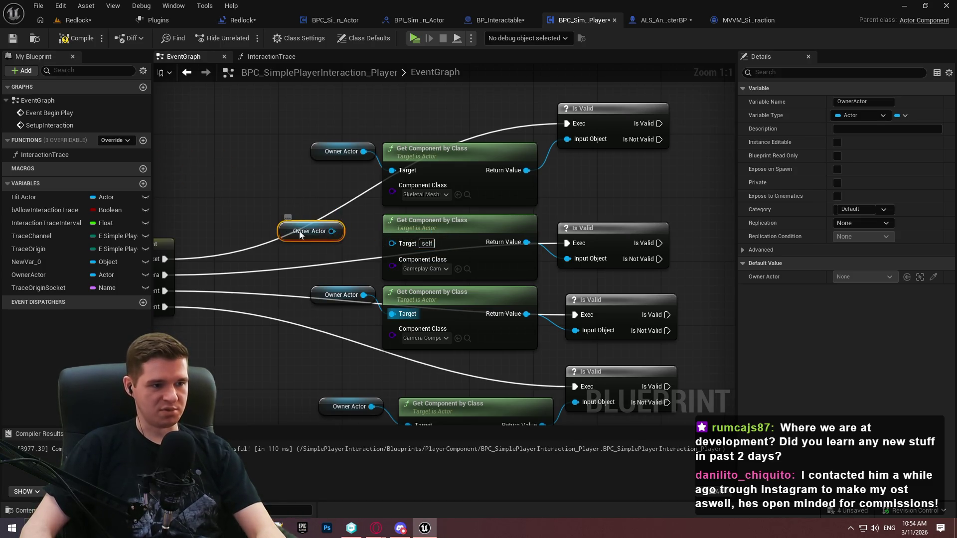
mouse_move(393, 243)
mouse_down()
mouse_move(333, 231)
mouse_move(369, 224)
mouse_up()
click(344, 279)
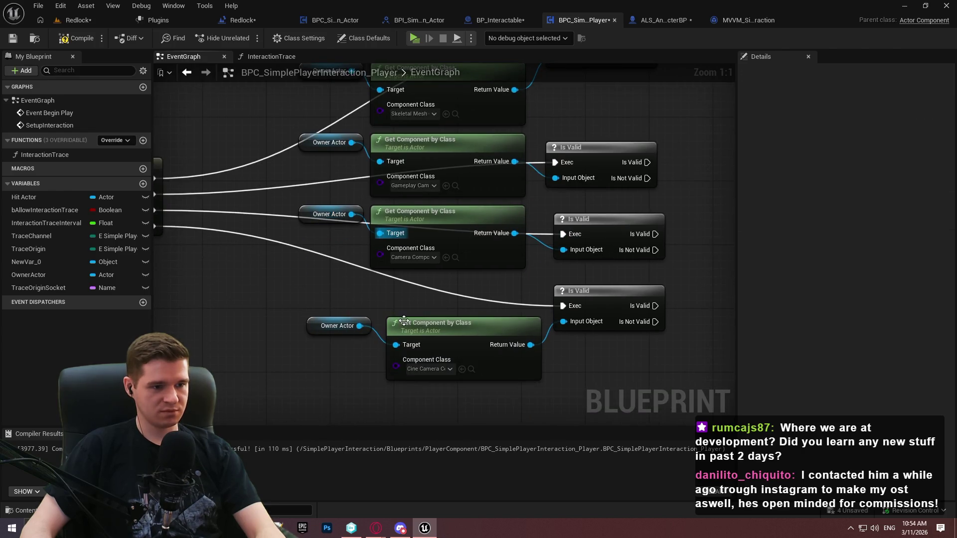
click(363, 212)
click(367, 151)
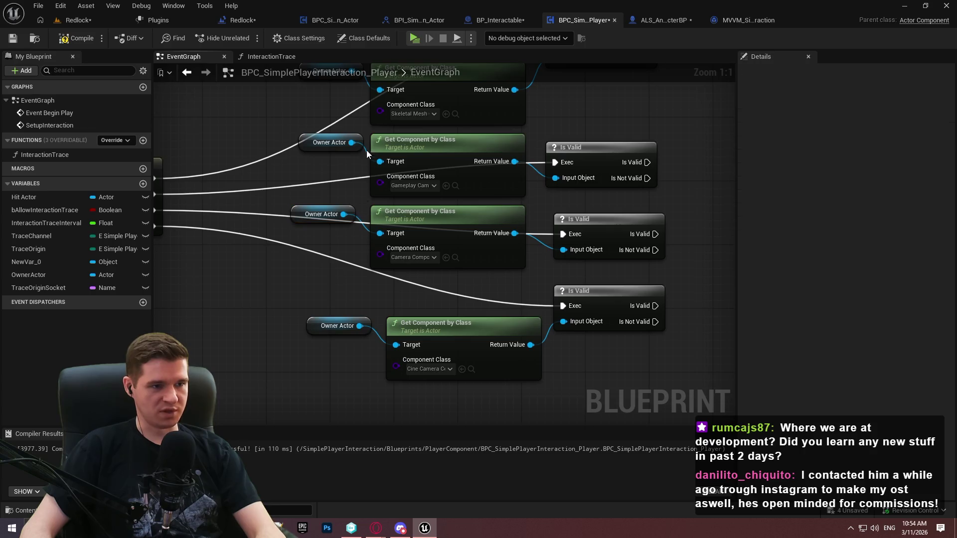
mouse_move(367, 144)
mouse_down()
mouse_move(393, 208)
mouse_move(374, 209)
mouse_up()
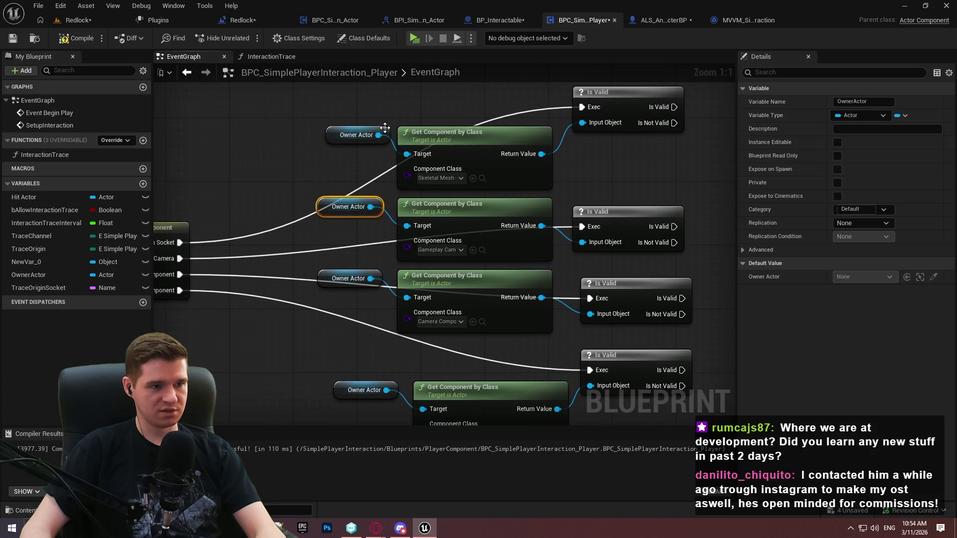
drag(386, 127, 378, 128)
click(387, 180)
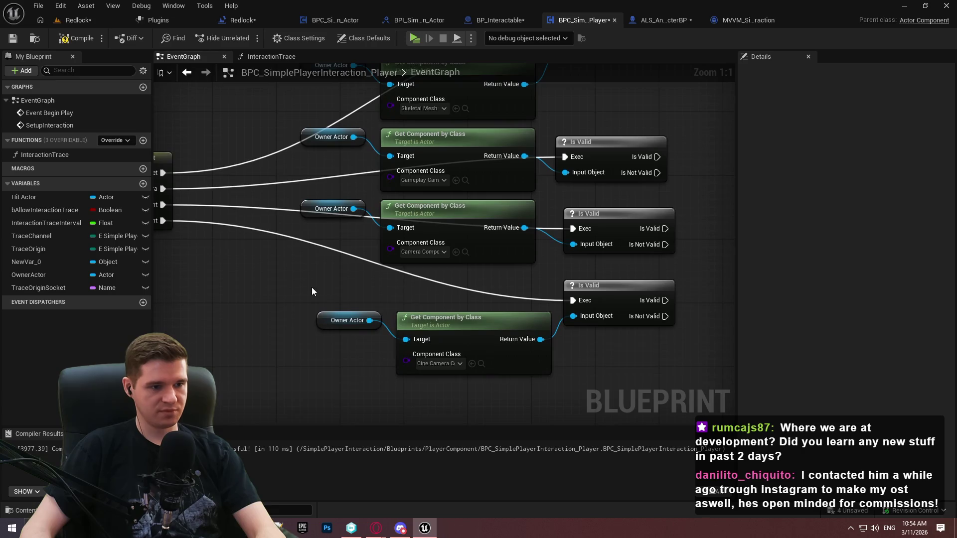
Move the bottom Owner Actor/Get Component/Is Valid chain down and add a reroute on its exec wire
drag(312, 291, 419, 329)
click(582, 273)
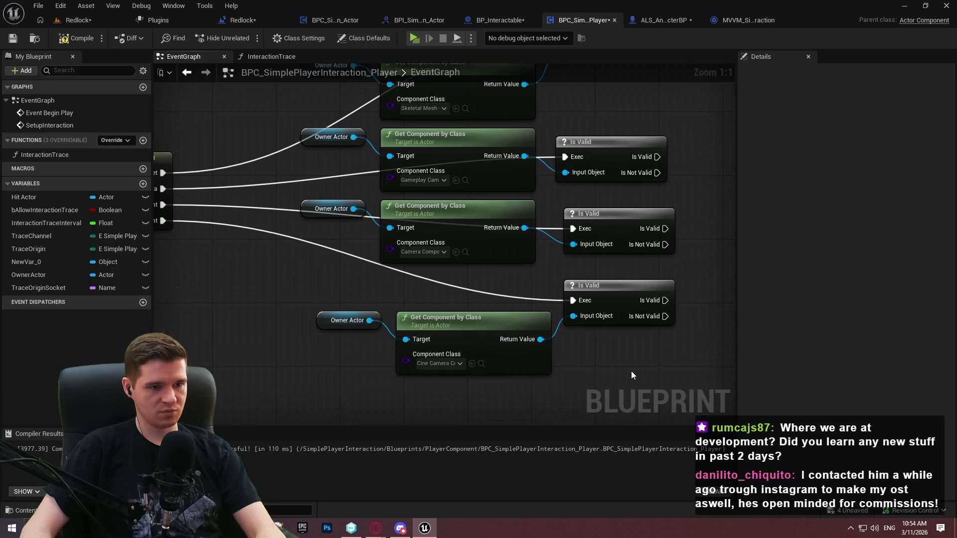
drag(631, 375, 327, 288)
drag(608, 314, 608, 377)
click(543, 278)
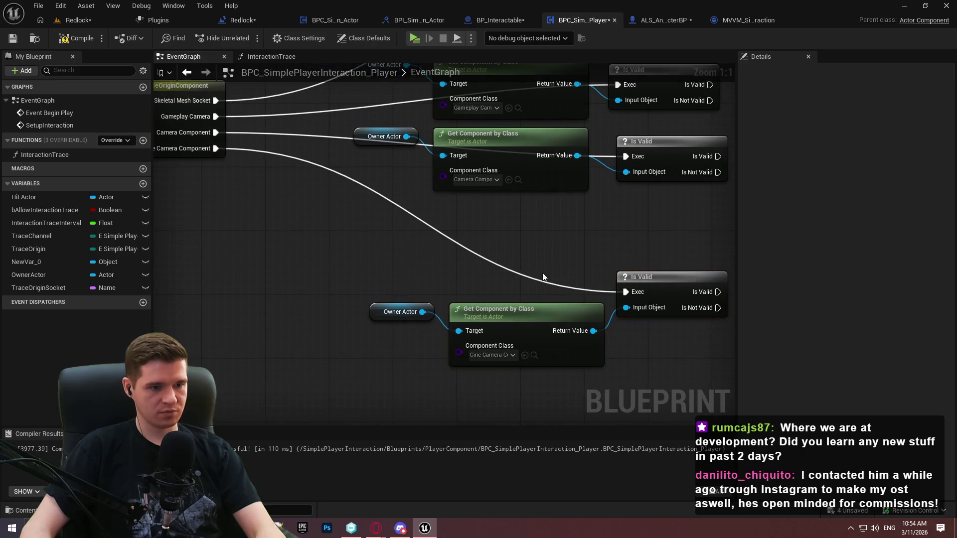
double_click(537, 280)
drag(540, 278, 385, 292)
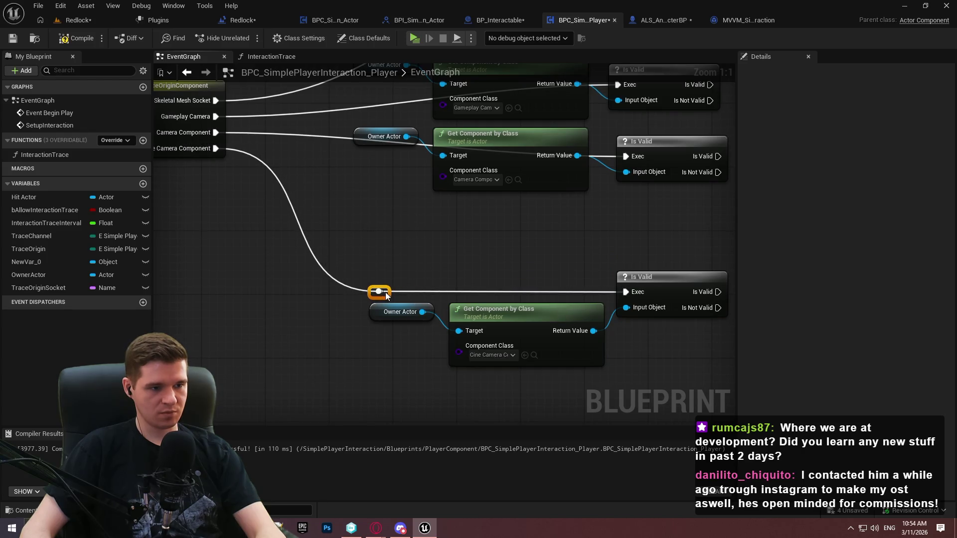
Lower the middle Owner Actor and Get Component pair and reroute its exec wire
mouse_move(520, 289)
mouse_down()
mouse_move(384, 199)
mouse_move(324, 191)
mouse_up()
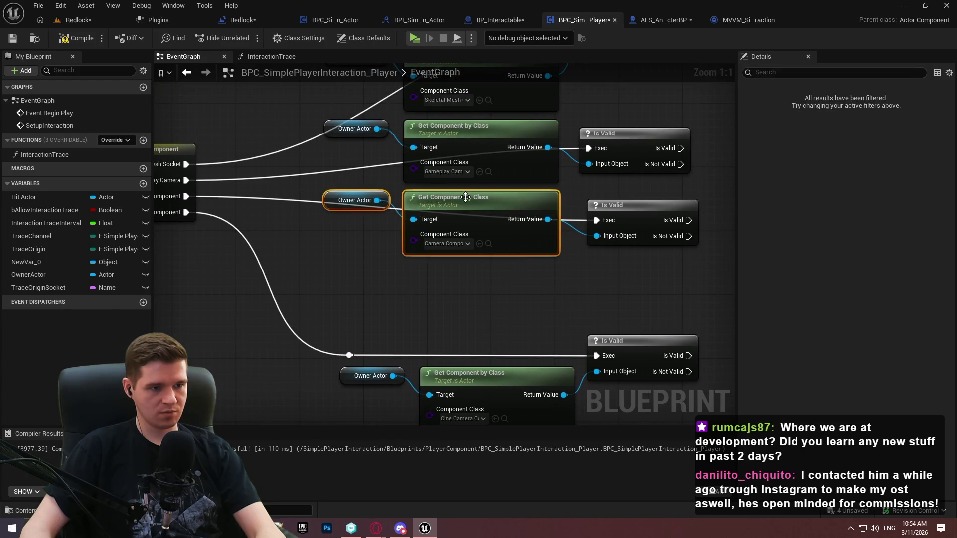
mouse_move(464, 199)
mouse_down()
mouse_move(488, 231)
mouse_move(477, 238)
mouse_up()
click(509, 206)
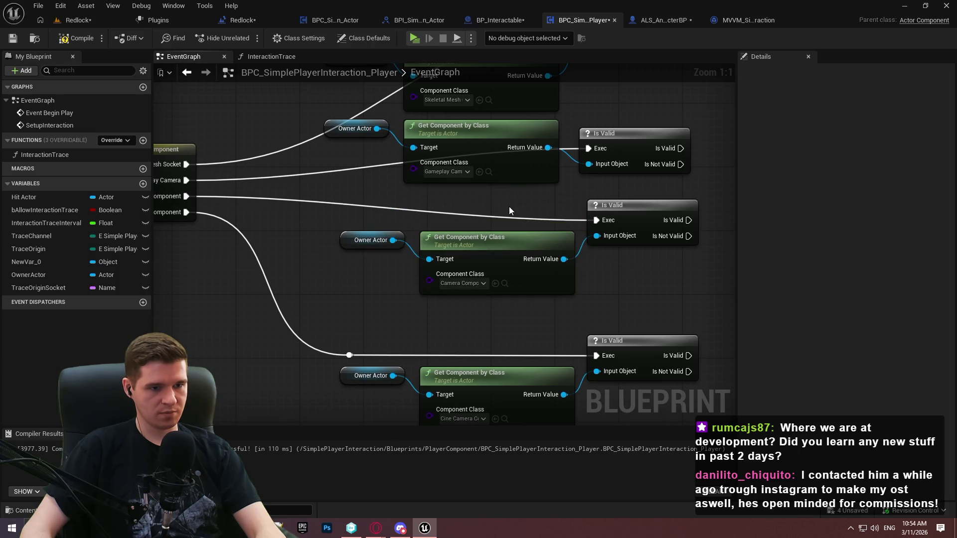
double_click(518, 219)
mouse_move(508, 212)
mouse_down()
mouse_move(349, 219)
mouse_move(378, 256)
mouse_move(352, 287)
mouse_up()
Reposition the middle node pair and add reroutes on the upper Is Valid exec wires
click(487, 194)
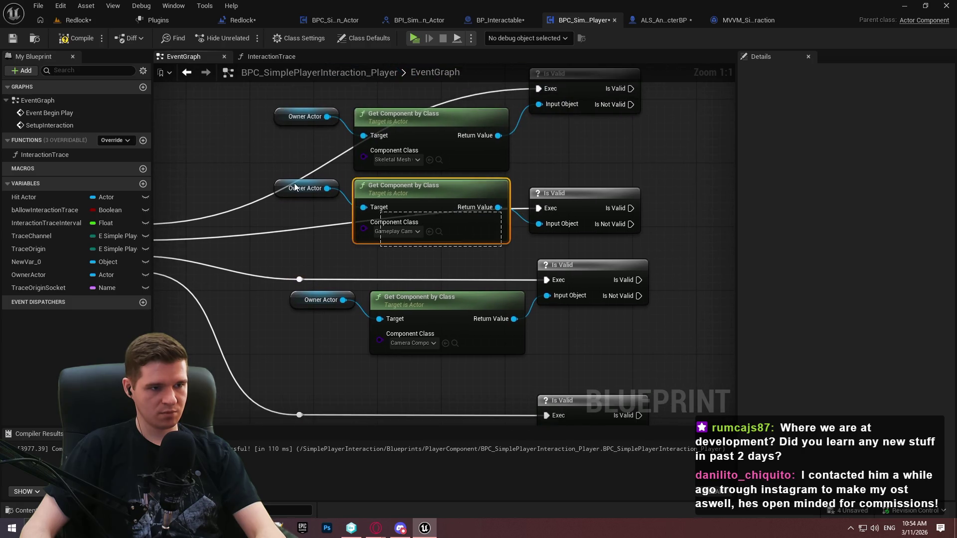
ctrl+click(294, 184)
mouse_move(470, 190)
mouse_down()
mouse_move(486, 229)
mouse_move(466, 208)
mouse_move(306, 208)
mouse_up()
double_click(485, 209)
mouse_move(508, 122)
mouse_down()
mouse_move(497, 194)
mouse_move(282, 164)
mouse_move(290, 165)
mouse_up()
double_click(498, 165)
click(568, 159)
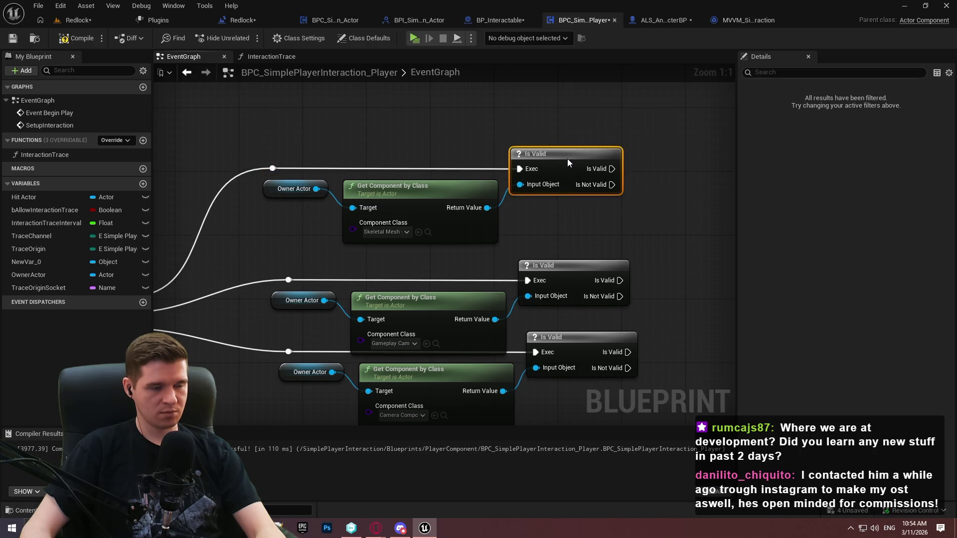
click(579, 212)
Move the Skeletal Mesh and Gameplay Camera branch groups up and right
scroll(640, 211, down, 1)
scroll(640, 211, down, 1)
scroll(613, 214, up, 1)
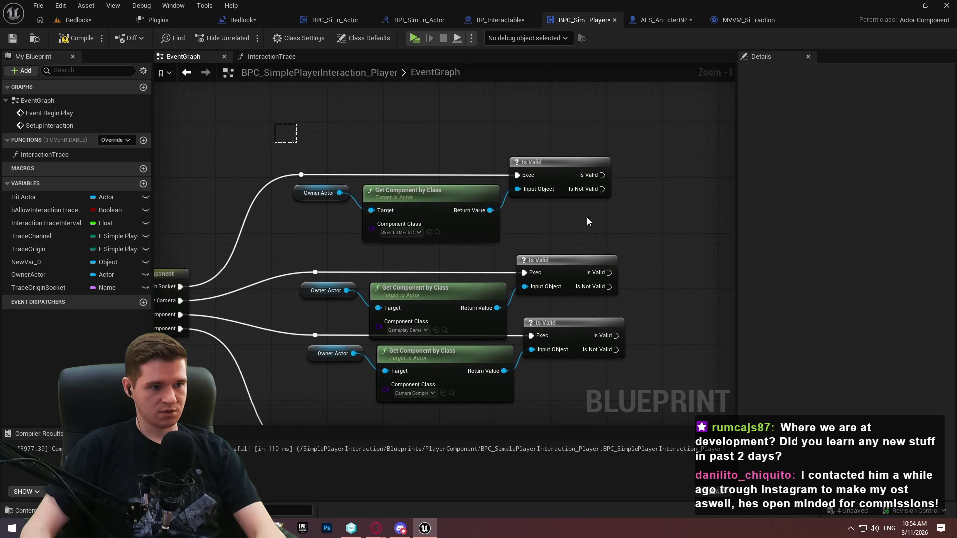
drag(279, 129, 548, 209)
drag(439, 202, 500, 147)
drag(256, 199, 584, 255)
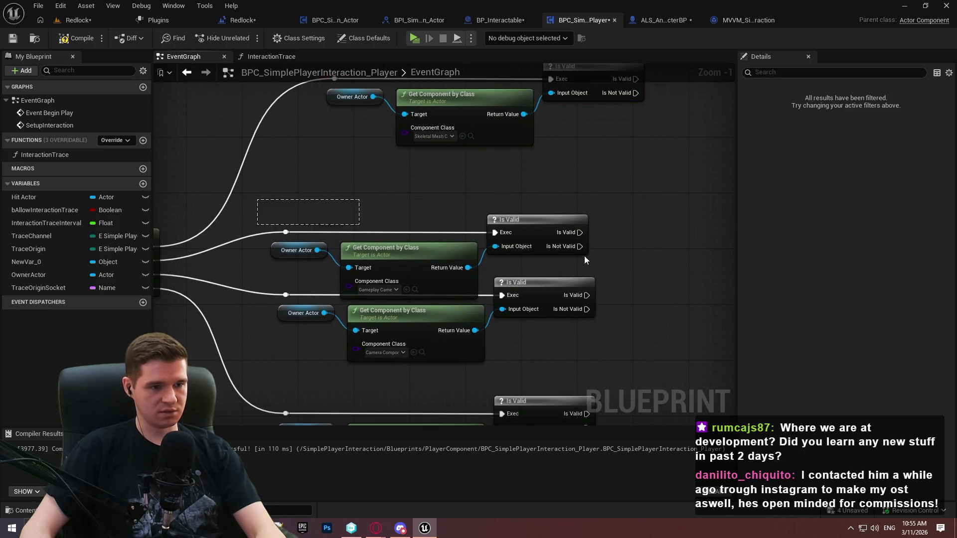
mouse_move(407, 264)
mouse_down()
mouse_move(462, 212)
mouse_move(468, 233)
mouse_up()
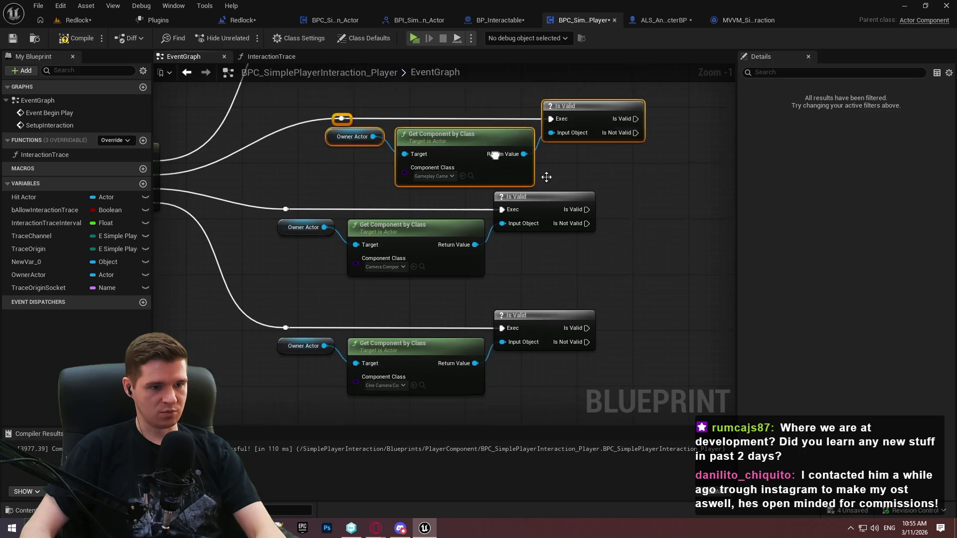
Shift the Camera Component and Cine Camera groups right and down, then compile
drag(611, 276, 282, 204)
mouse_move(548, 201)
mouse_down()
mouse_move(603, 217)
mouse_move(596, 223)
mouse_up()
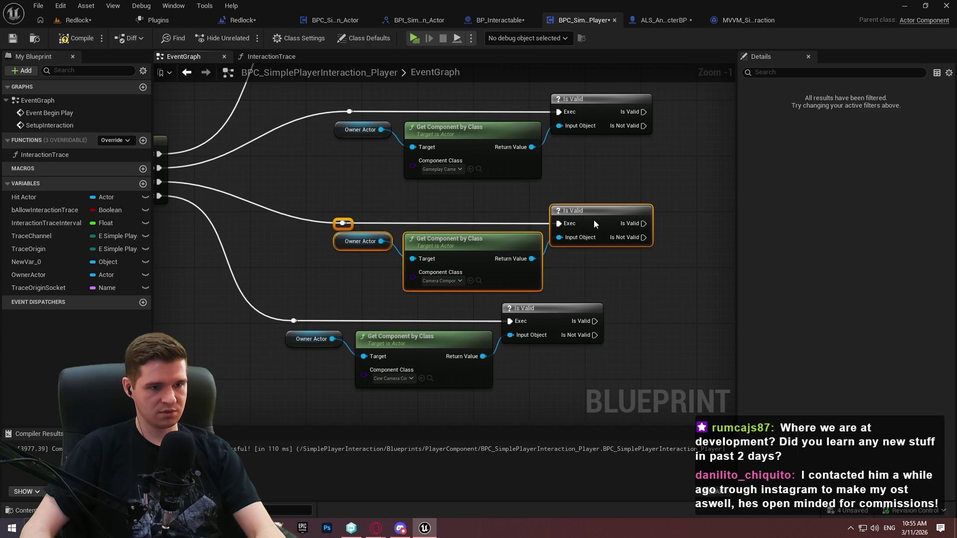
click(661, 266)
drag(471, 378, 454, 284)
drag(577, 331, 235, 210)
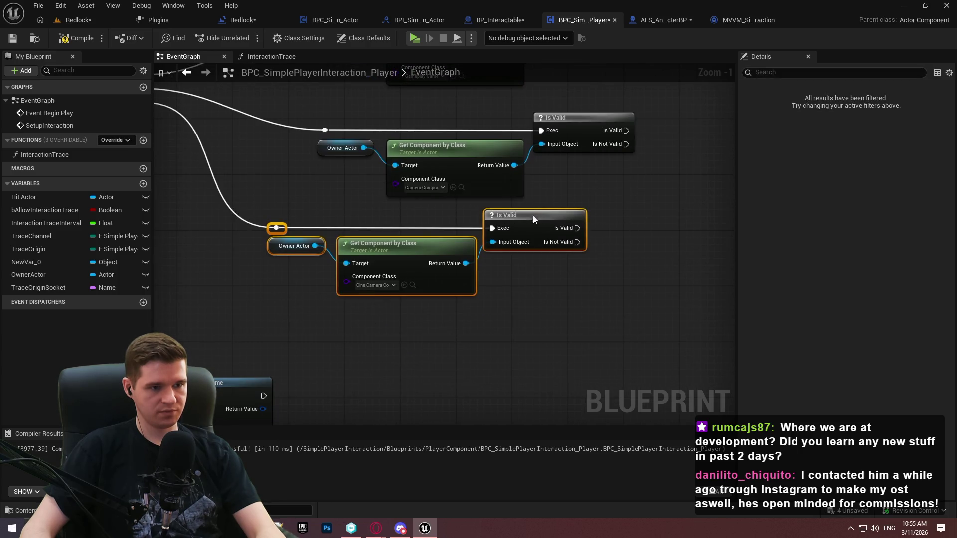
drag(533, 215, 586, 237)
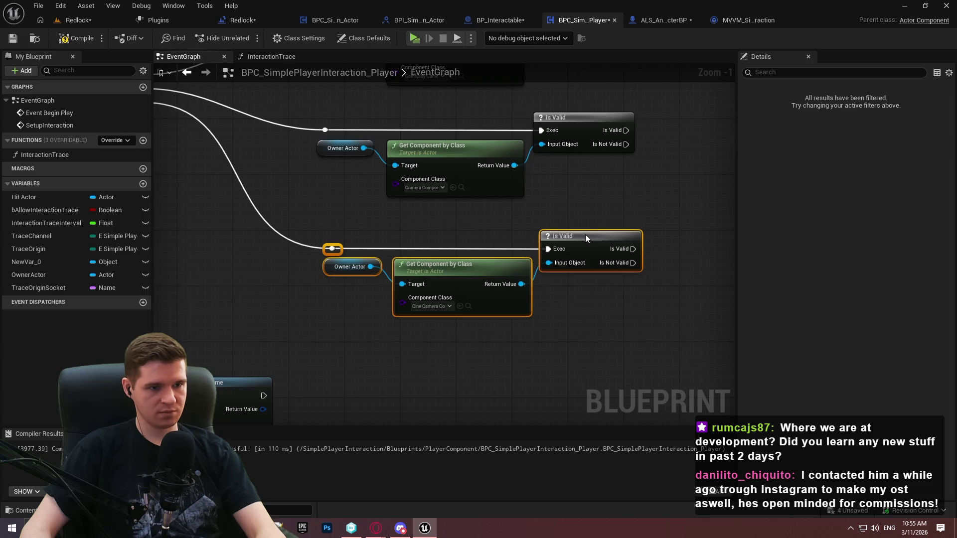
mouse_move(582, 234)
mouse_down()
mouse_move(483, 319)
mouse_move(567, 232)
mouse_move(570, 175)
mouse_move(702, 147)
mouse_move(431, 395)
mouse_up()
click(77, 37)
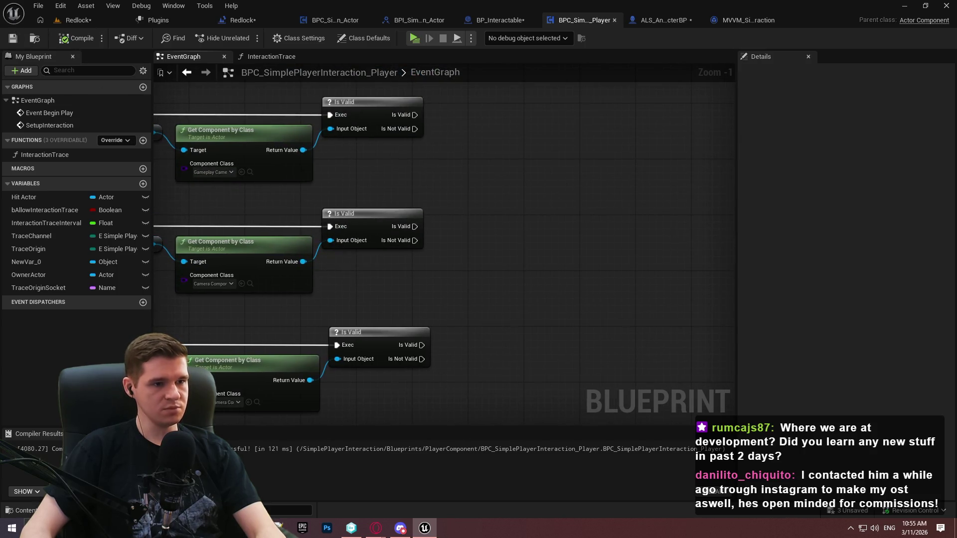
Insert a Sequence node after the Owner Actor SET node, replacing a mistaken insert
double_click(49, 125)
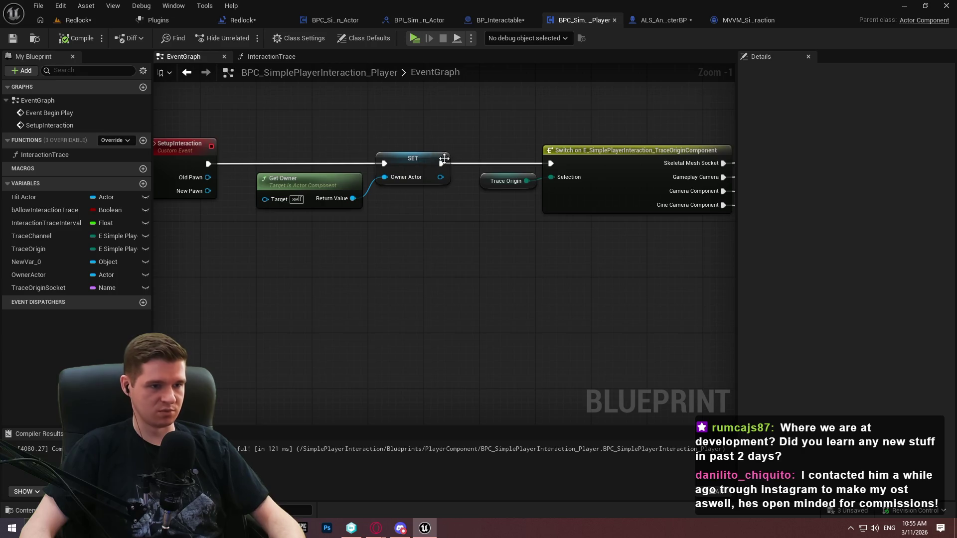
drag(443, 159, 459, 317)
click(515, 161)
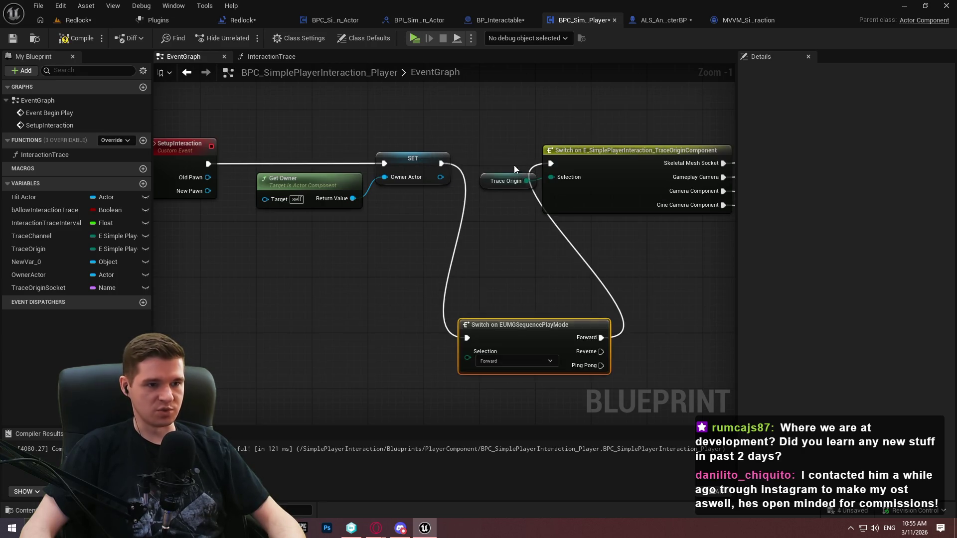
key(Delete)
drag(442, 163, 477, 276)
text(seq)
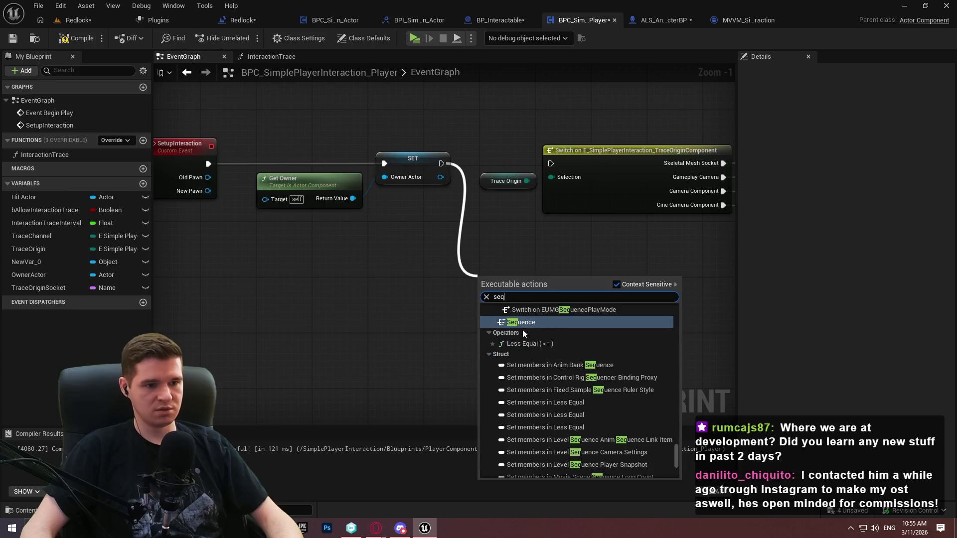
click(516, 322)
Wire Then 0 to the trace-origin switch and Then 1 to Set Timer by Function Name, then save
mouse_move(396, 173)
mouse_down()
mouse_move(449, 265)
mouse_move(481, 261)
mouse_move(424, 245)
mouse_up()
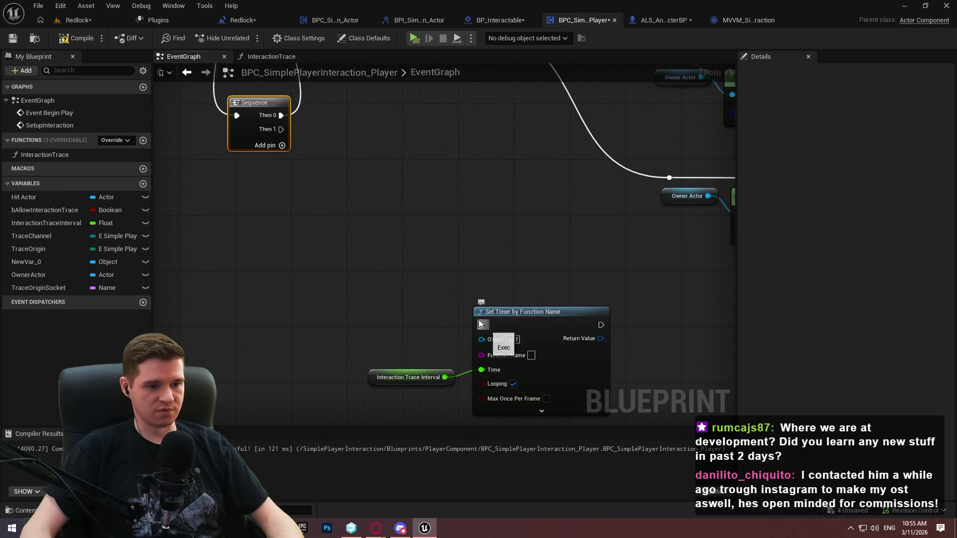
drag(480, 324, 282, 130)
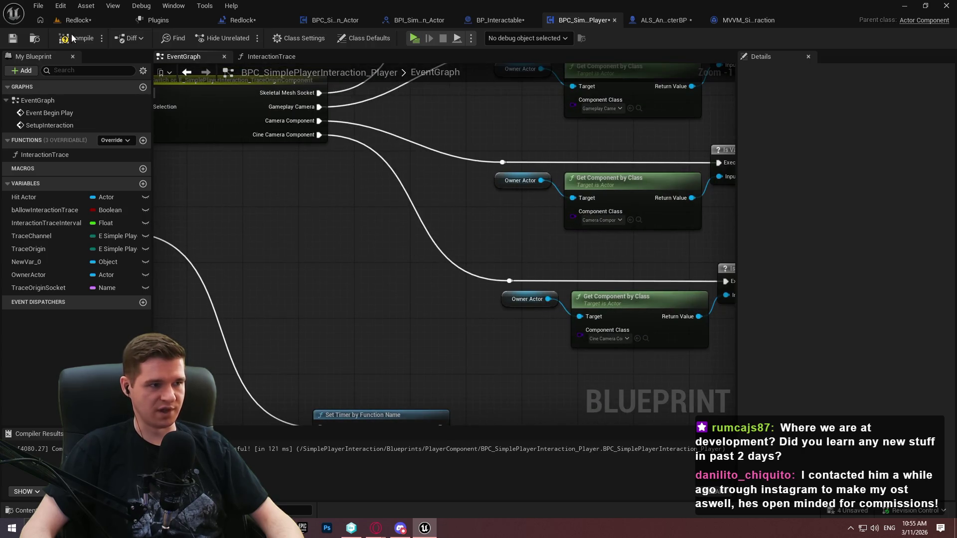
click(20, 40)
mouse_move(458, 205)
mouse_down()
mouse_move(429, 210)
mouse_move(633, 288)
mouse_move(570, 248)
mouse_up()
scroll(553, 175, up, 1)
mouse_move(553, 175)
mouse_down()
mouse_move(479, 175)
mouse_move(568, 216)
mouse_move(550, 210)
mouse_up()
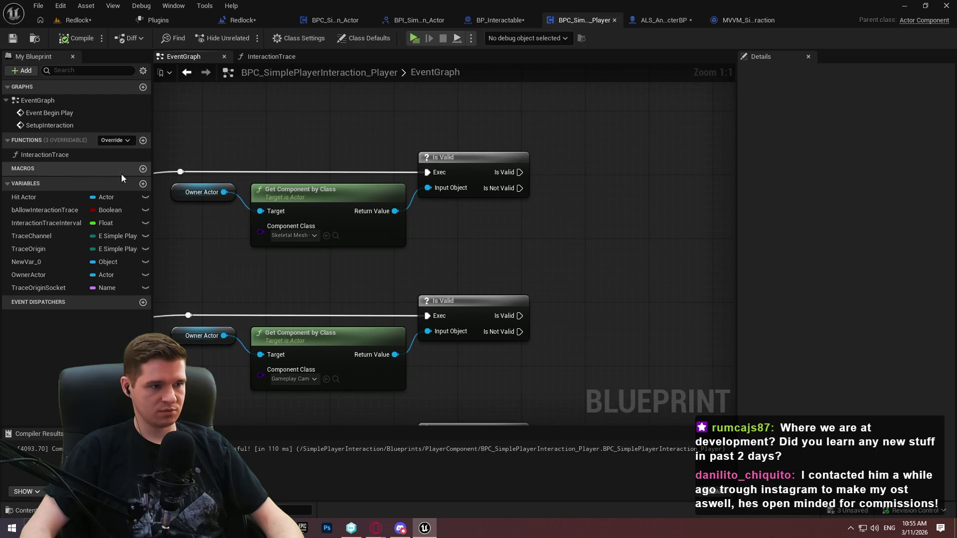
Add and discard a trial variable, then compile and save the blueprint
click(143, 183)
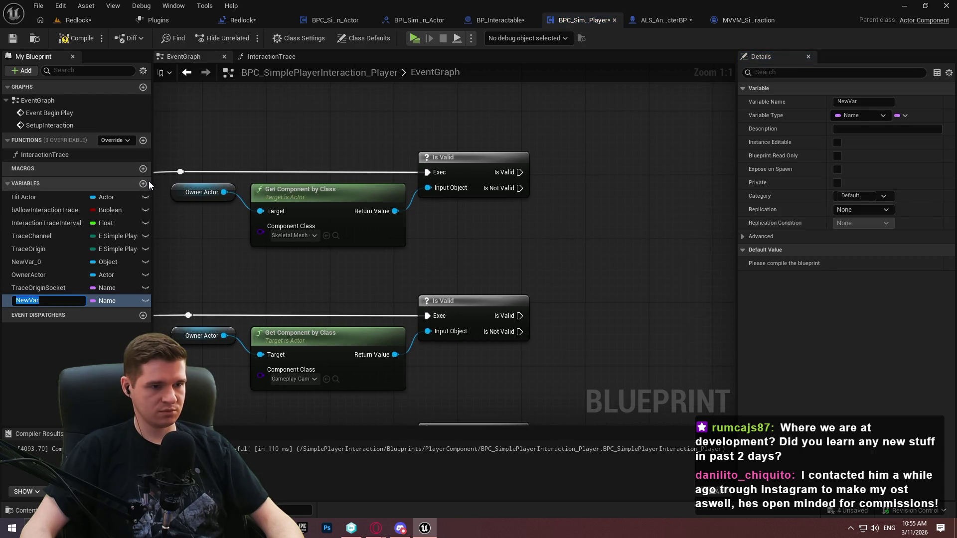
key(Return)
key(Delete)
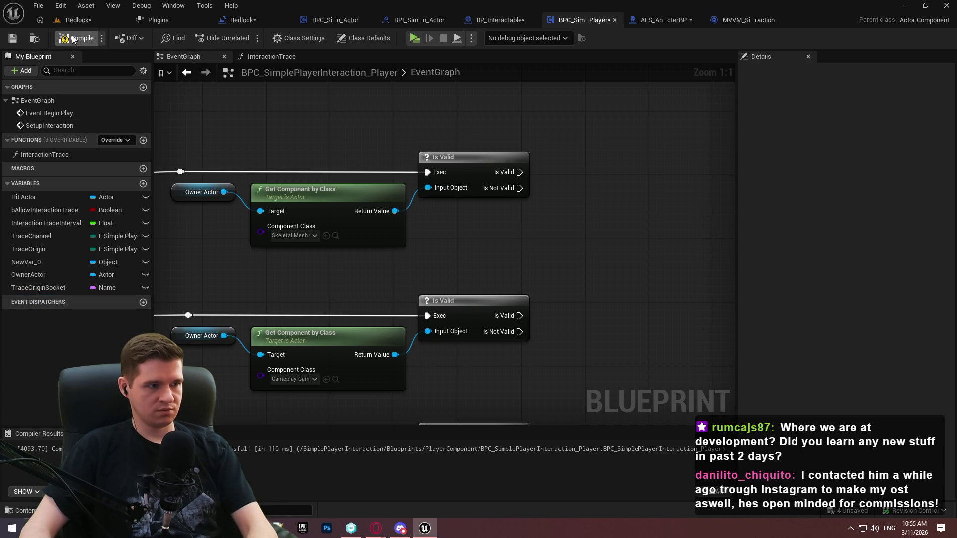
click(76, 38)
click(12, 38)
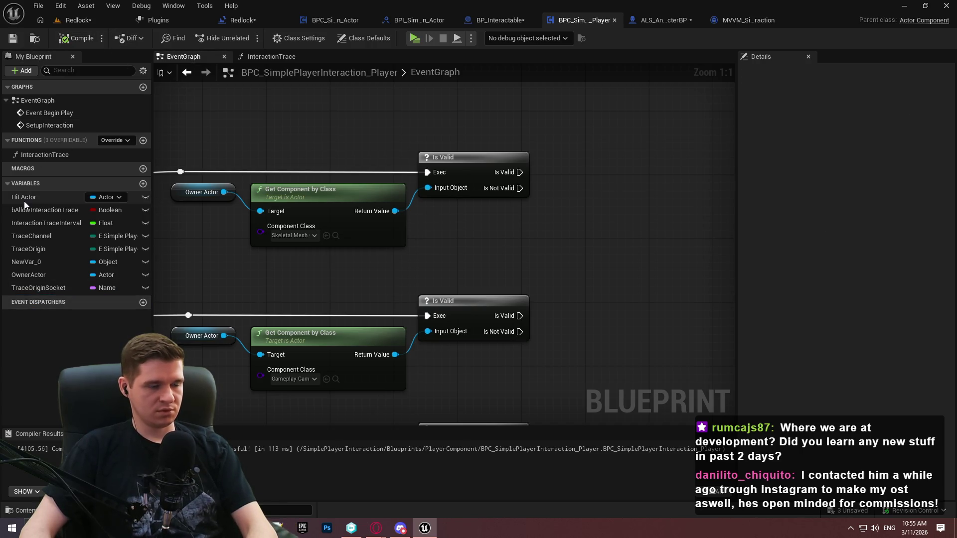
Delete the NewVar_0 variable and save the blueprint
mouse_move(517, 227)
mouse_down()
mouse_move(499, 253)
mouse_move(491, 234)
mouse_up()
right_click(490, 234)
click(530, 132)
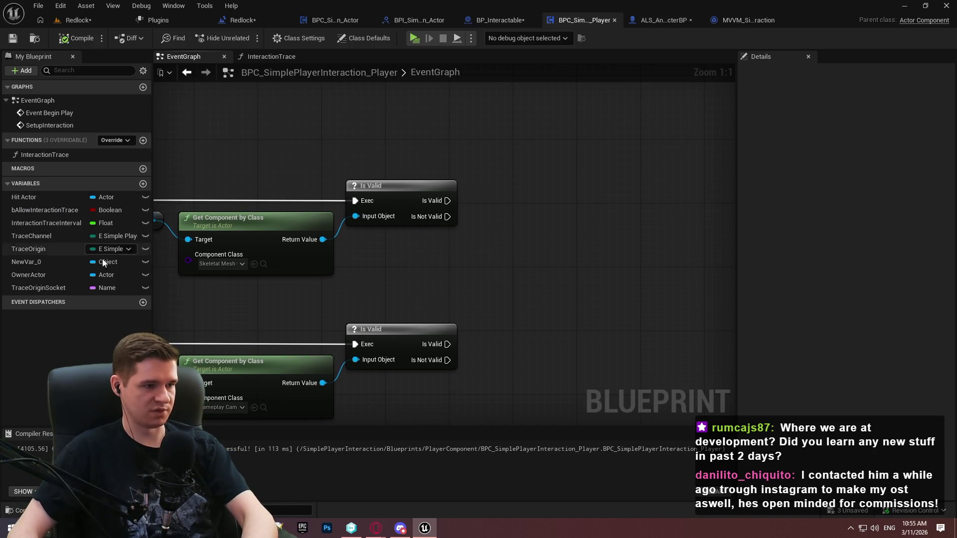
click(35, 262)
key(Delete)
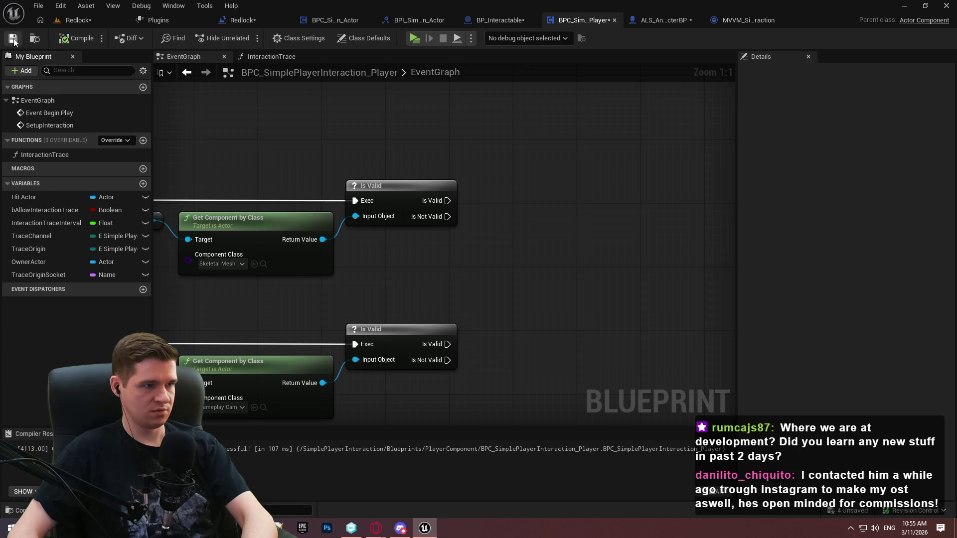
key(ctrl+s)
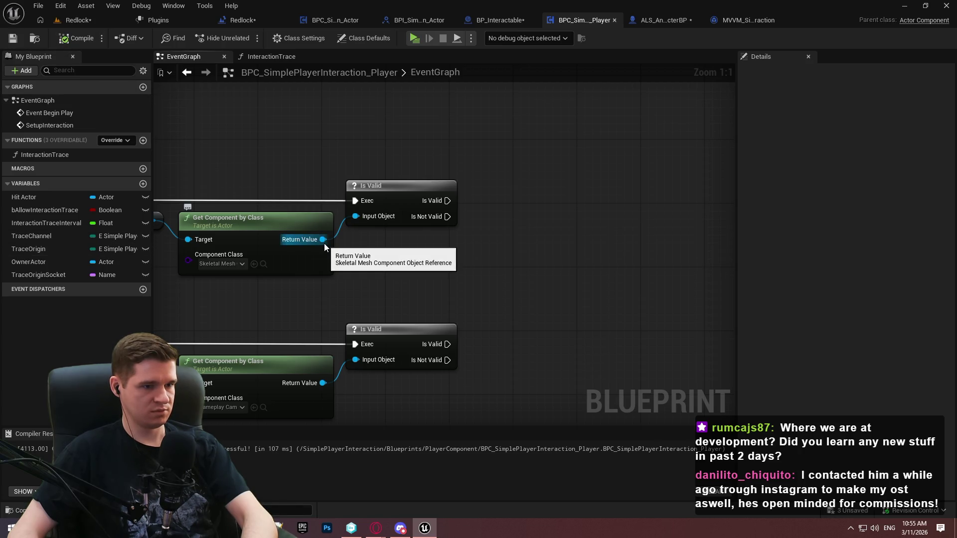
Add a trial variable of type Actor Component reference and drag it into the graph
right_click(514, 237)
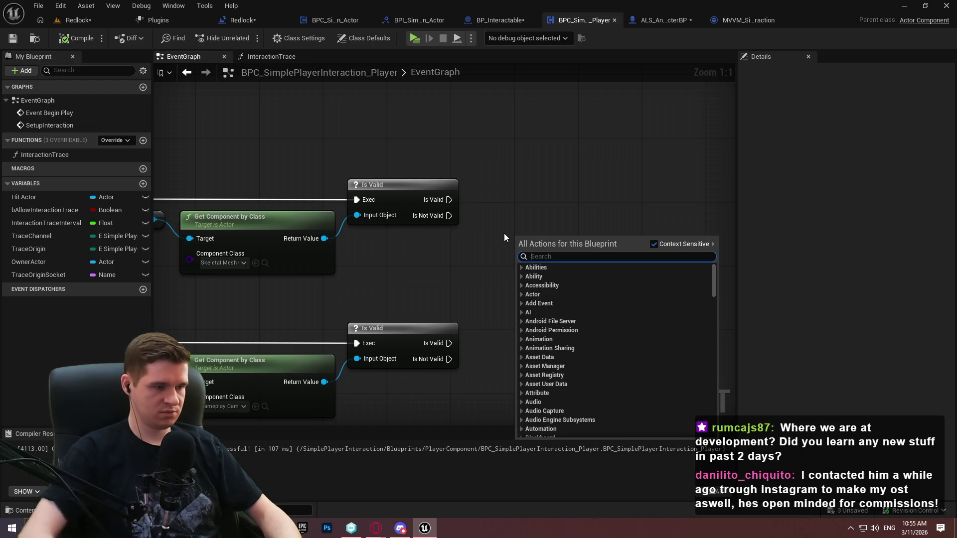
click(142, 183)
click(105, 287)
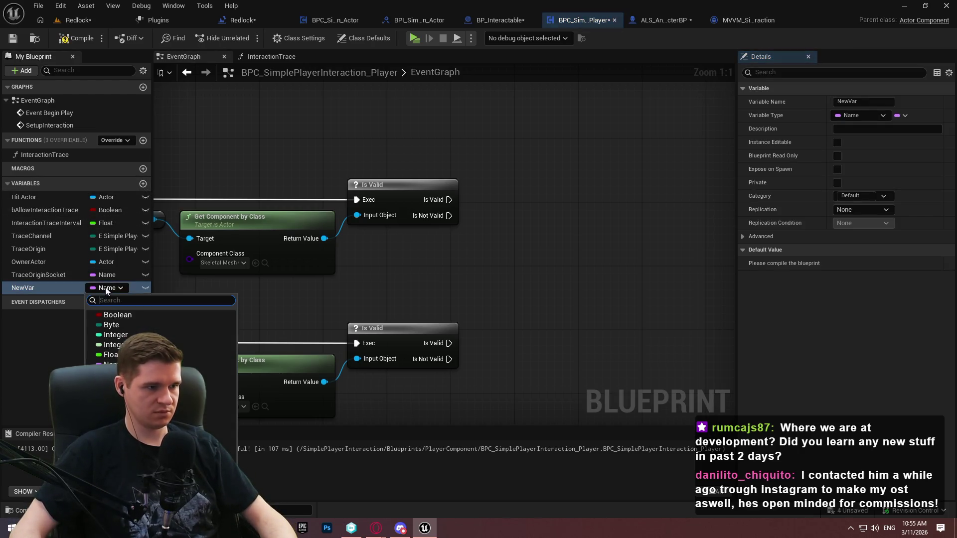
text(actor com)
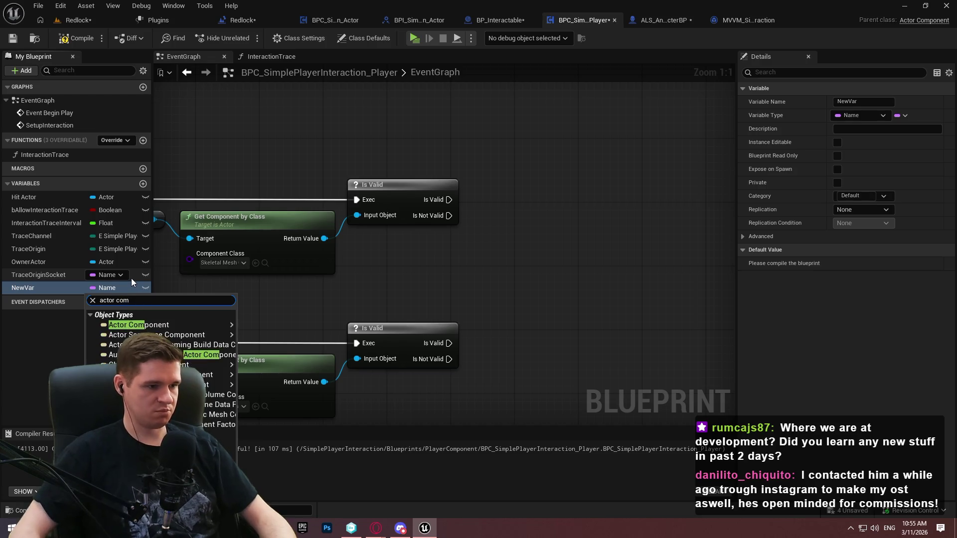
mouse_move(219, 325)
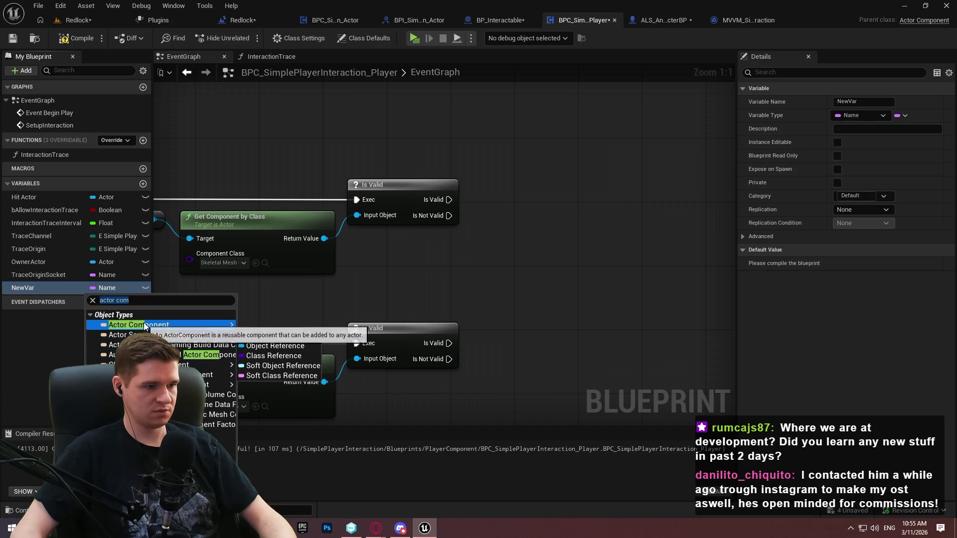
click(286, 330)
mouse_move(43, 204)
mouse_down()
mouse_move(620, 202)
mouse_move(573, 212)
mouse_move(659, 200)
mouse_move(573, 235)
mouse_up()
Remove the trial New Var getter and variable, then compile and save
click(639, 223)
text(forwar)
key(Delete)
click(27, 206)
key(Delete)
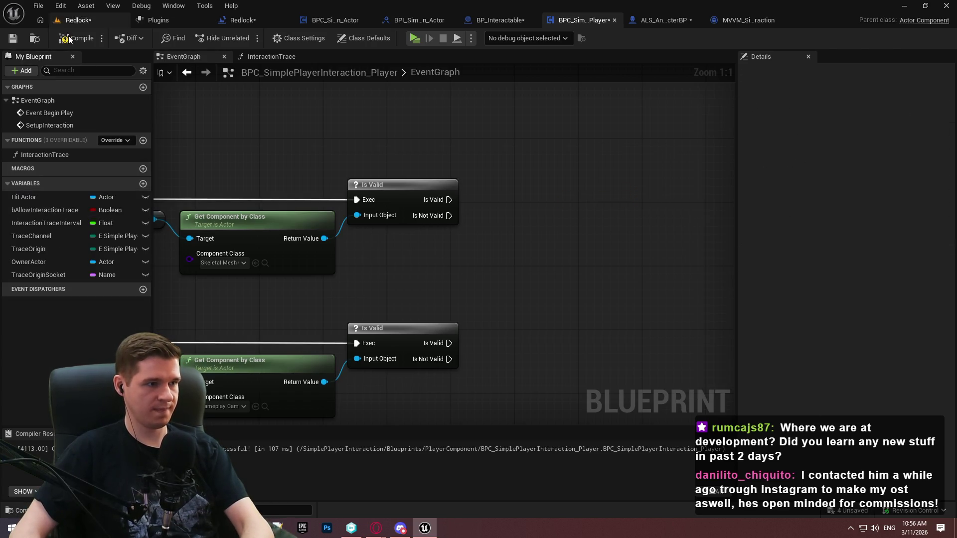
click(69, 39)
key(ctrl+s)
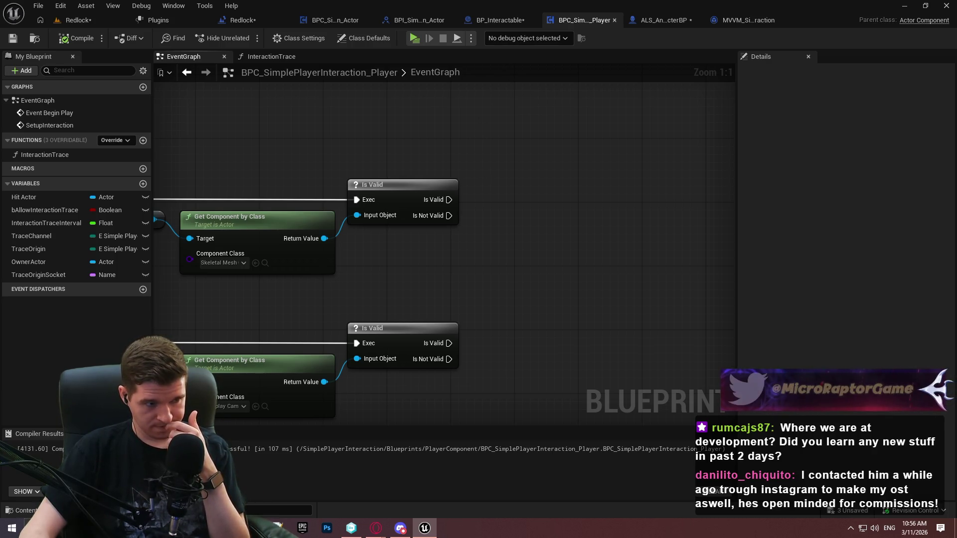
drag(485, 176, 485, 161)
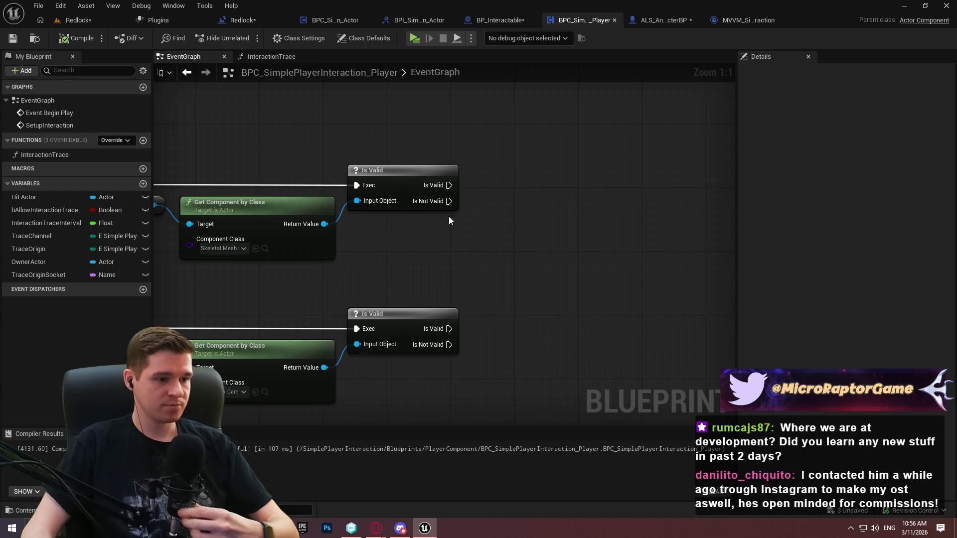
Visit the ALS character blueprint, then return to BPC_SimplePlayerInteraction_Player's EventGraph near the camera branch
drag(476, 229, 579, 253)
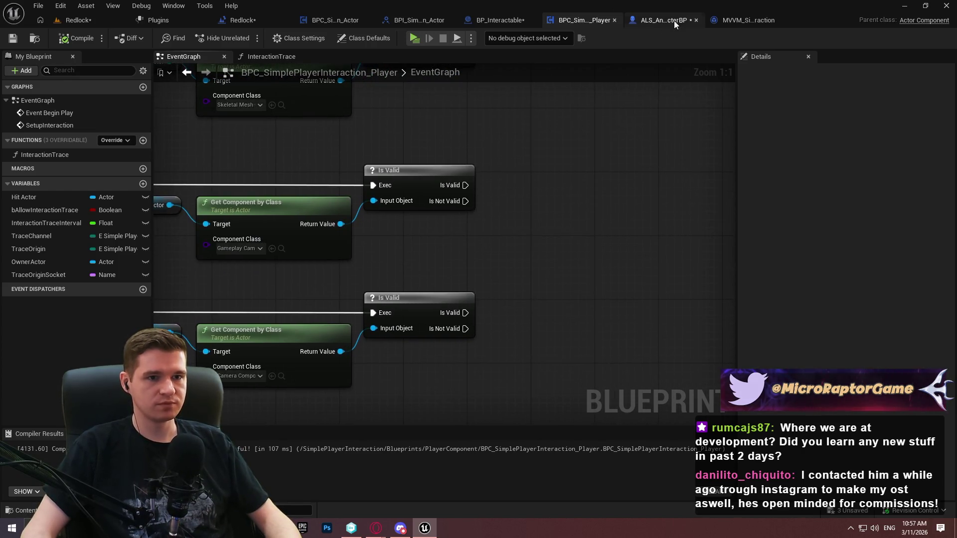
click(674, 20)
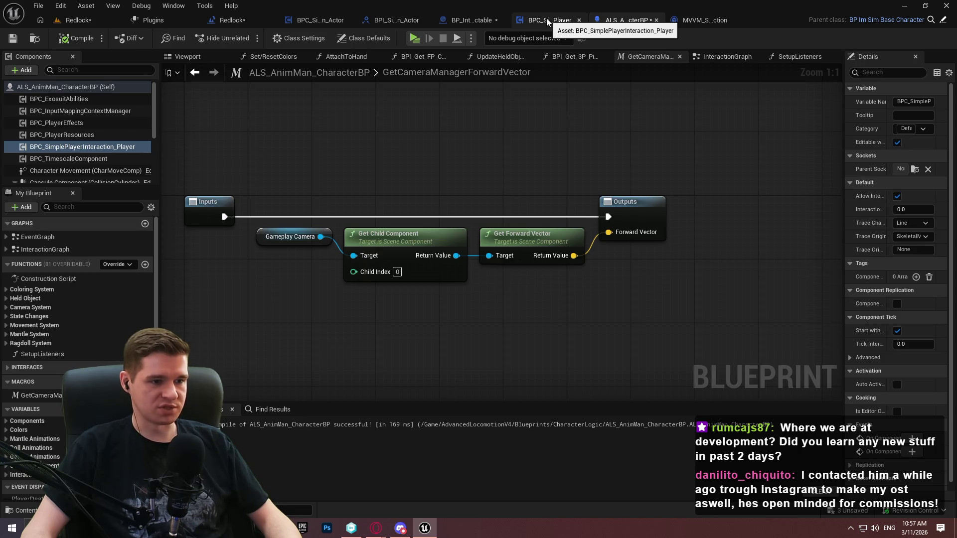
click(547, 21)
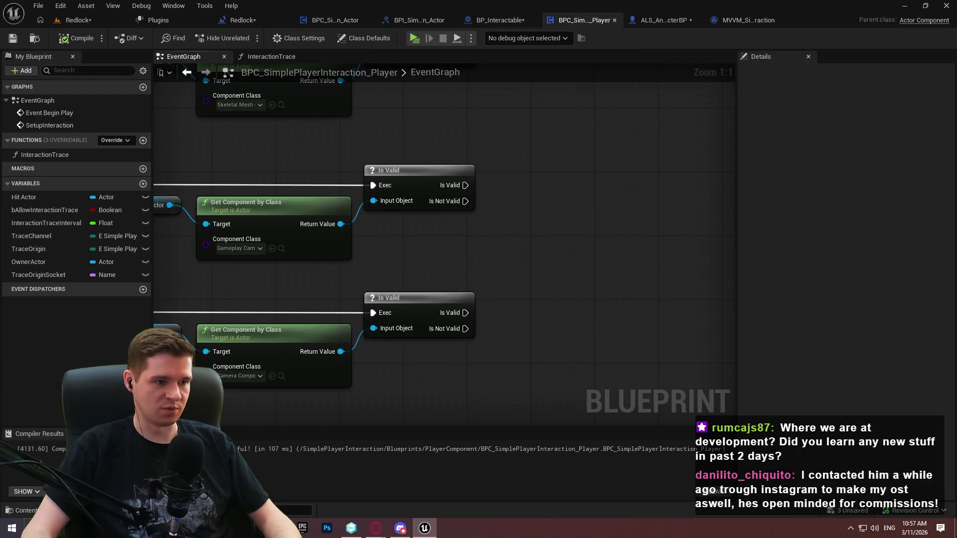
drag(592, 233, 613, 234)
drag(362, 224, 554, 247)
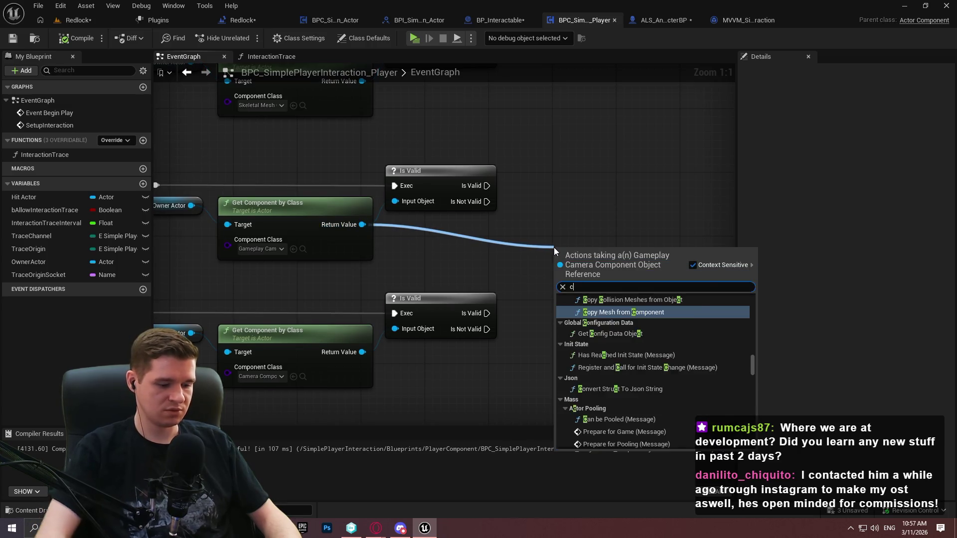
Add Get Child Component from the camera component result, followed by a Get Forward Vector node
text(child comp)
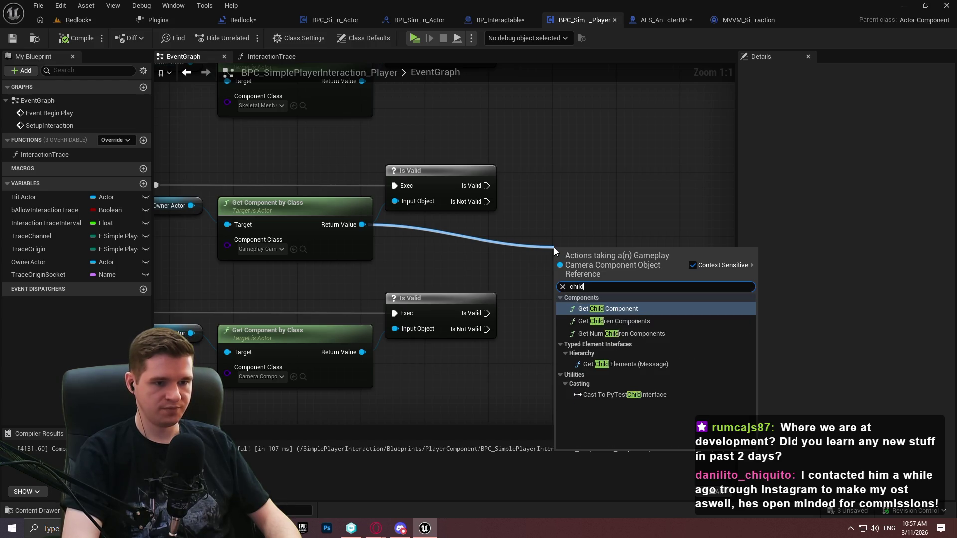
key(Return)
mouse_move(642, 252)
mouse_down()
mouse_move(466, 228)
mouse_move(480, 232)
mouse_move(475, 223)
mouse_move(529, 255)
mouse_move(600, 240)
mouse_up()
text(forwa)
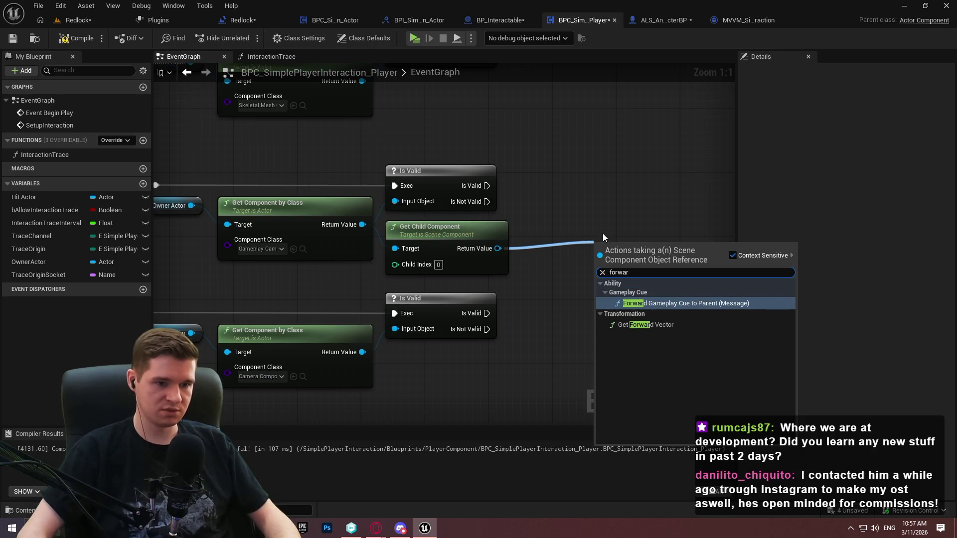
text(r)
click(641, 325)
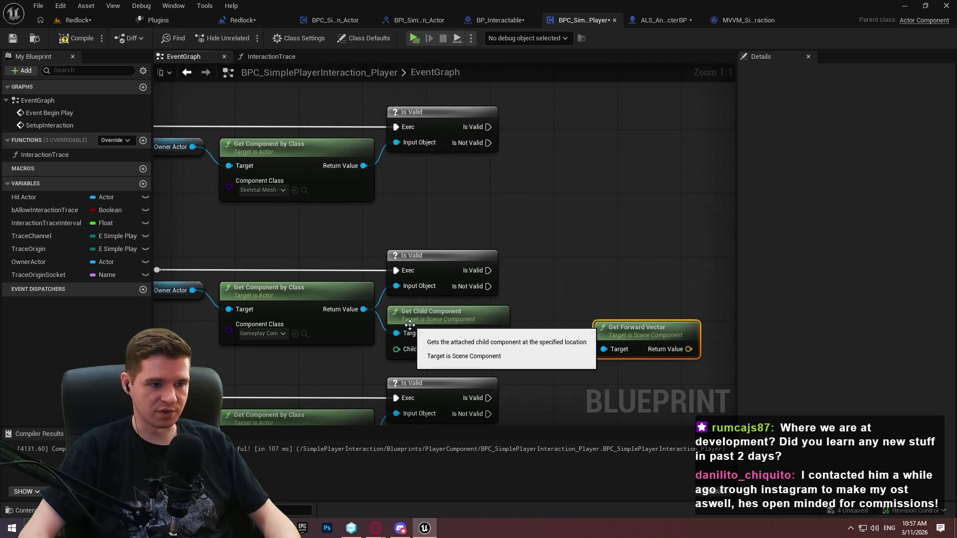
Copy the Get Child Component node and feed the skeletal mesh component into the copy
mouse_move(396, 333)
mouse_down()
mouse_move(383, 180)
mouse_move(374, 175)
mouse_move(589, 203)
mouse_up()
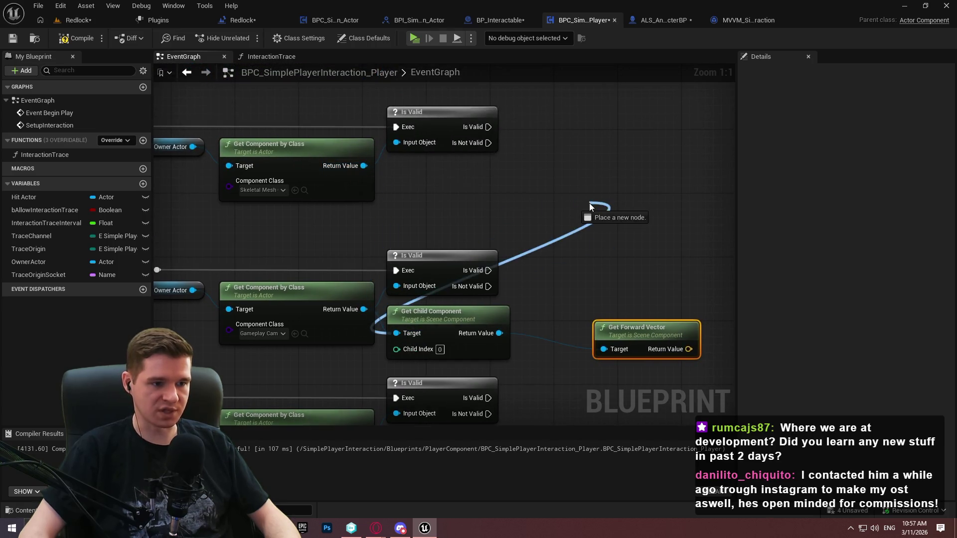
click(449, 314)
key(ctrl+c)
key(ctrl+v)
drag(460, 214, 355, 163)
click(525, 215)
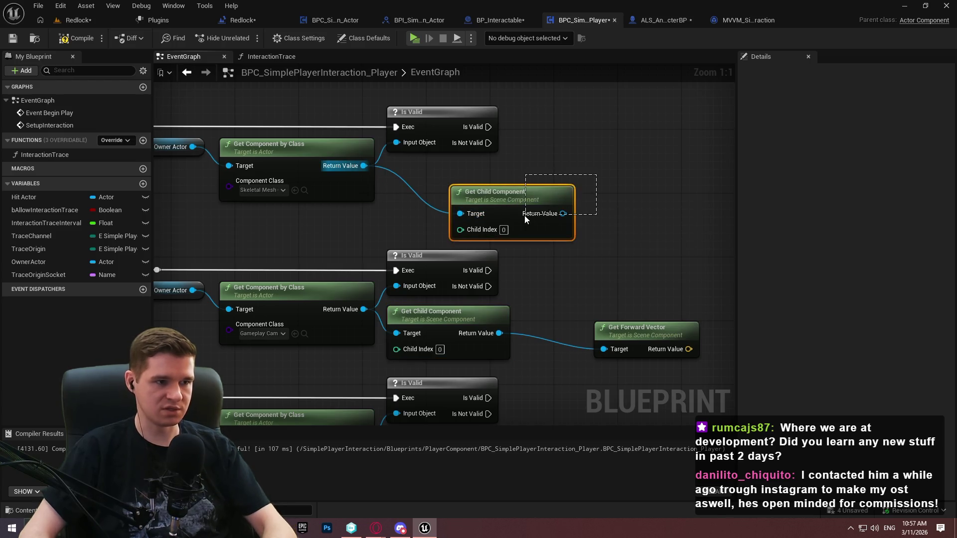
click(515, 169)
Place Get Forward Vector beside the child node, then compile and save
scroll(618, 254, down, 3)
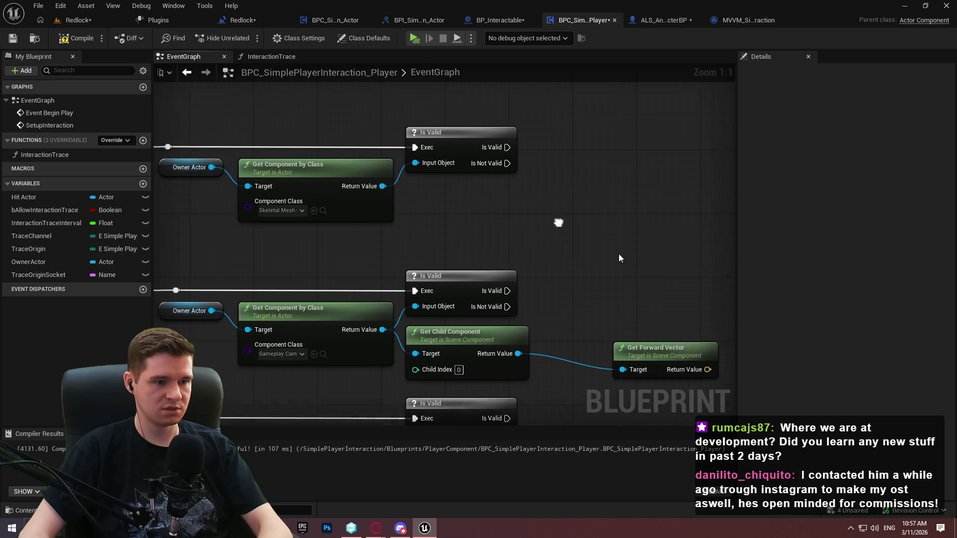
scroll(607, 202, up, 2)
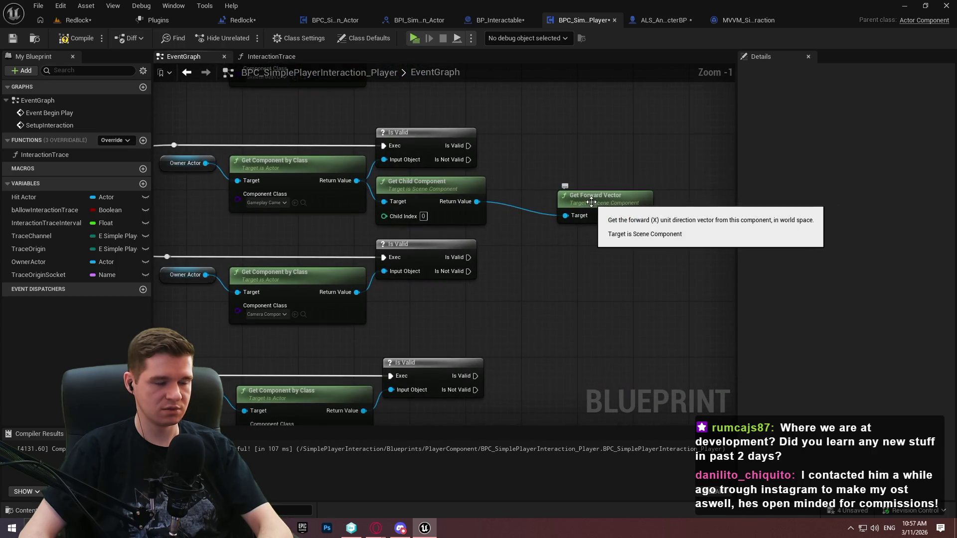
drag(607, 201, 545, 186)
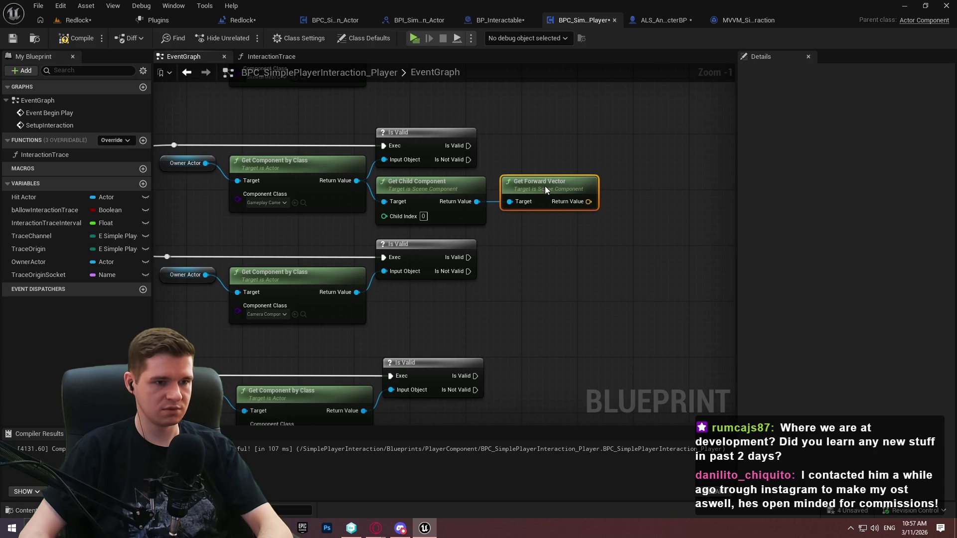
click(75, 38)
click(12, 39)
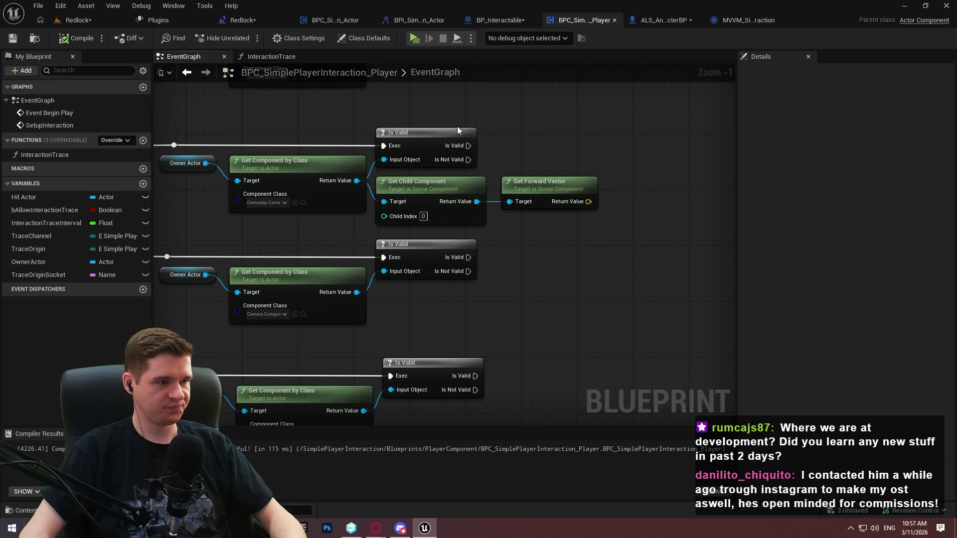
Inspect the switch and camera branch, then delete the Get Forward Vector node
mouse_move(457, 127)
mouse_down()
mouse_move(706, 201)
mouse_move(938, 234)
mouse_move(508, 249)
mouse_move(478, 103)
mouse_move(621, 212)
mouse_move(652, 186)
mouse_move(679, 220)
mouse_move(672, 258)
mouse_up()
scroll(478, 104, down, 1)
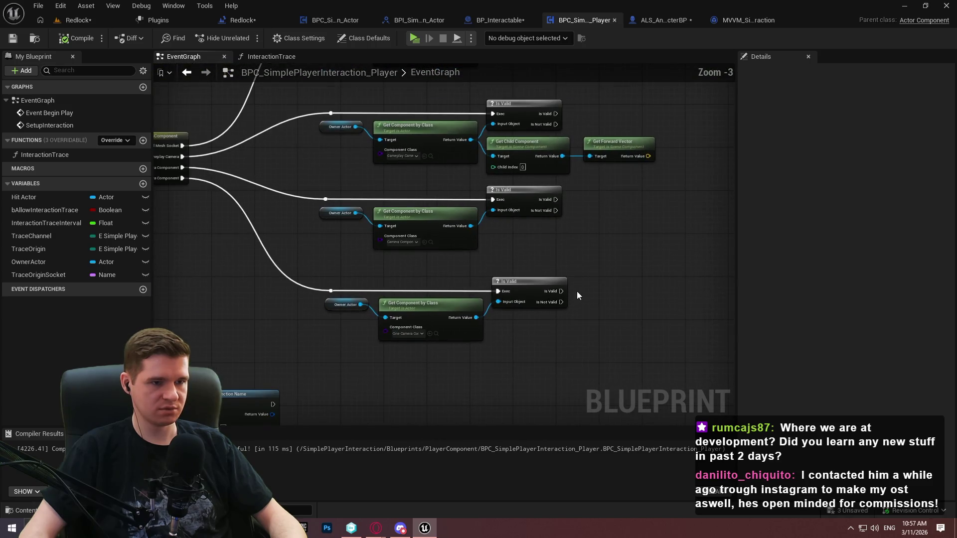
scroll(577, 238, up, 3)
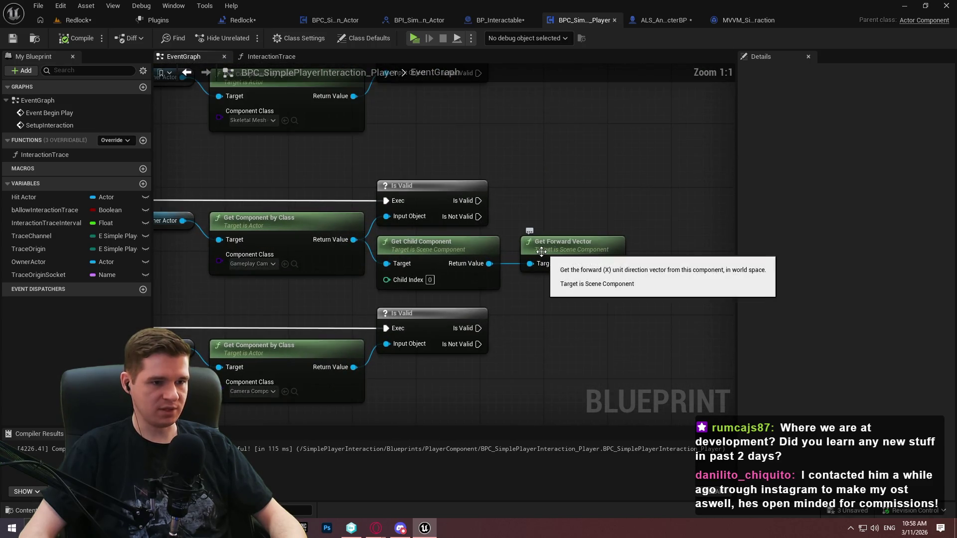
mouse_move(499, 290)
mouse_down()
mouse_move(520, 247)
mouse_move(539, 48)
mouse_move(525, 210)
mouse_up()
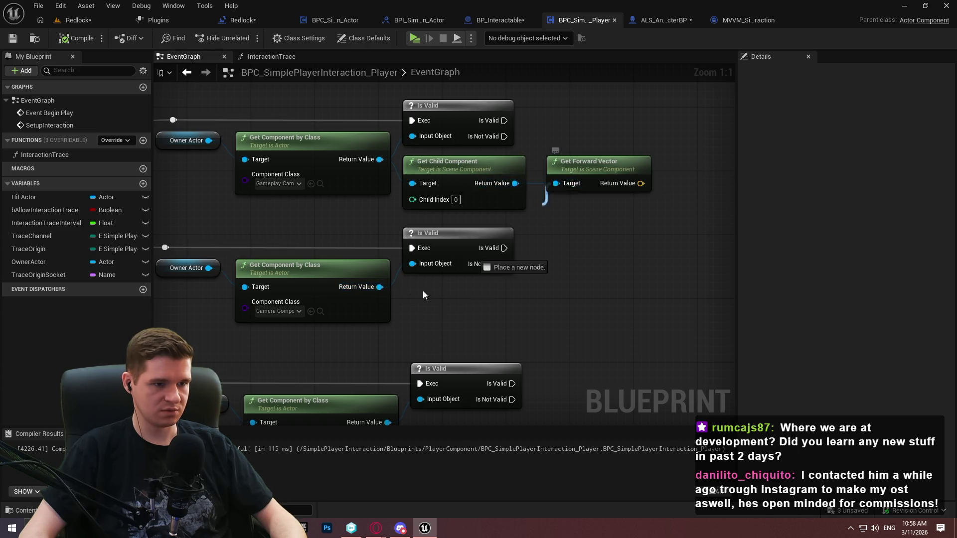
mouse_move(372, 289)
mouse_down()
mouse_move(476, 3)
mouse_move(365, 214)
mouse_move(379, 178)
mouse_move(386, 283)
mouse_move(383, 225)
mouse_move(540, 4)
mouse_move(623, 282)
mouse_up()
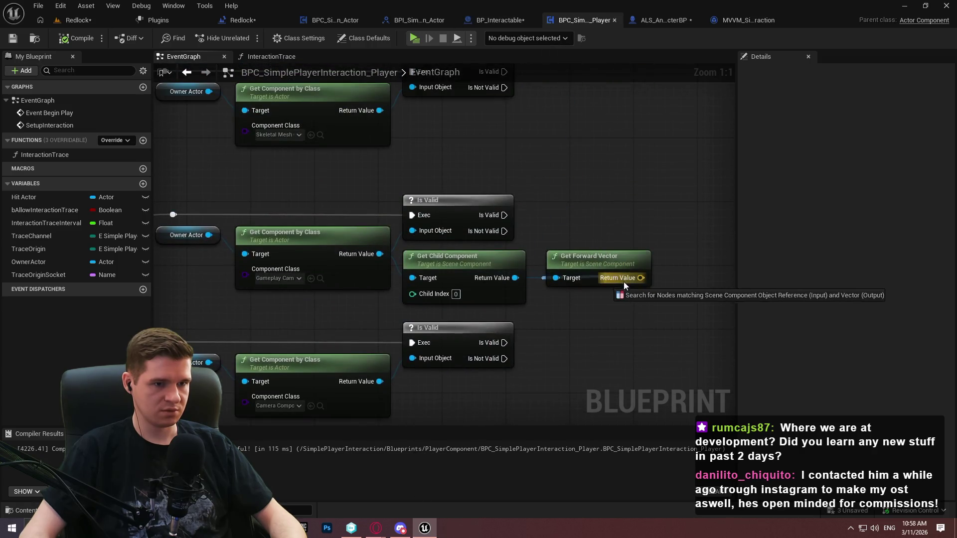
key(Delete)
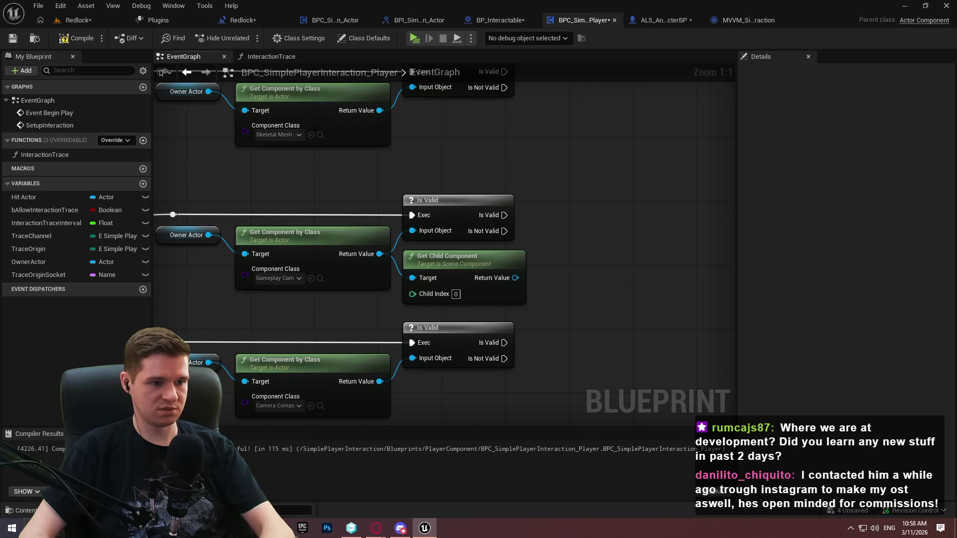
Create TraceOriginComponent as a Scene Component reference, compile, save, and drop it into the graph
click(143, 184)
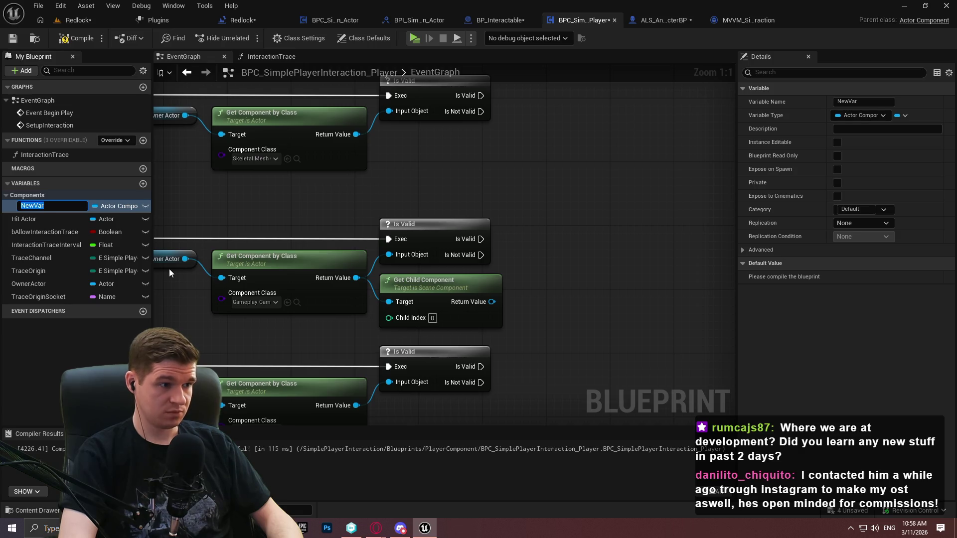
text(CameraOriginC)
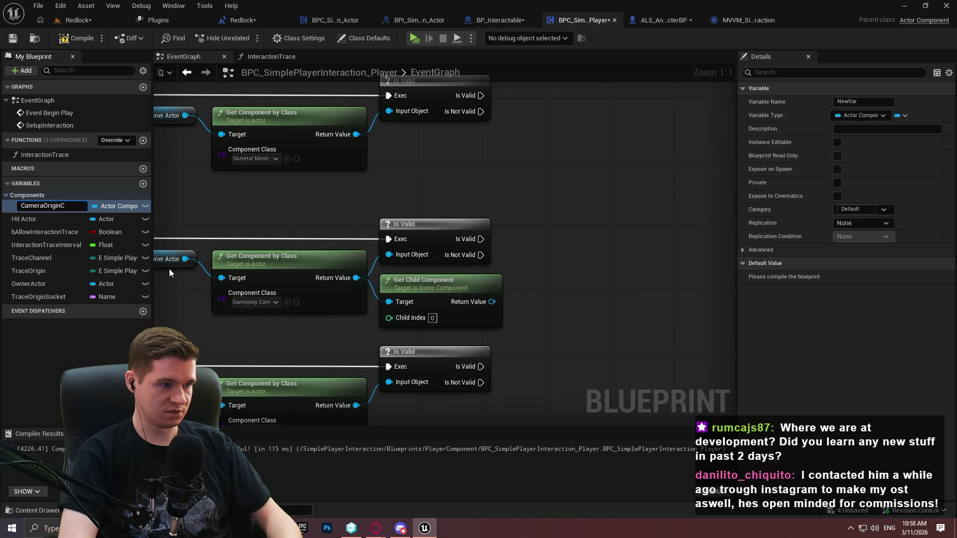
key(ctrl+a)
text(TraceOr)
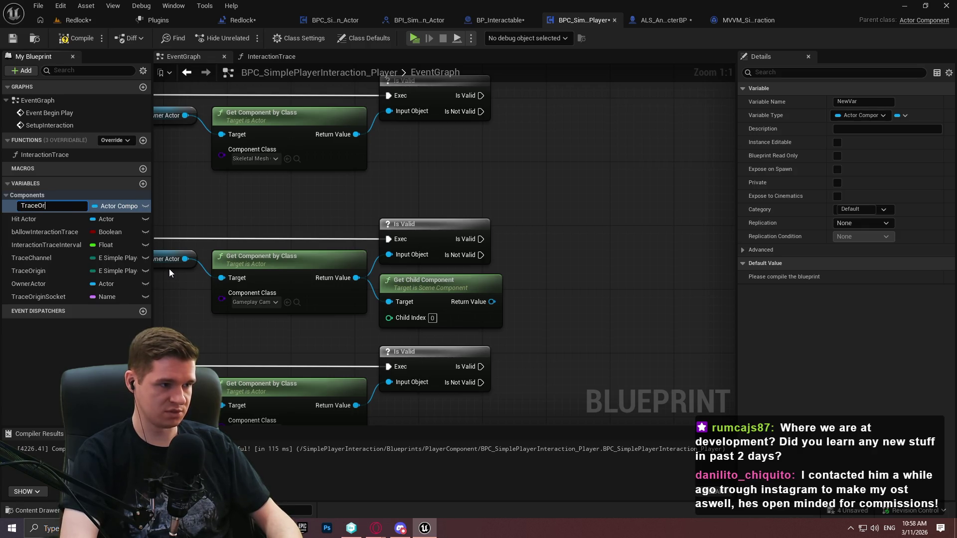
text(iginComponent)
key(Return)
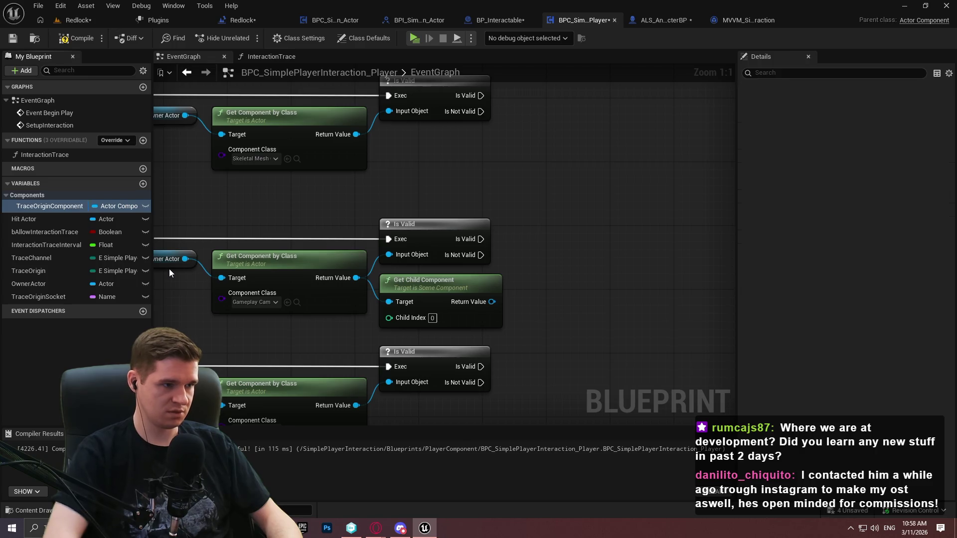
click(859, 115)
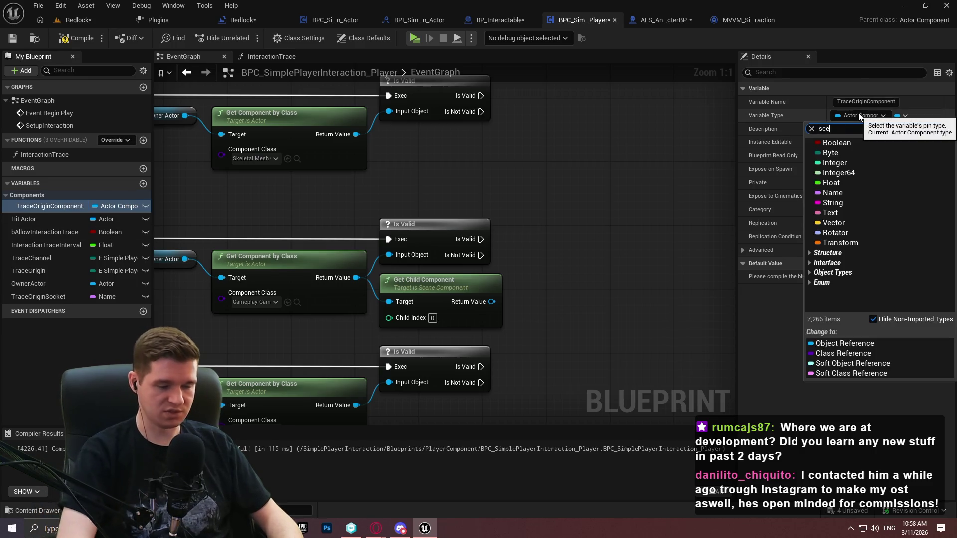
text(scene)
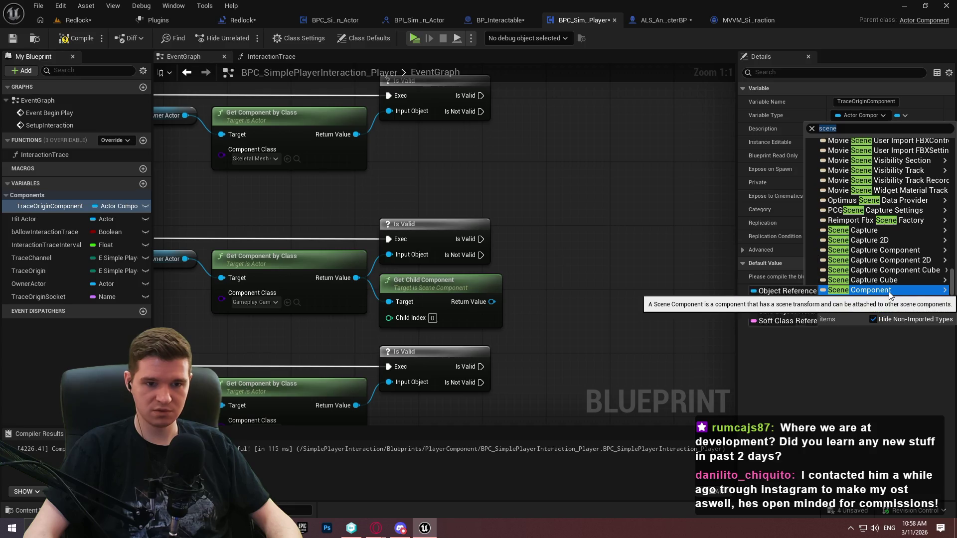
click(783, 292)
click(77, 38)
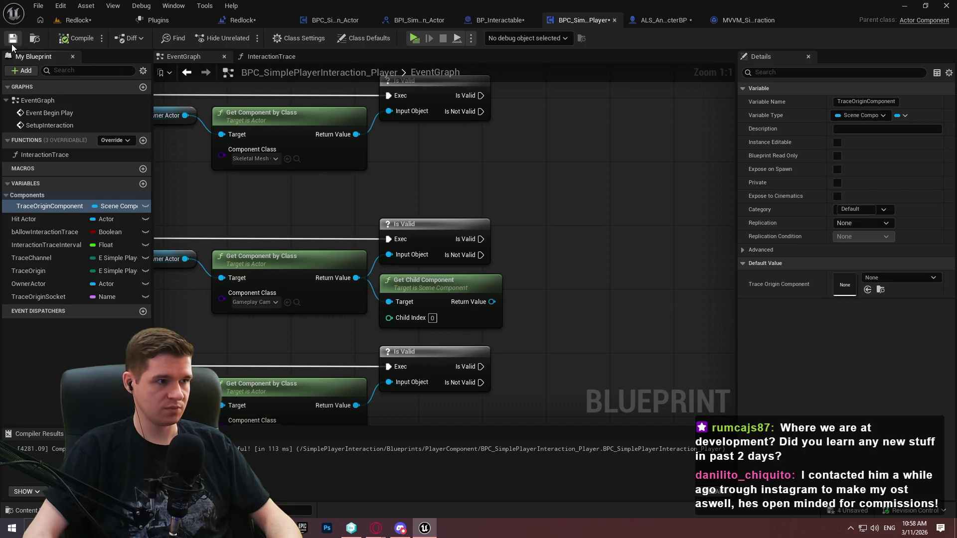
click(13, 38)
drag(43, 207, 541, 207)
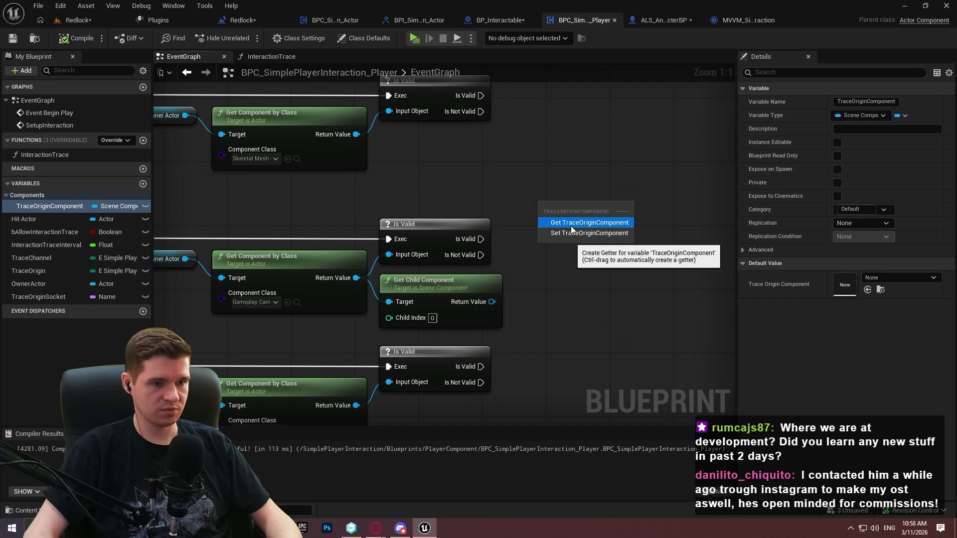
Place TraceOriginComponent nodes above the camera branch and pan toward the SetupInteraction section
click(570, 224)
mouse_move(622, 203)
mouse_down()
mouse_move(571, 171)
mouse_move(586, 186)
mouse_up()
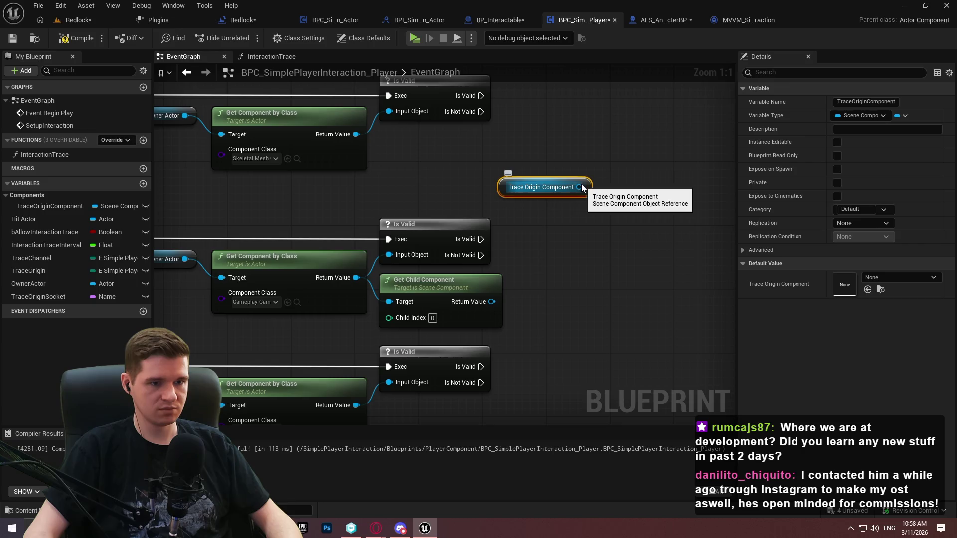
mouse_move(453, 179)
mouse_down()
mouse_move(454, 478)
mouse_move(575, 304)
mouse_move(196, 180)
mouse_move(188, 189)
mouse_up()
mouse_move(698, 249)
mouse_down()
mouse_move(204, 223)
mouse_move(738, 276)
mouse_move(120, 206)
mouse_move(284, 285)
mouse_move(399, 209)
mouse_move(309, 344)
mouse_move(353, 182)
mouse_move(455, 190)
mouse_up()
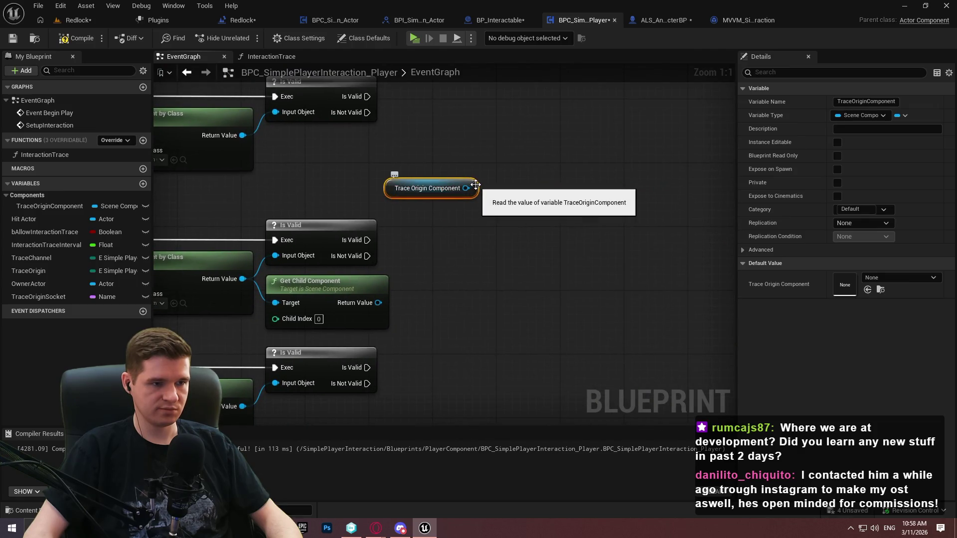
drag(23, 204, 537, 146)
scroll(537, 146, down, 4)
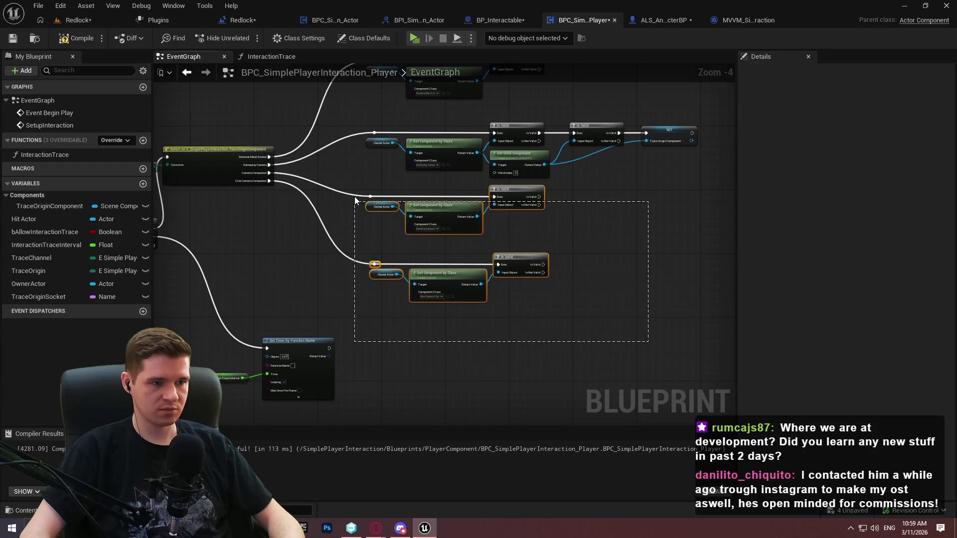
Move the lower branch groups down and put the Cine Camera branch below the Camera branch
drag(626, 322, 342, 204)
scroll(399, 195, up, 2)
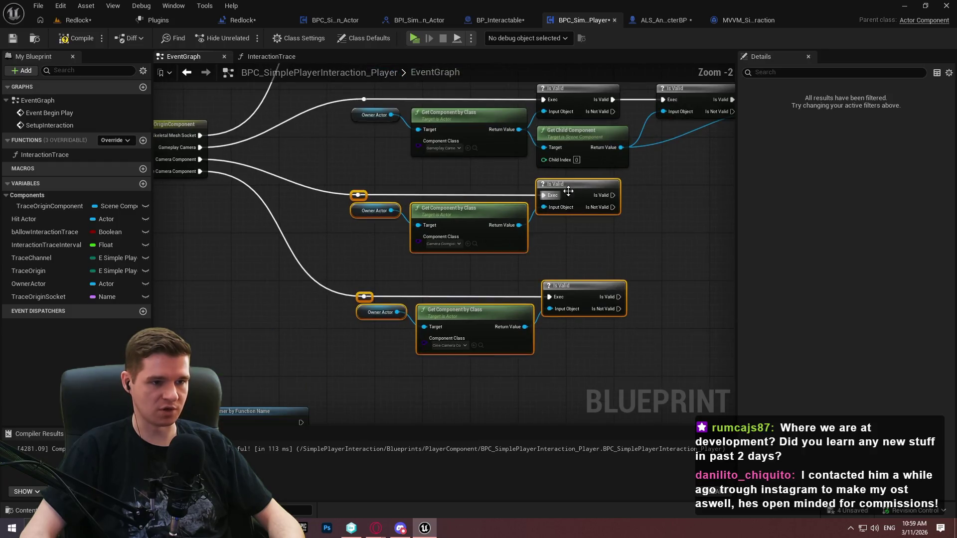
drag(570, 196, 570, 230)
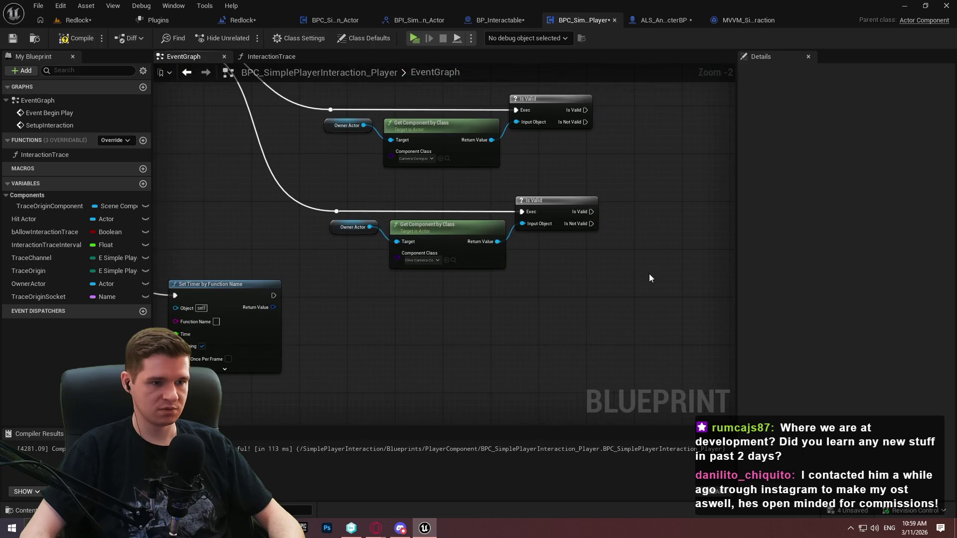
drag(641, 282, 316, 194)
drag(543, 225, 448, 378)
Move the top branch's Owner, Get Component by Class and Is Valid nodes upward and frame them
drag(481, 212, 202, 123)
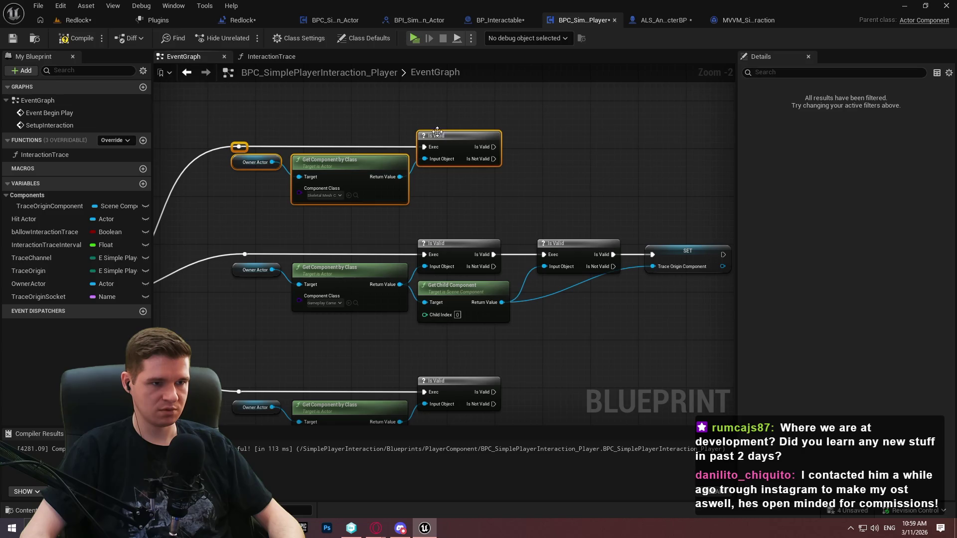
drag(443, 135, 441, 91)
click(574, 199)
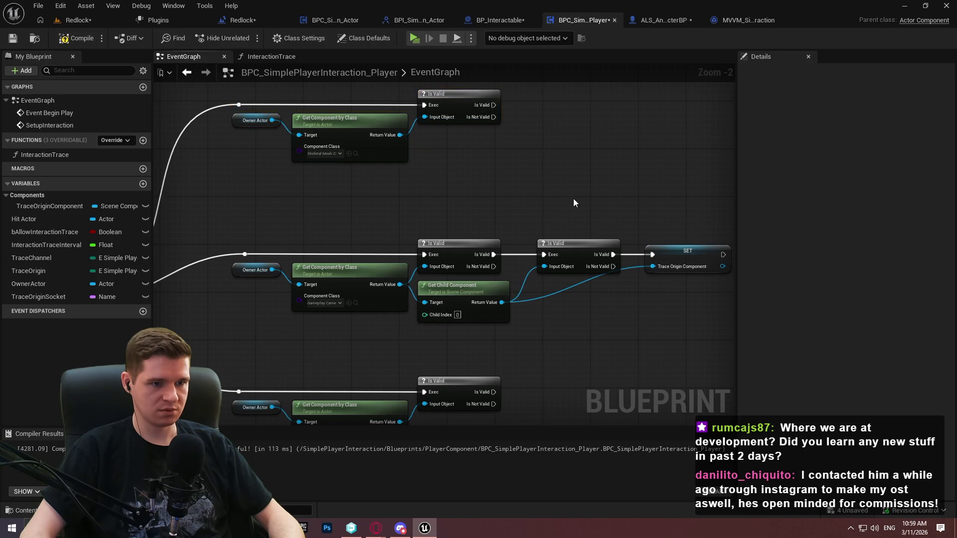
scroll(545, 206, up, 2)
drag(425, 225, 540, 218)
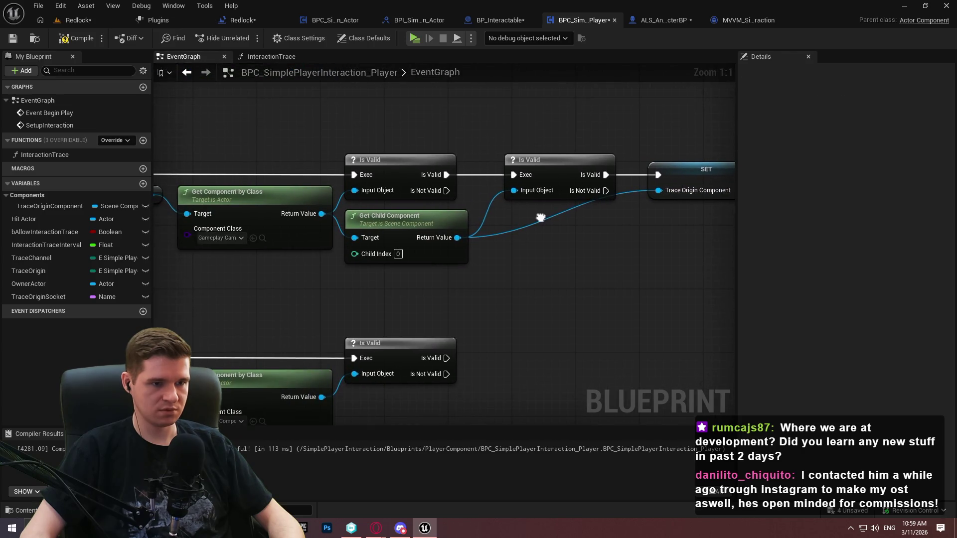
drag(417, 94, 396, 292)
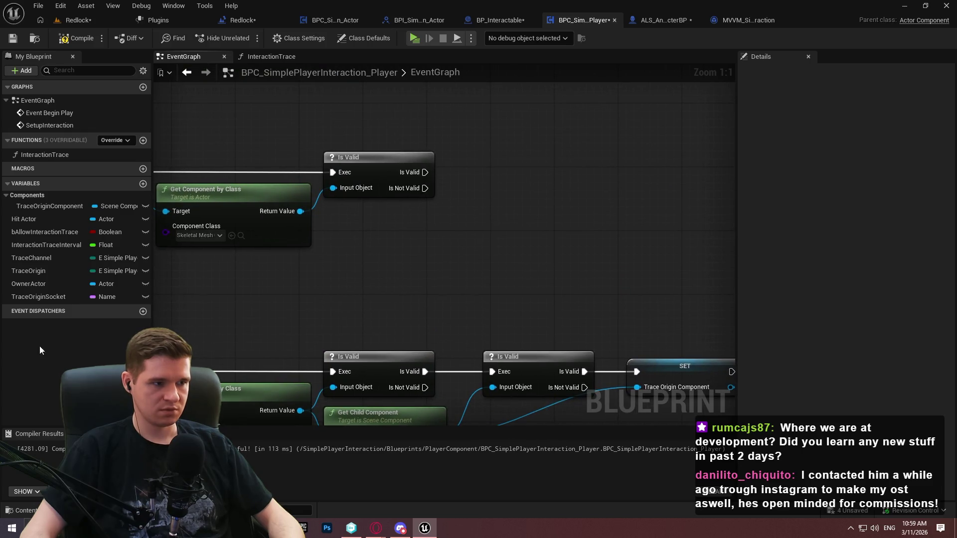
Add a SET TraceOriginComponent node, discarding a stray Get Socket Bone Name node from the mesh
mouse_move(25, 204)
mouse_down()
mouse_move(522, 169)
mouse_move(609, 195)
mouse_up()
click(529, 200)
drag(300, 211, 363, 244)
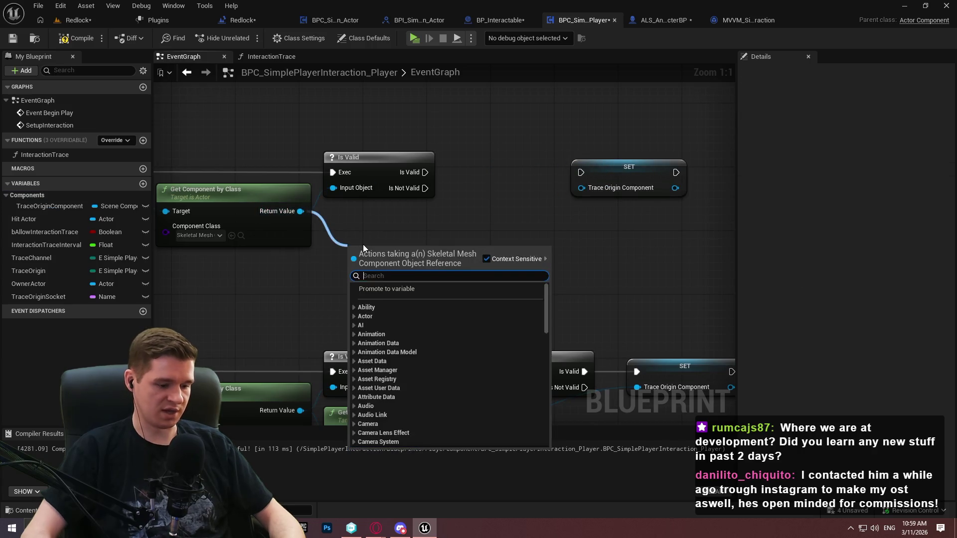
text(socket)
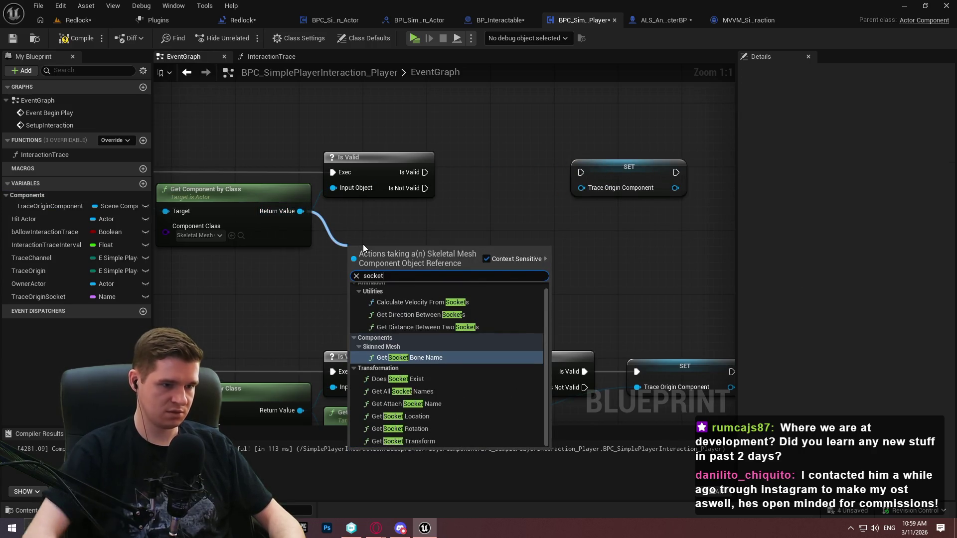
click(475, 357)
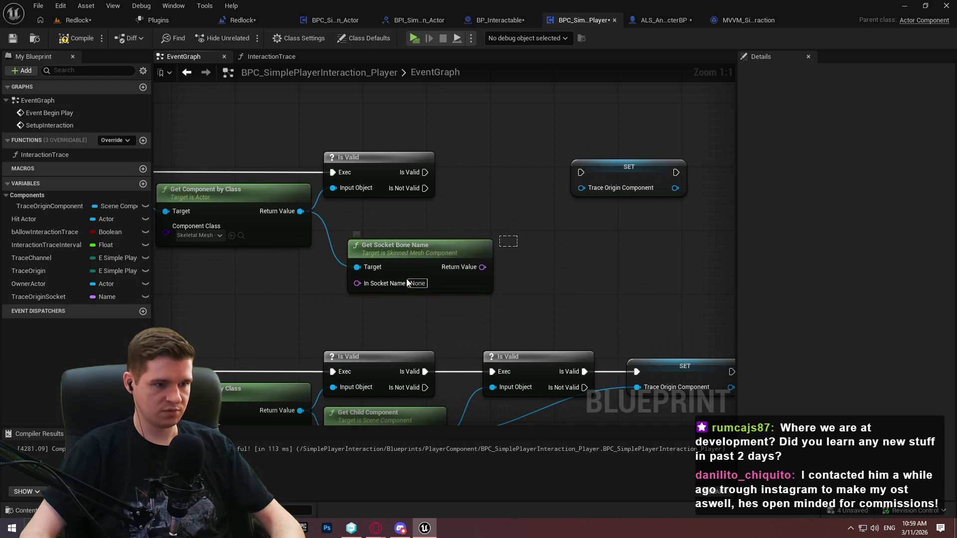
key(Delete)
drag(300, 211, 339, 219)
text(get co)
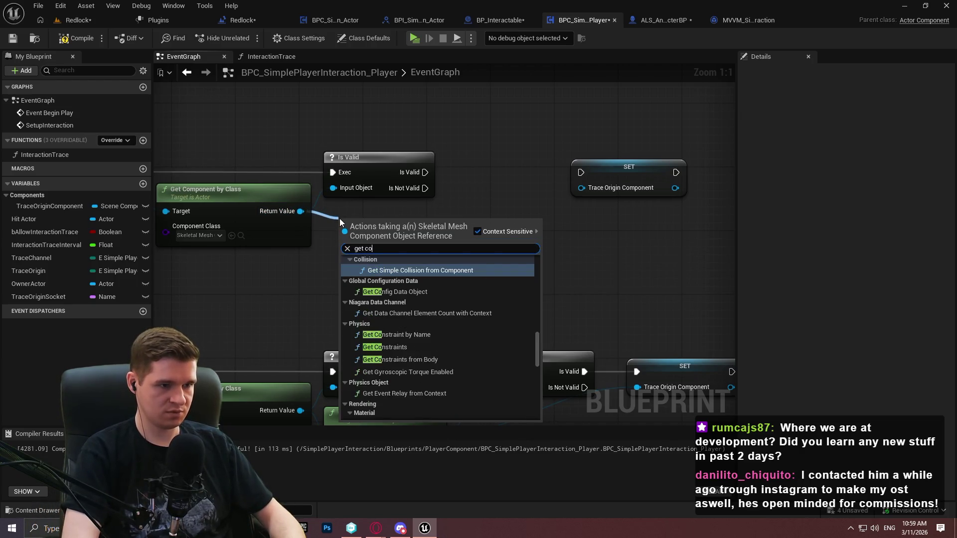
key(BackSpace)
key(BackSpace)
text(socket)
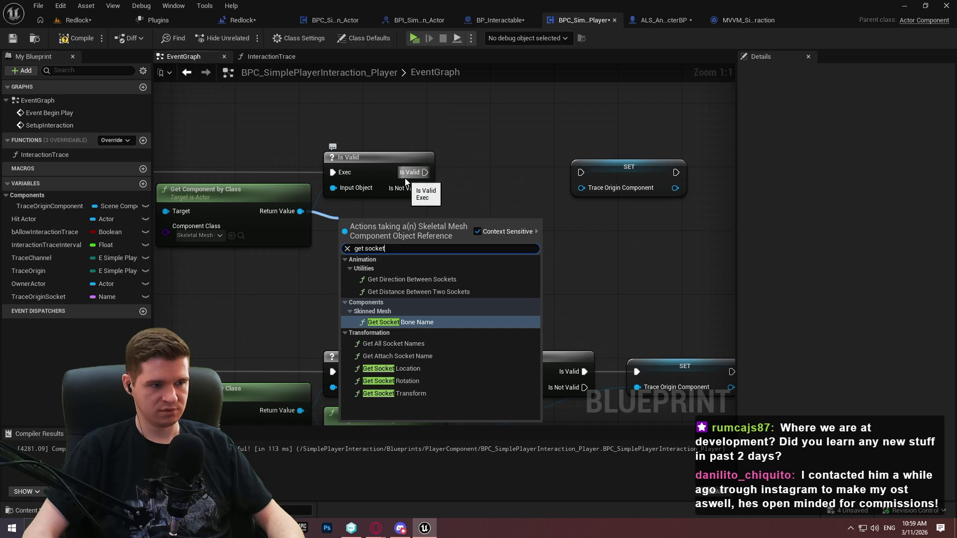
click(534, 191)
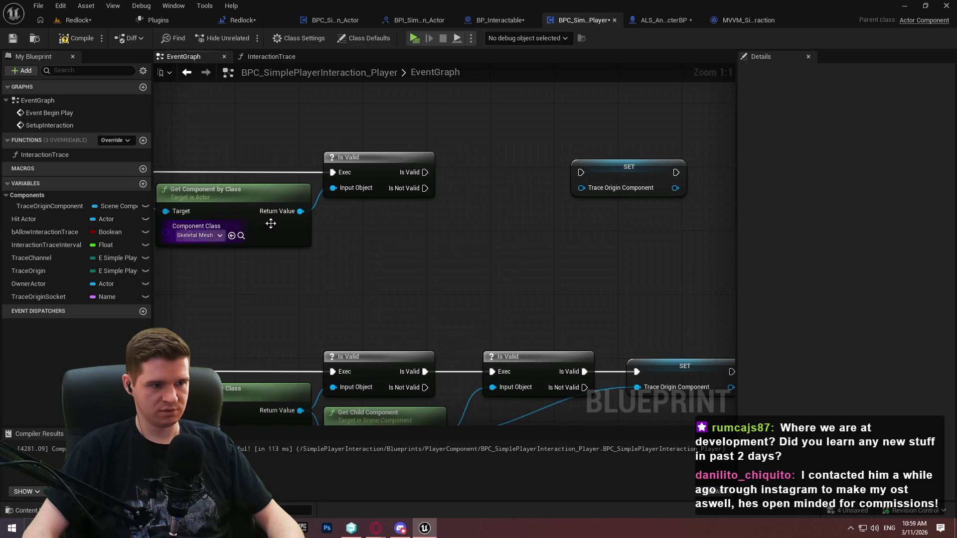
Wire the found skeletal mesh into SET Trace Origin Component beside Is Valid, adding a reroute
mouse_move(301, 212)
mouse_down()
mouse_move(599, 189)
mouse_move(425, 172)
mouse_up()
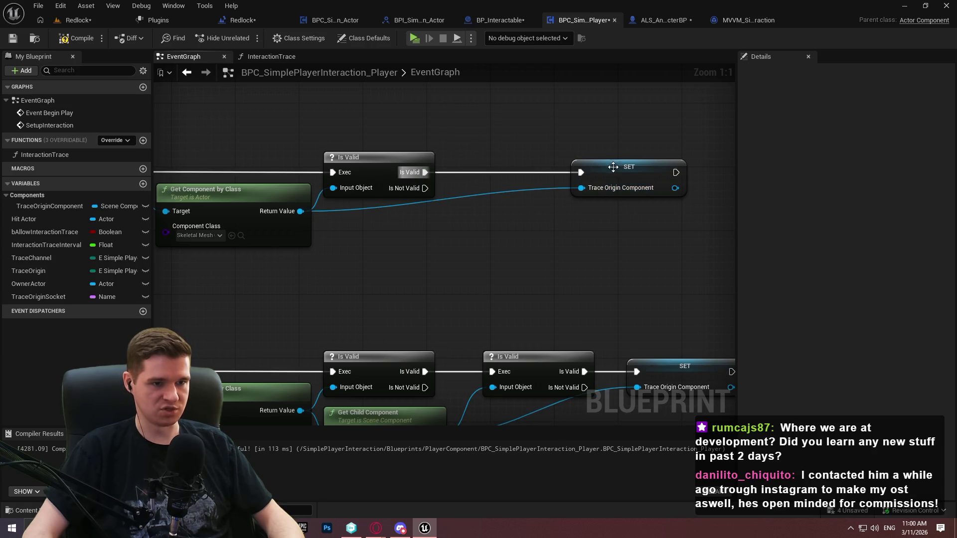
drag(613, 167, 498, 176)
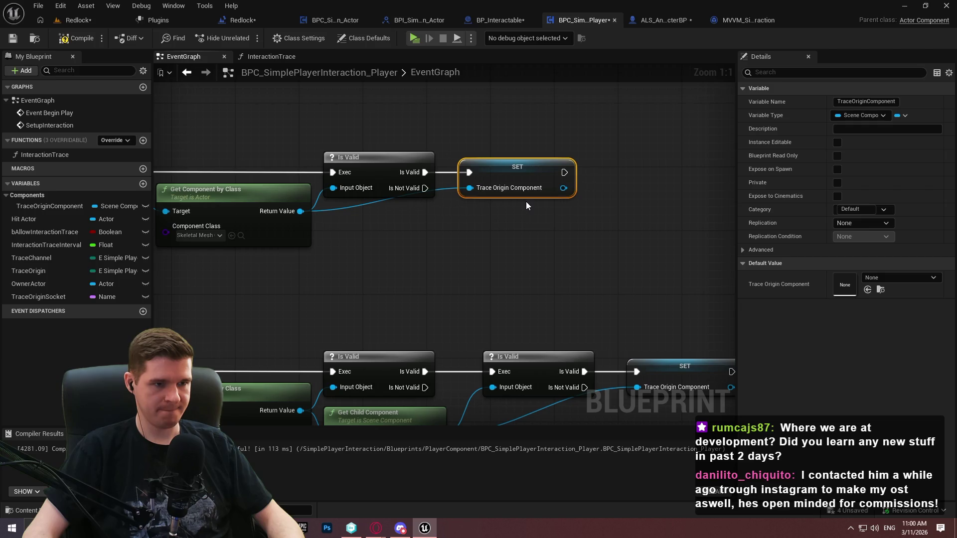
double_click(363, 201)
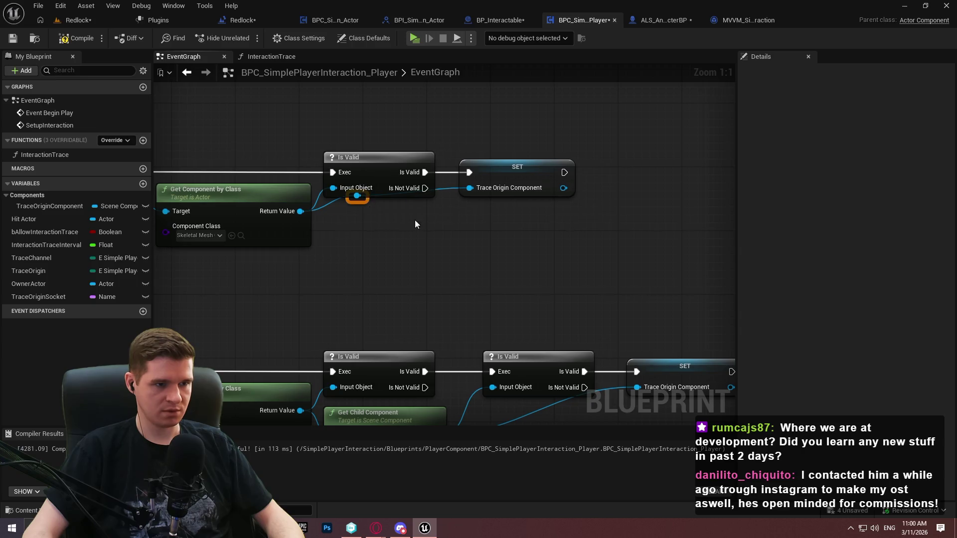
scroll(483, 253, down, 4)
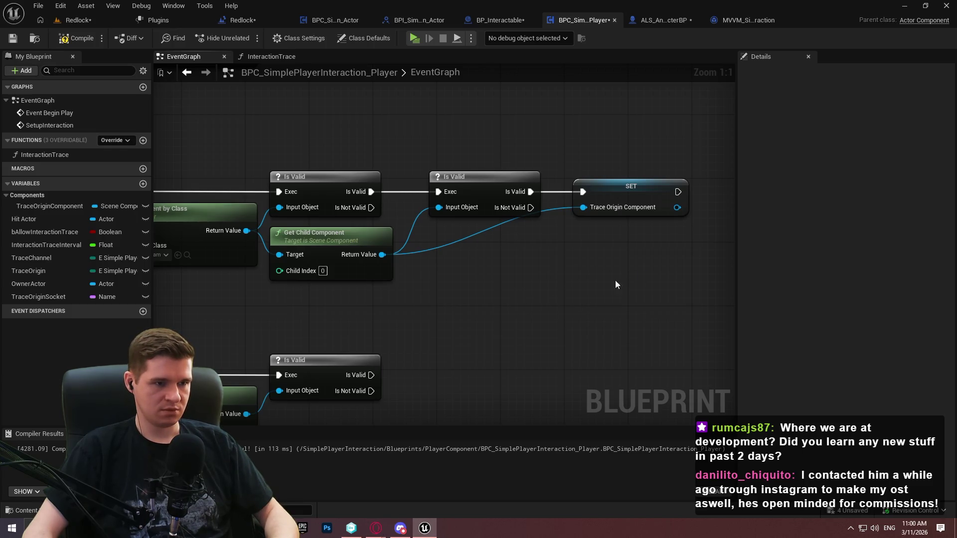
Copy the SET node with its reroute and wire a pasted copy into the Camera Component branch
drag(615, 285, 498, 318)
click(419, 169)
drag(445, 232, 339, 179)
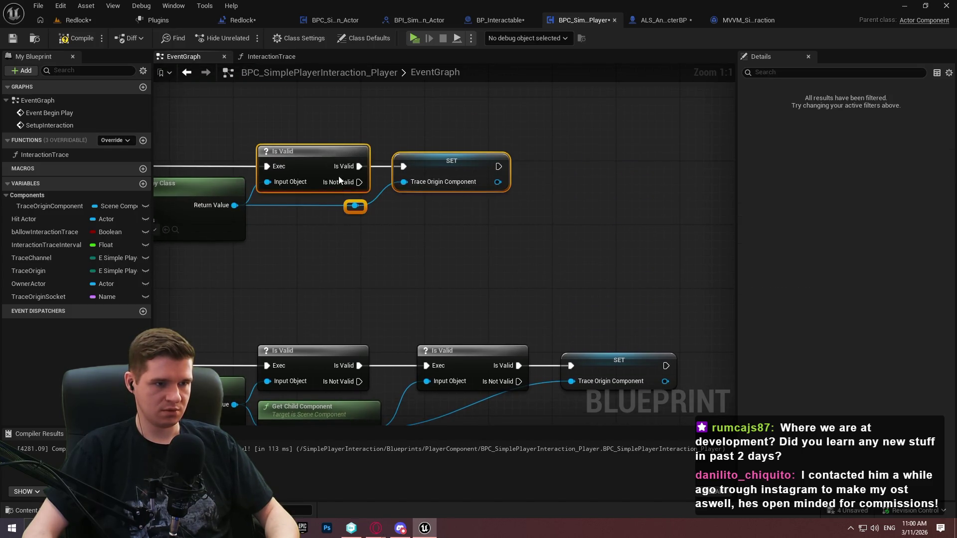
ctrl+click(343, 150)
key(ctrl+c)
drag(466, 282, 453, 235)
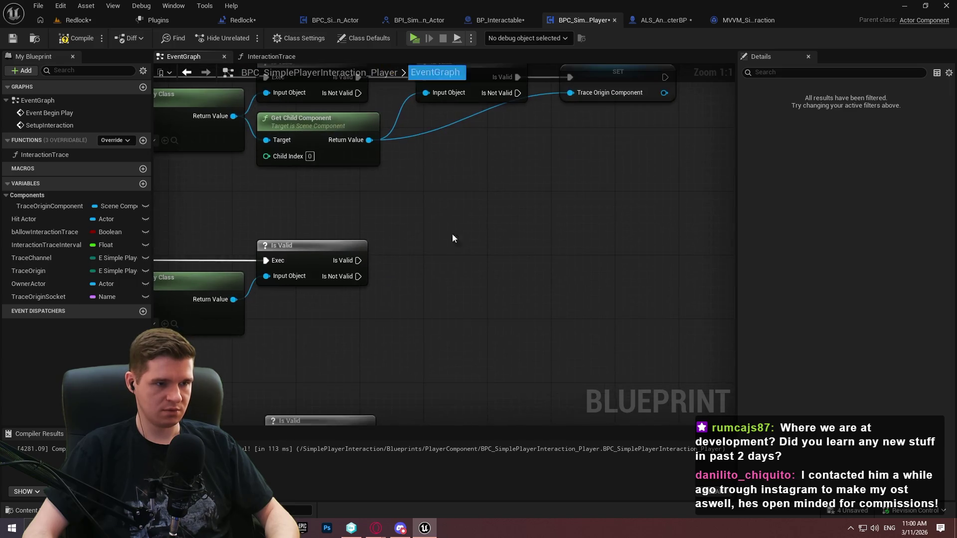
key(ctrl+v)
mouse_move(455, 270)
mouse_down()
mouse_move(443, 258)
mouse_move(616, 241)
mouse_up()
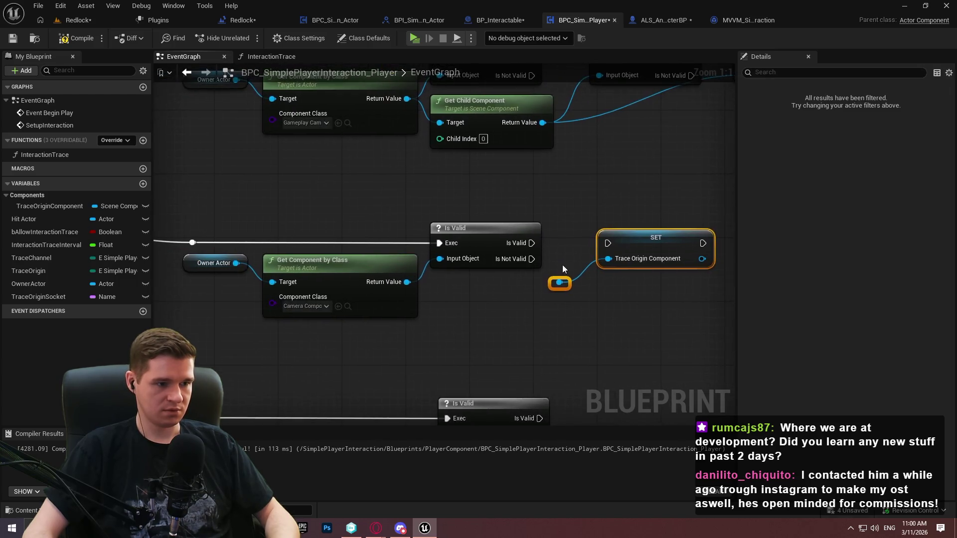
drag(558, 283, 407, 282)
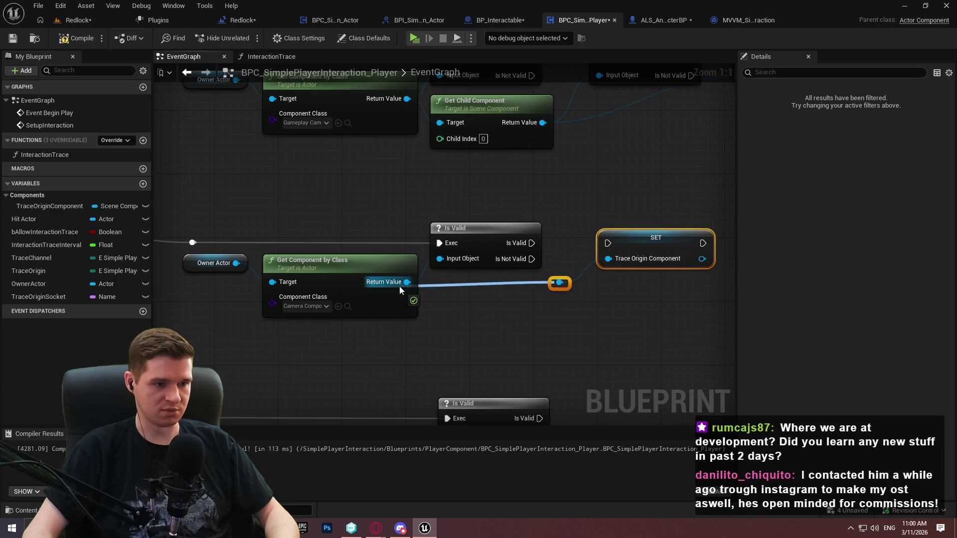
drag(664, 248, 639, 249)
drag(583, 243, 532, 242)
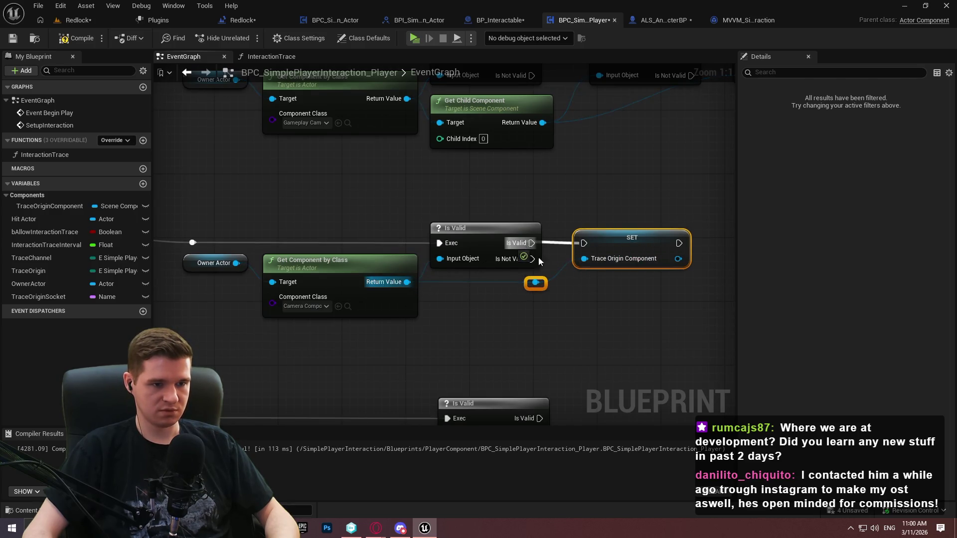
Paste another SET copy for the Cine Camera branch, wiring its Is Valid and component
drag(597, 432, 501, 309)
key(ctrl+v)
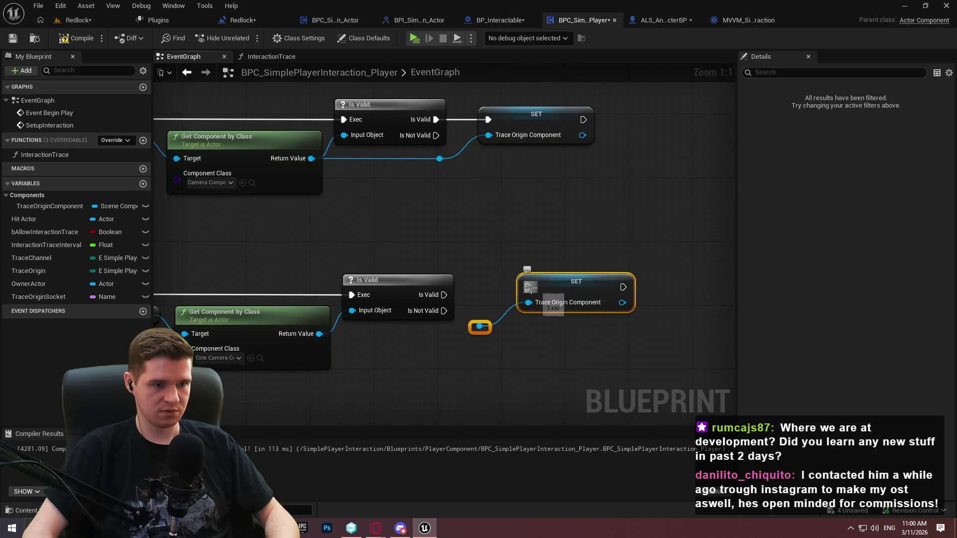
mouse_move(443, 295)
mouse_down()
mouse_move(511, 305)
mouse_move(499, 305)
mouse_up()
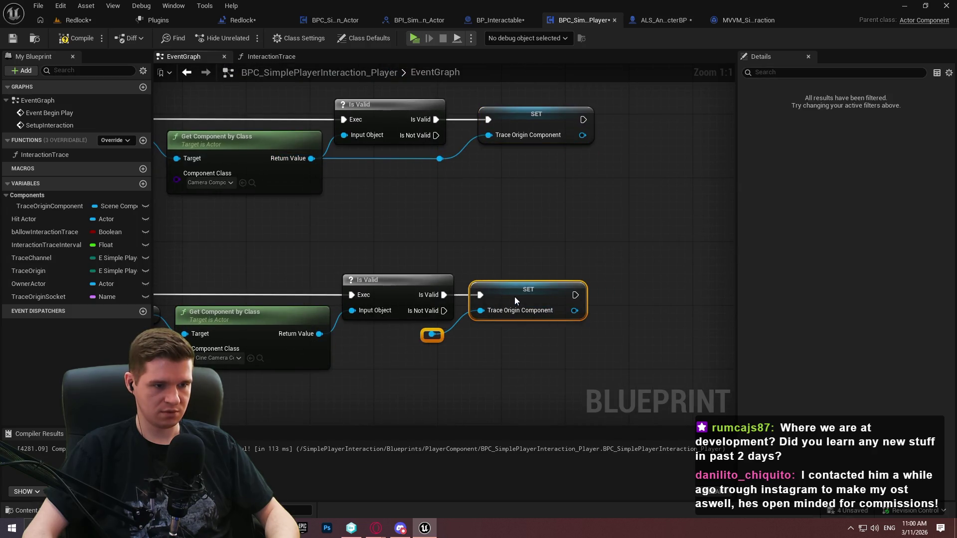
click(465, 341)
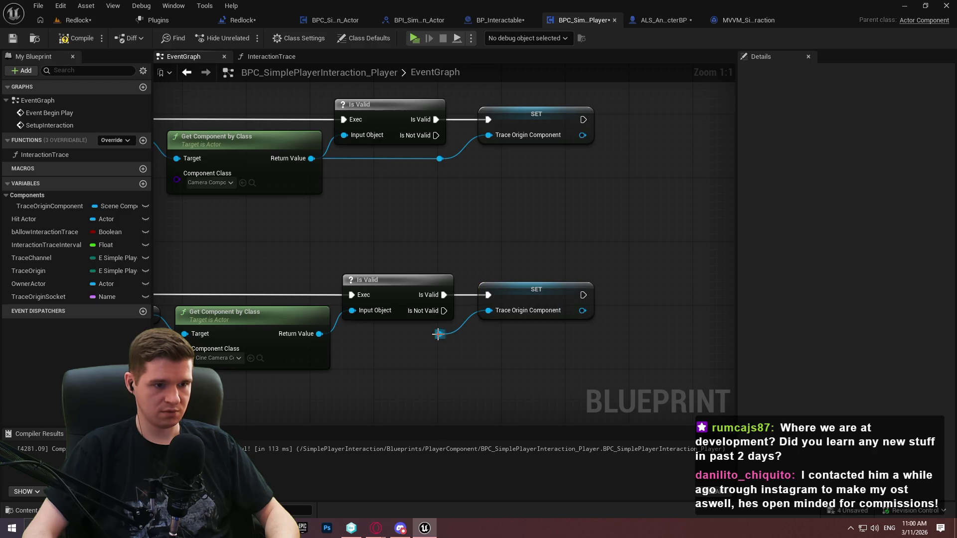
drag(437, 334, 320, 333)
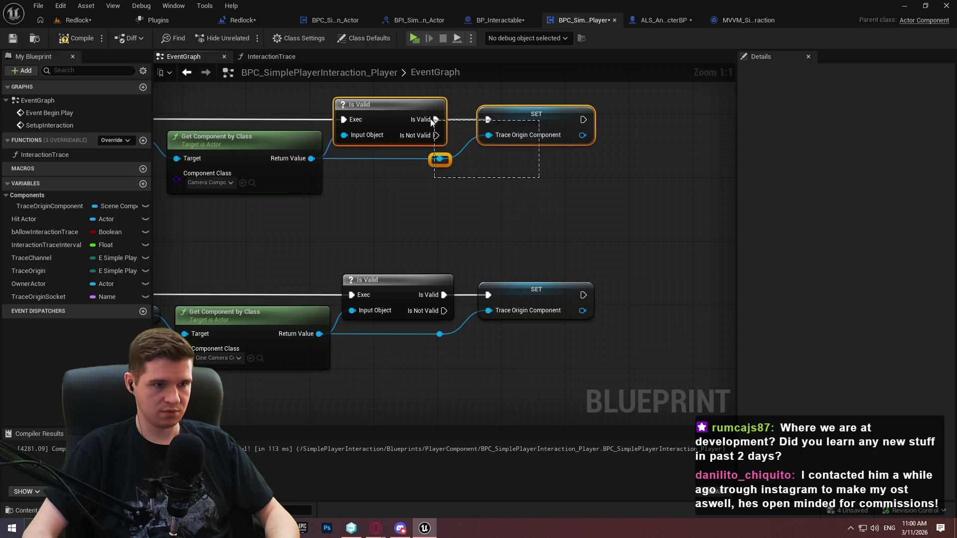
Nudge the camera branch's SET node and reroute left to align them, then review the graph
drag(432, 121, 433, 121)
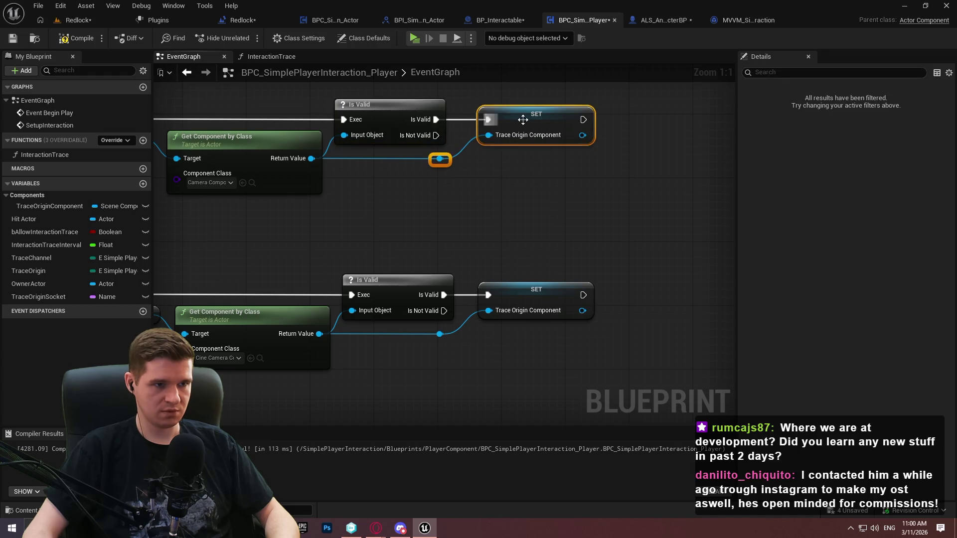
drag(522, 120, 516, 120)
click(557, 221)
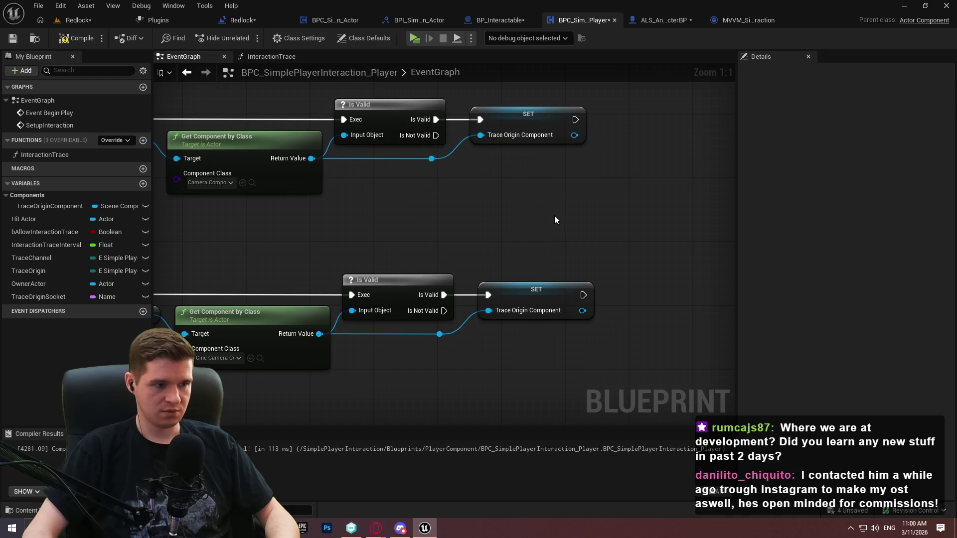
scroll(538, 217, down, 4)
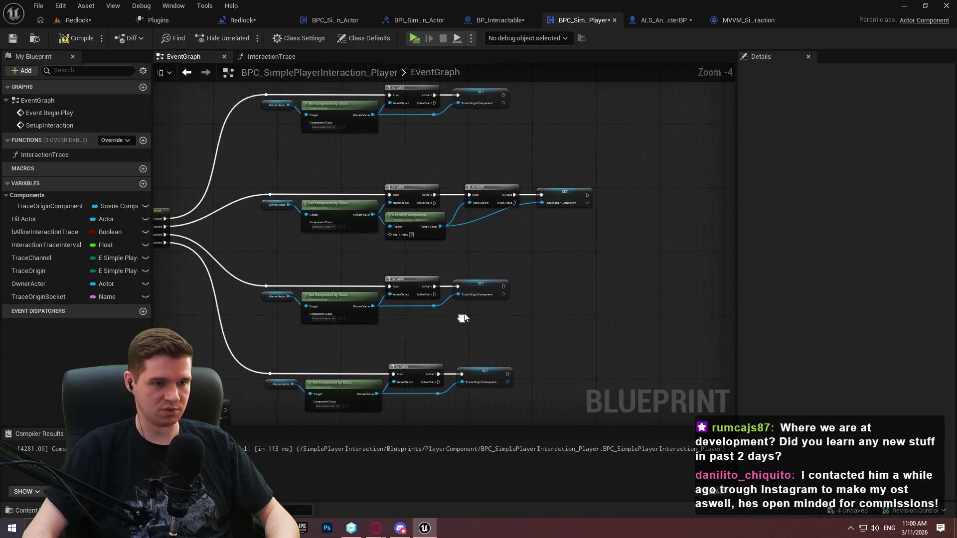
scroll(512, 183, up, 4)
scroll(482, 264, down, 4)
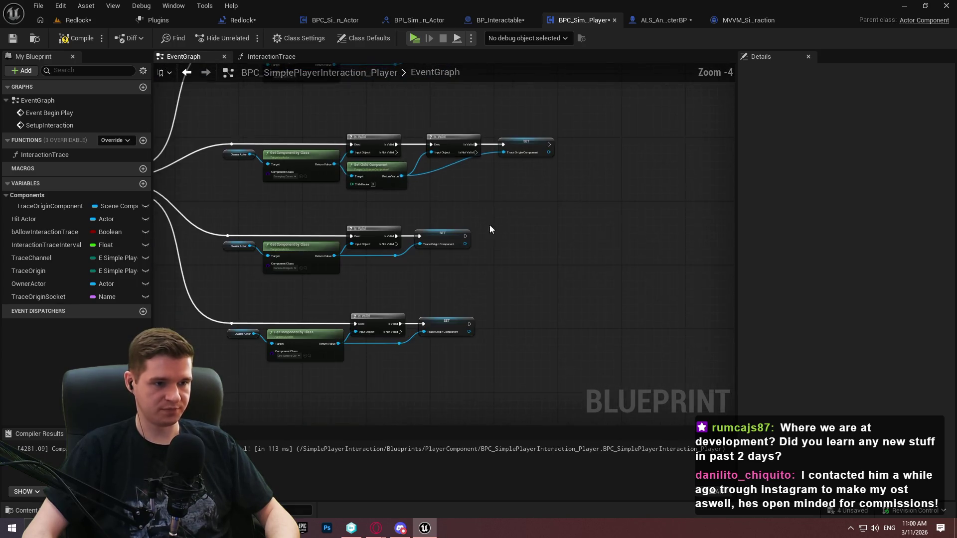
scroll(523, 174, up, 4)
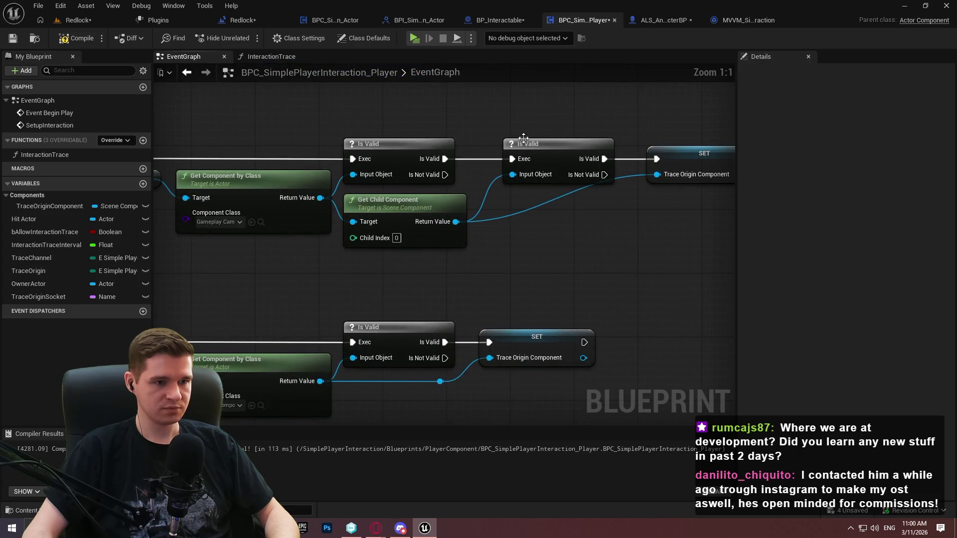
scroll(523, 138, down, 2)
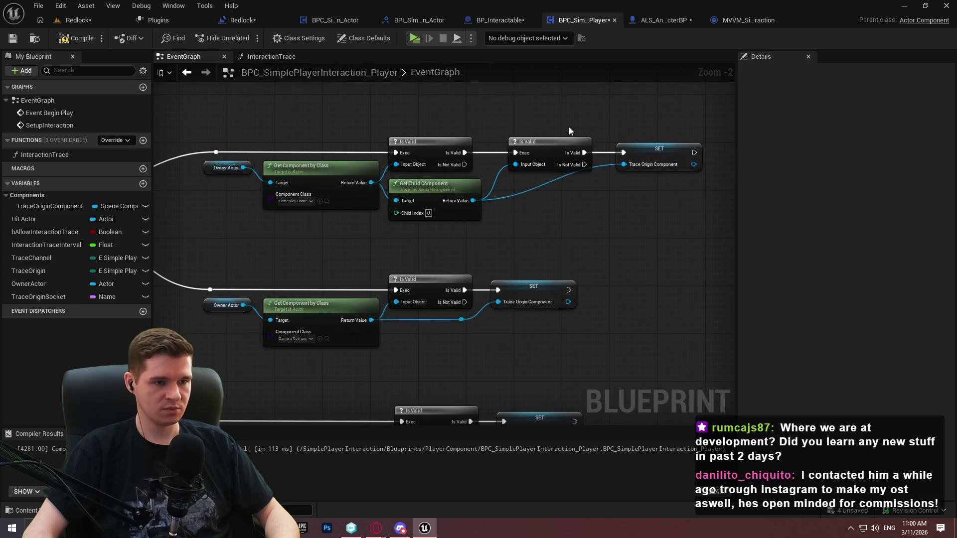
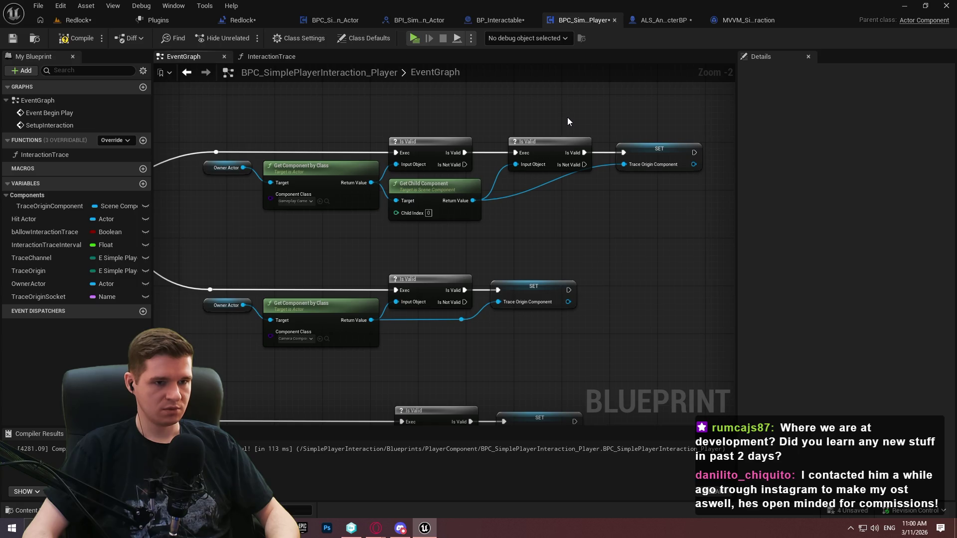
Create a Boolean variable named bValidOriginComponent and compile the blueprint
drag(556, 121, 733, 149)
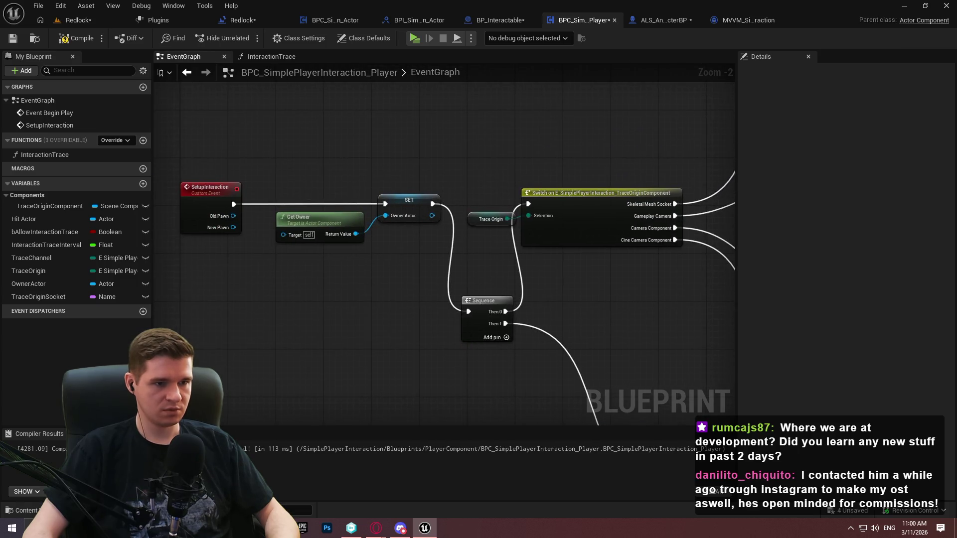
mouse_move(548, 299)
mouse_down()
mouse_move(444, 214)
mouse_move(495, 218)
mouse_up()
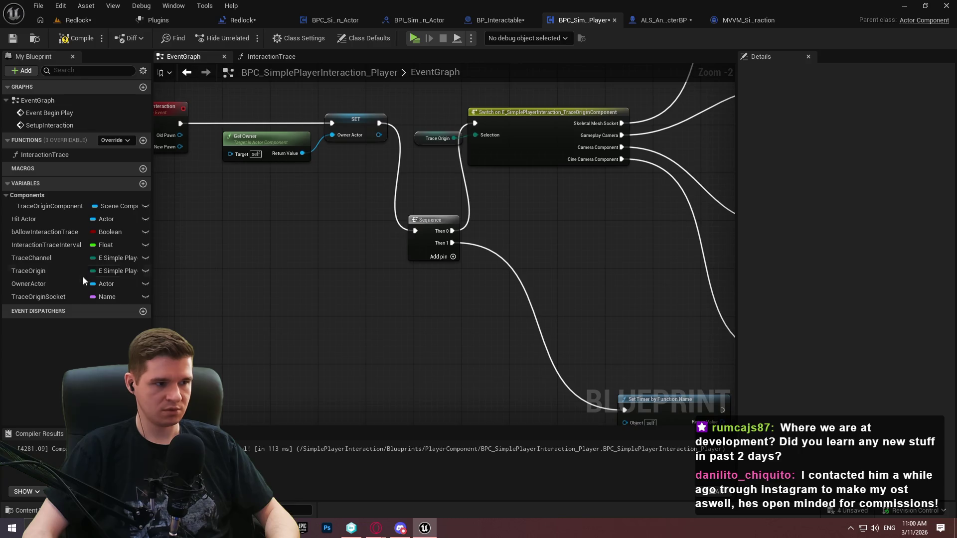
click(143, 184)
text(bVali)
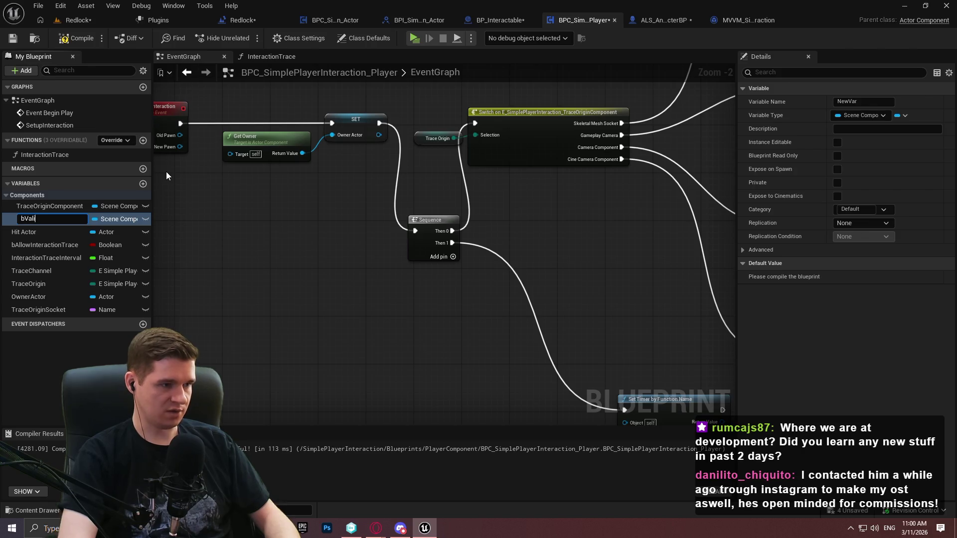
text(dOriginCo)
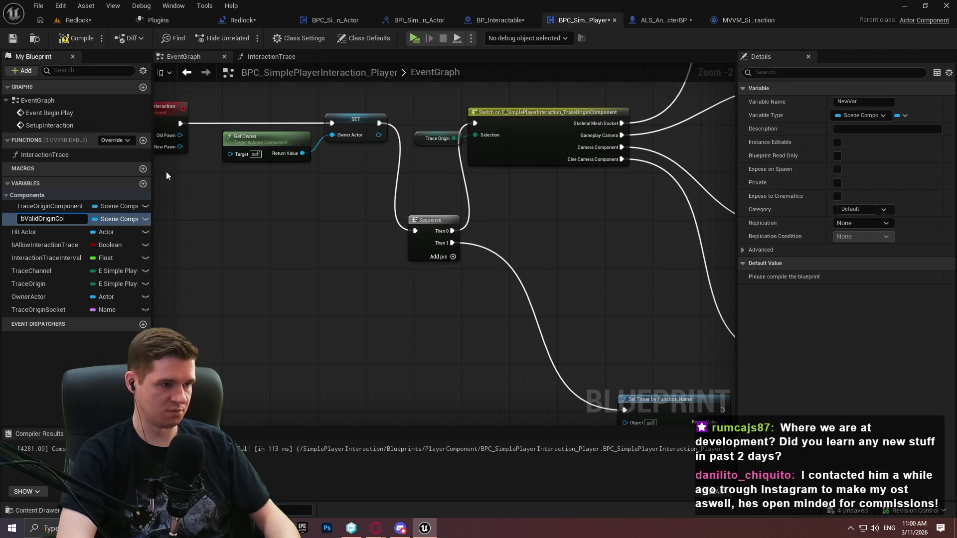
text(mponent)
key(Return)
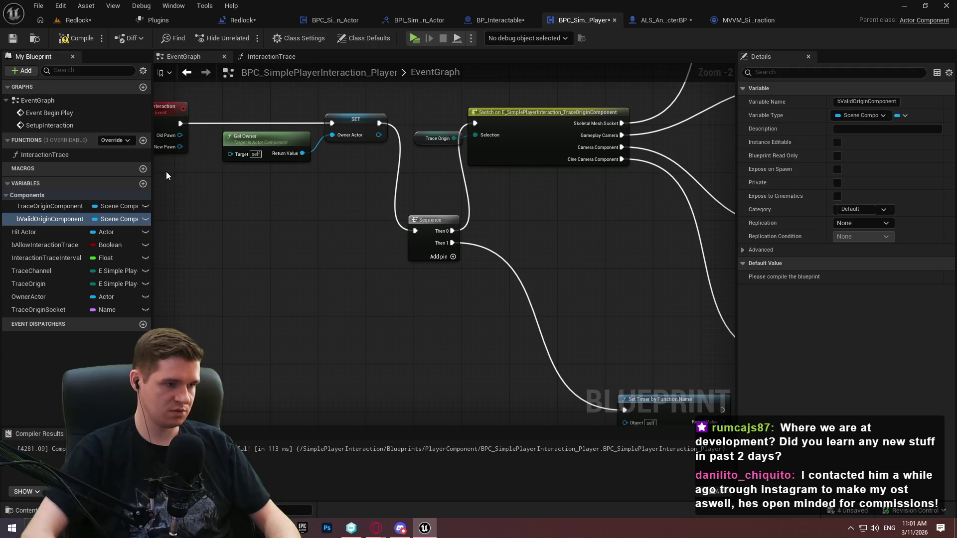
click(119, 219)
click(120, 246)
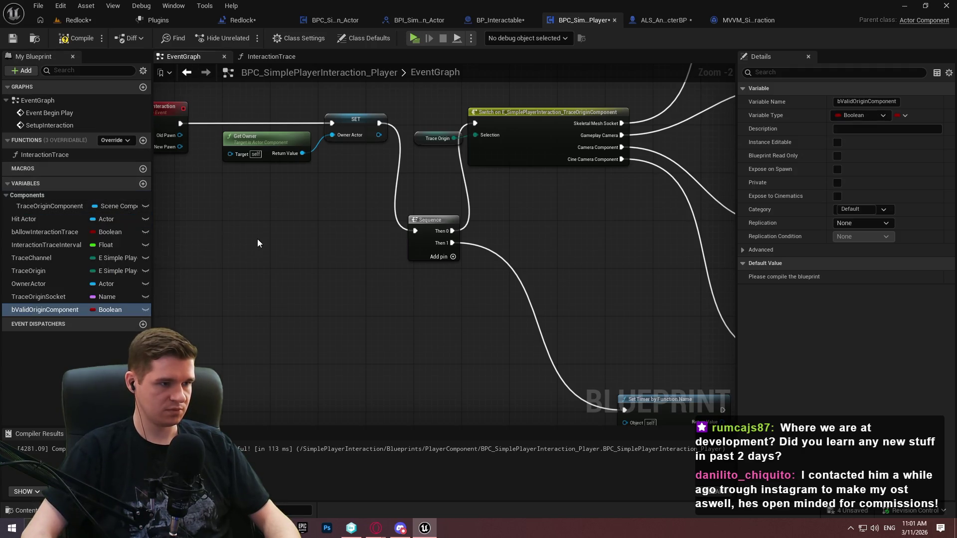
click(75, 38)
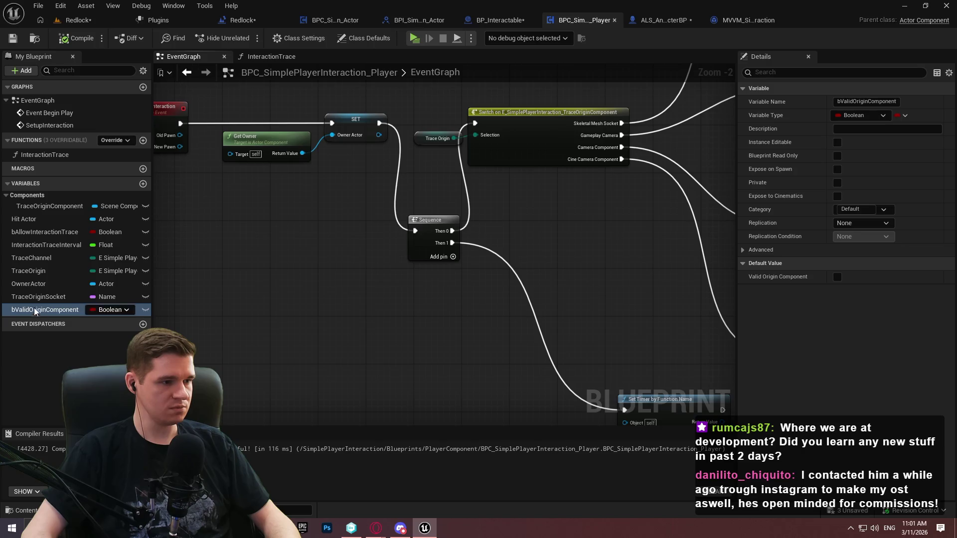
Place a bValidOriginComponent getter and a new Branch node in the SetupInteraction chain
mouse_move(40, 309)
mouse_down()
mouse_move(242, 313)
mouse_move(268, 327)
mouse_up()
click(268, 321)
click(319, 282)
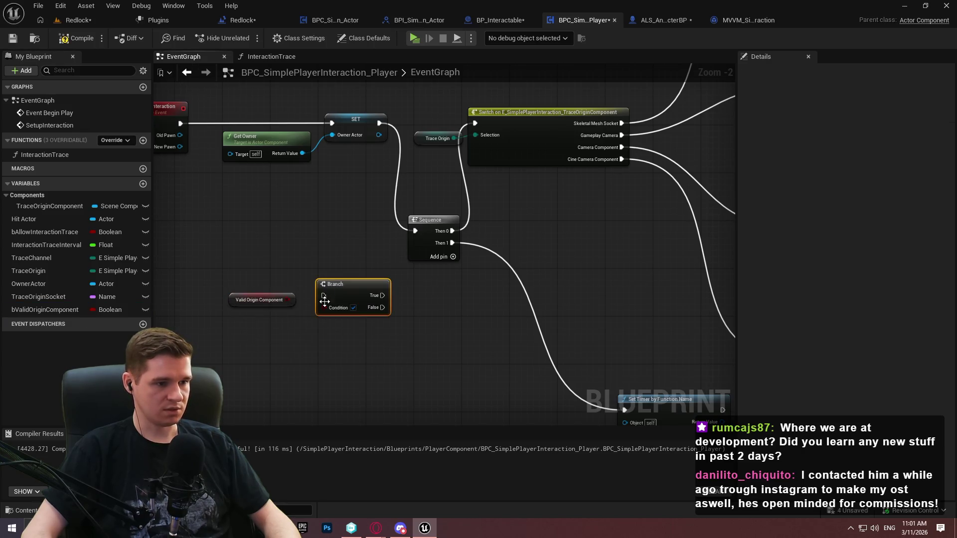
Wire Valid Origin Component into the Branch condition and Branch True into Set Timer by Function Name
mouse_move(324, 307)
mouse_down()
mouse_move(283, 300)
mouse_move(444, 270)
mouse_move(452, 243)
mouse_up()
mouse_move(370, 298)
mouse_down()
mouse_move(588, 331)
mouse_move(625, 294)
mouse_up()
drag(192, 169, 394, 200)
mouse_move(349, 164)
mouse_down()
mouse_move(570, 179)
mouse_move(600, 225)
mouse_up()
Rearrange the Sequence, Branch and Set Timer nodes into a tidy row
drag(435, 313, 533, 384)
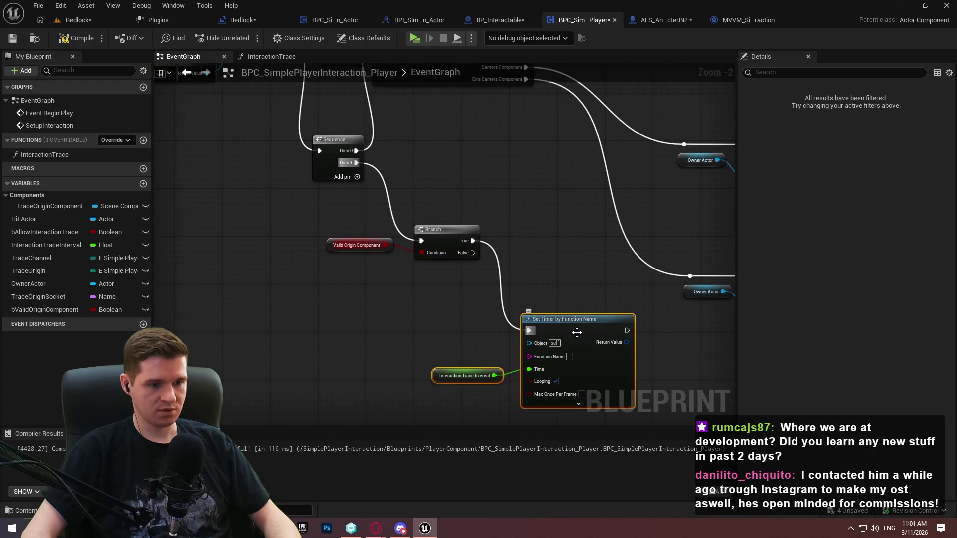
mouse_move(575, 330)
mouse_down()
mouse_move(593, 229)
mouse_move(620, 243)
mouse_up()
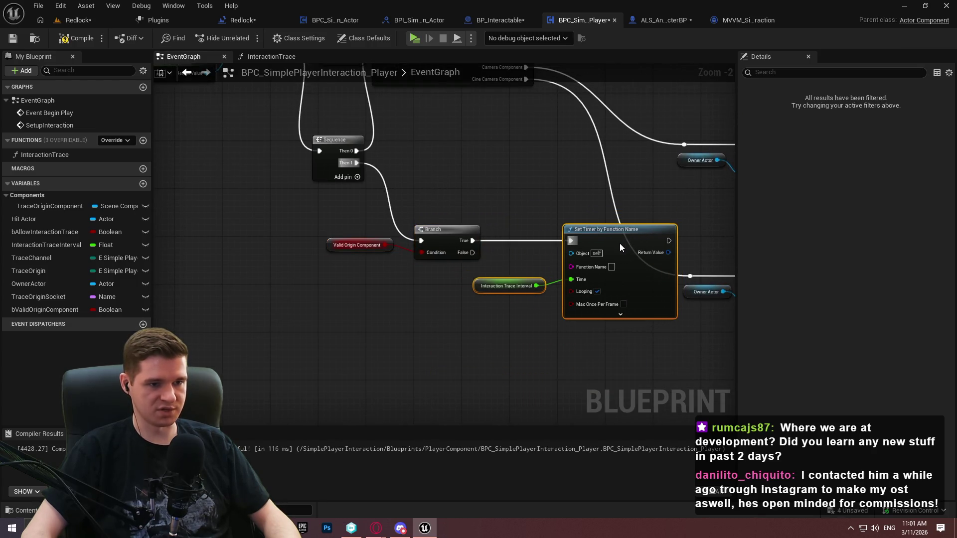
mouse_move(293, 214)
mouse_down()
mouse_move(442, 241)
mouse_move(432, 234)
mouse_move(406, 249)
mouse_up()
drag(251, 120, 593, 306)
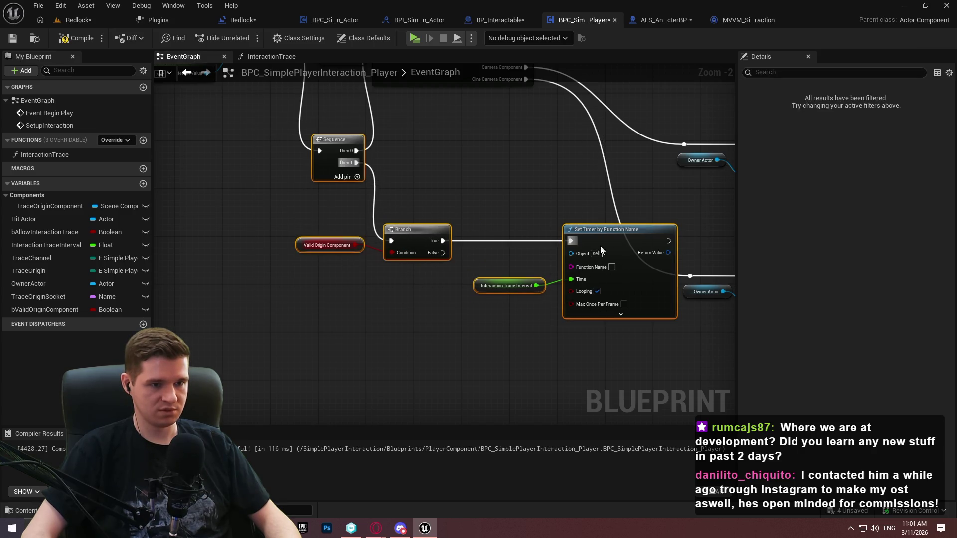
mouse_move(601, 249)
mouse_down()
mouse_move(453, 271)
mouse_move(552, 223)
mouse_move(534, 228)
mouse_up()
scroll(534, 227, up, 1)
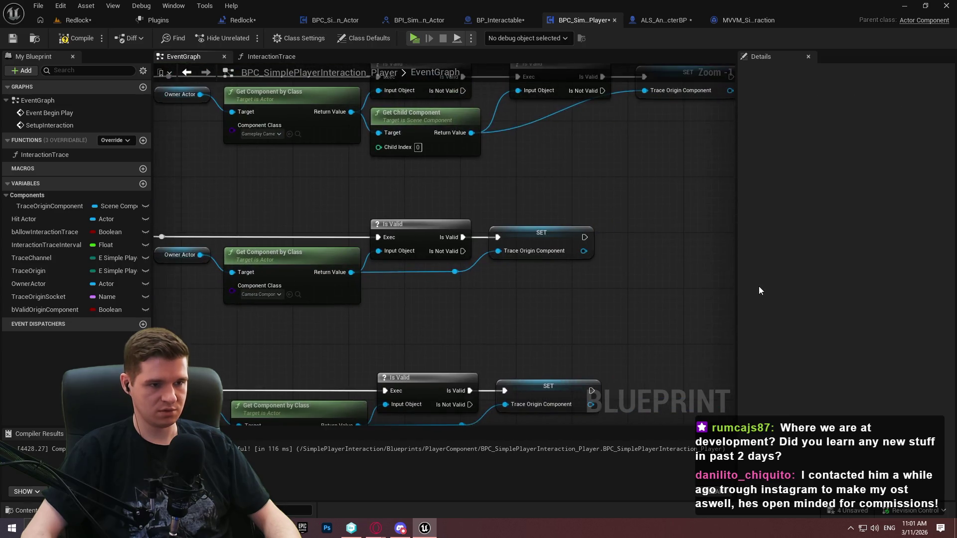
Save the blueprint
scroll(623, 239, down, 3)
scroll(343, 232, up, 2)
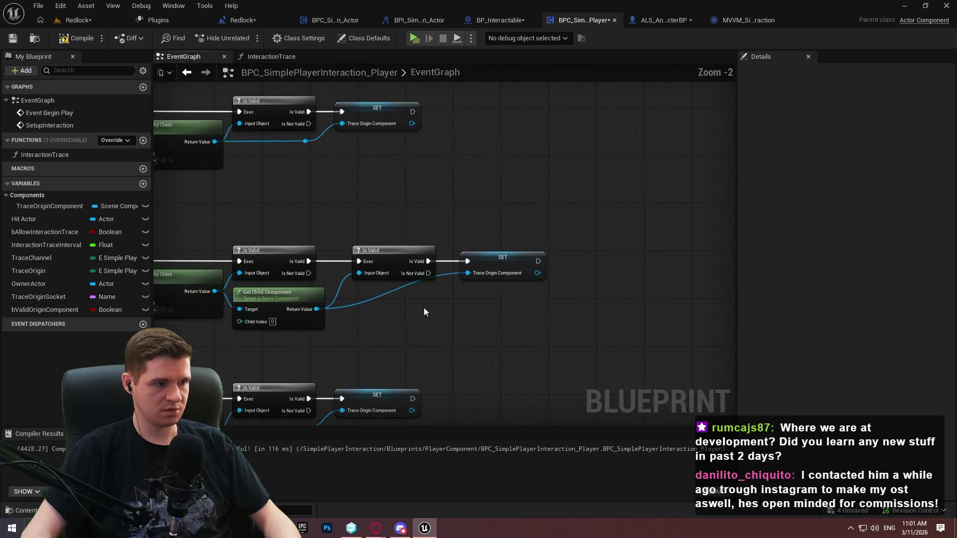
click(9, 41)
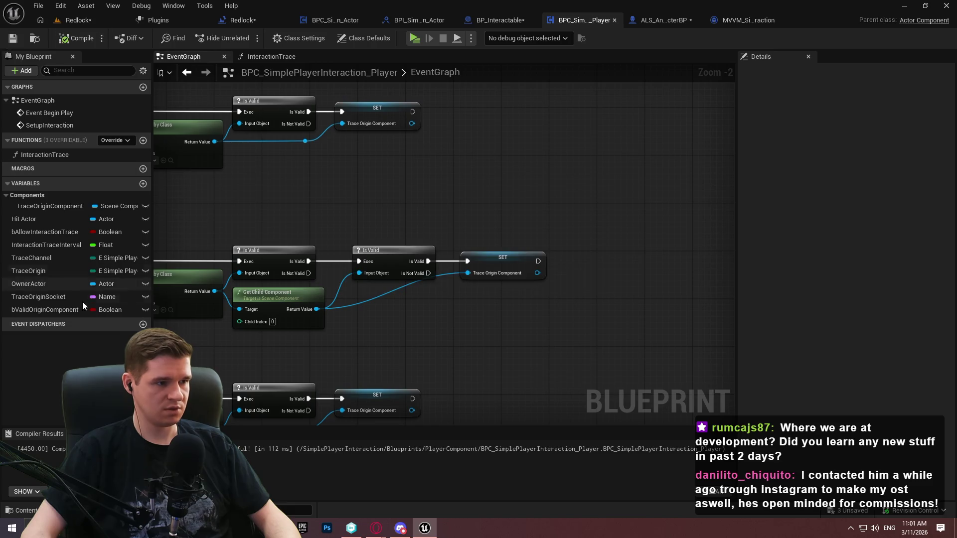
Add a Set Valid Origin Component (true) node chained after both Trace Origin Component assignments
click(40, 307)
drag(45, 310, 371, 223)
scroll(338, 211, up, 2)
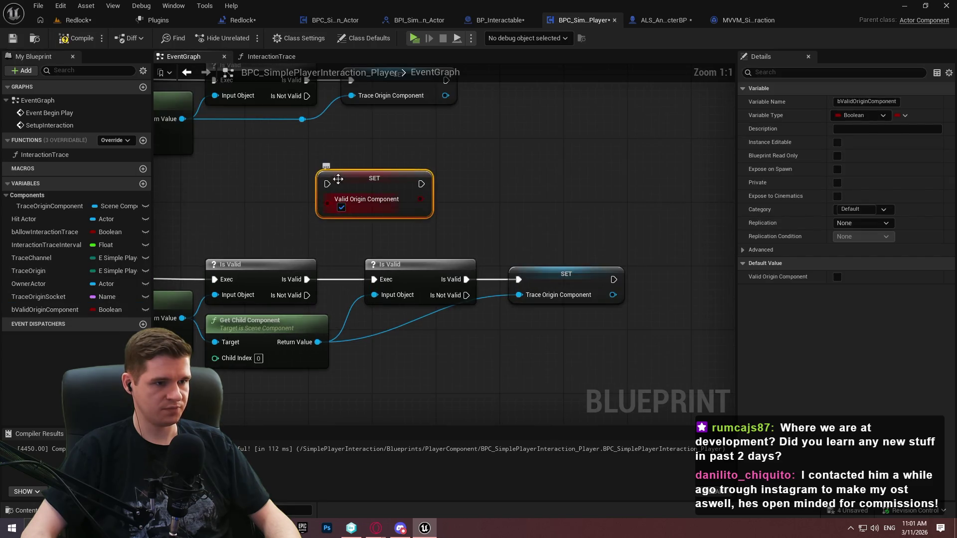
mouse_move(328, 184)
mouse_down()
mouse_move(301, 115)
mouse_move(307, 194)
mouse_move(446, 191)
mouse_up()
mouse_move(374, 292)
mouse_down()
mouse_move(560, 187)
mouse_move(541, 188)
mouse_move(738, 197)
mouse_move(678, 112)
mouse_up()
scroll(440, 215, down, 1)
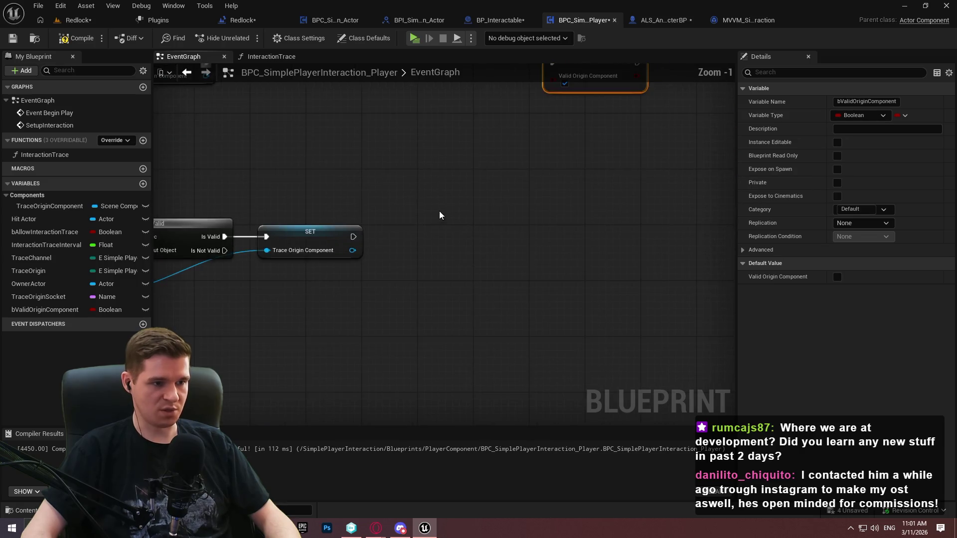
mouse_move(410, 227)
mouse_down()
mouse_move(600, 101)
mouse_move(613, 197)
mouse_move(342, 388)
mouse_move(651, 124)
mouse_move(659, 100)
mouse_up()
click(579, 274)
scroll(283, 240, up, 1)
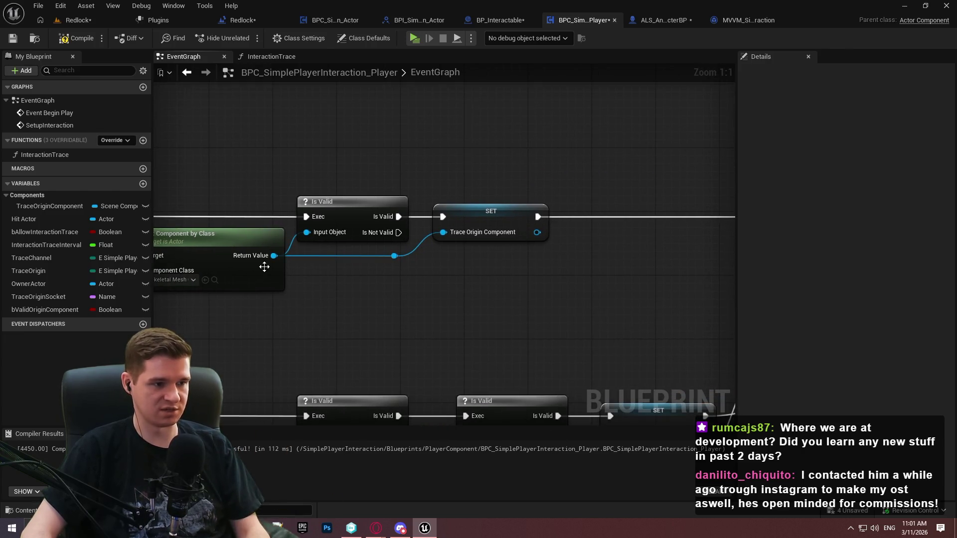
drag(274, 255, 342, 309)
Add a Does Socket Exist check on the mesh, fed by Trace Origin Socket
text(socket)
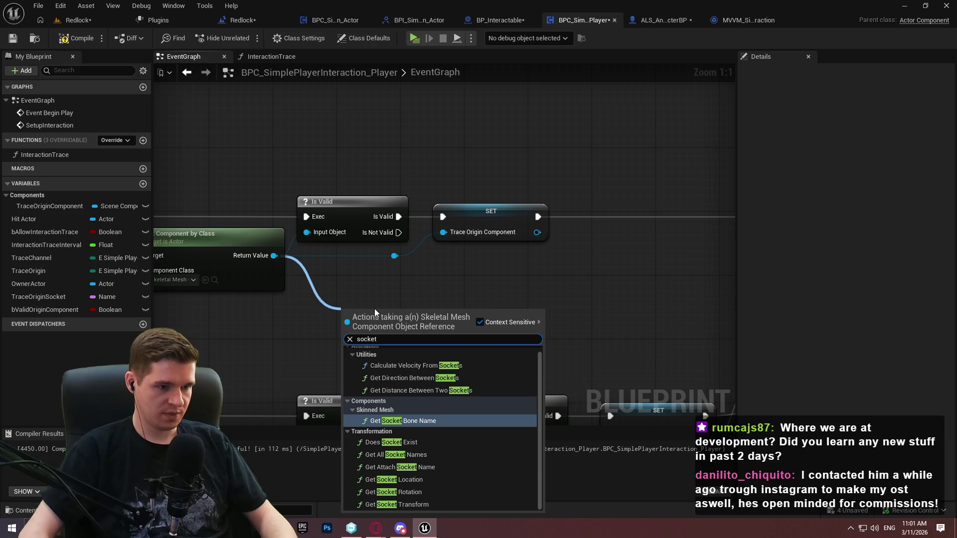
click(413, 443)
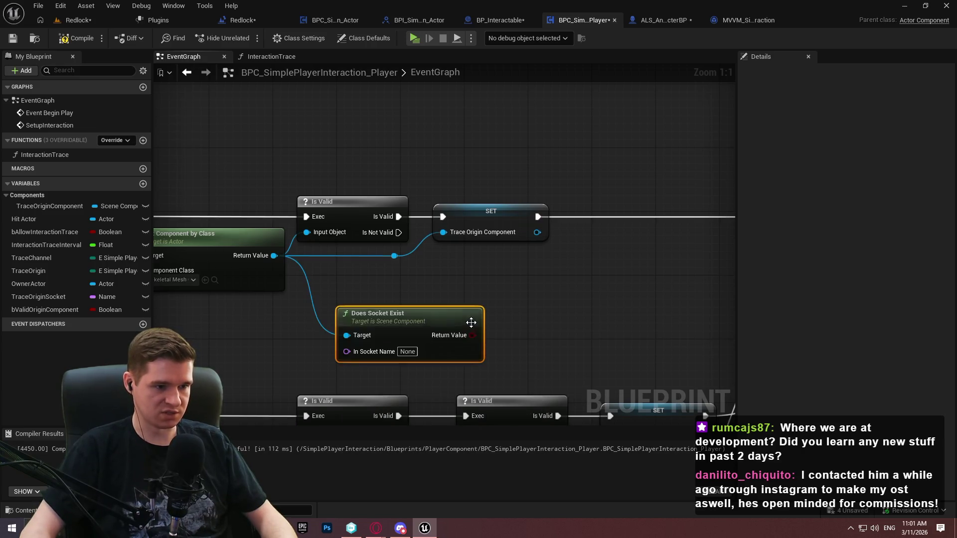
mouse_move(46, 297)
mouse_down()
mouse_move(357, 357)
mouse_move(328, 352)
mouse_up()
click(567, 284)
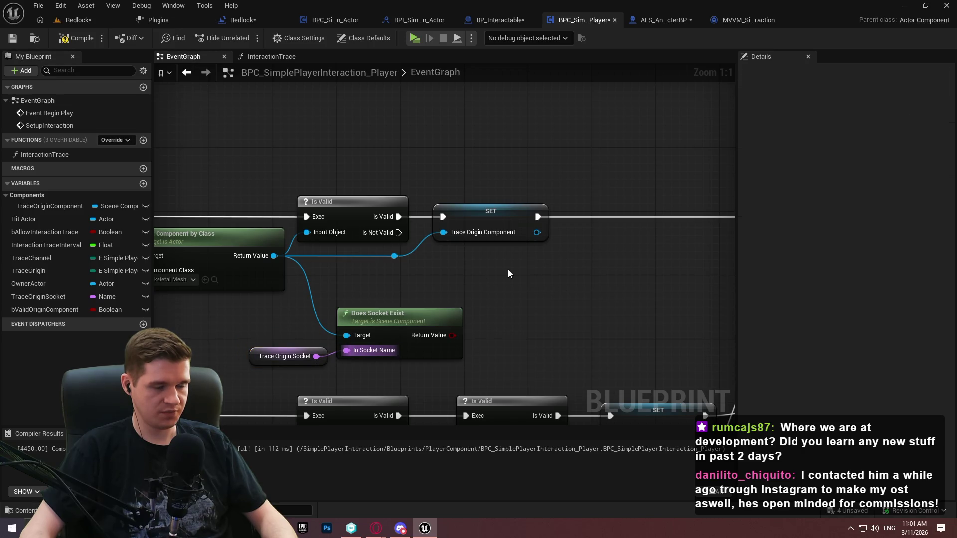
Insert a Branch between the Is Valid check and the Trace Origin Component SET
click(352, 202)
key(ctrl+c)
key(ctrl+v)
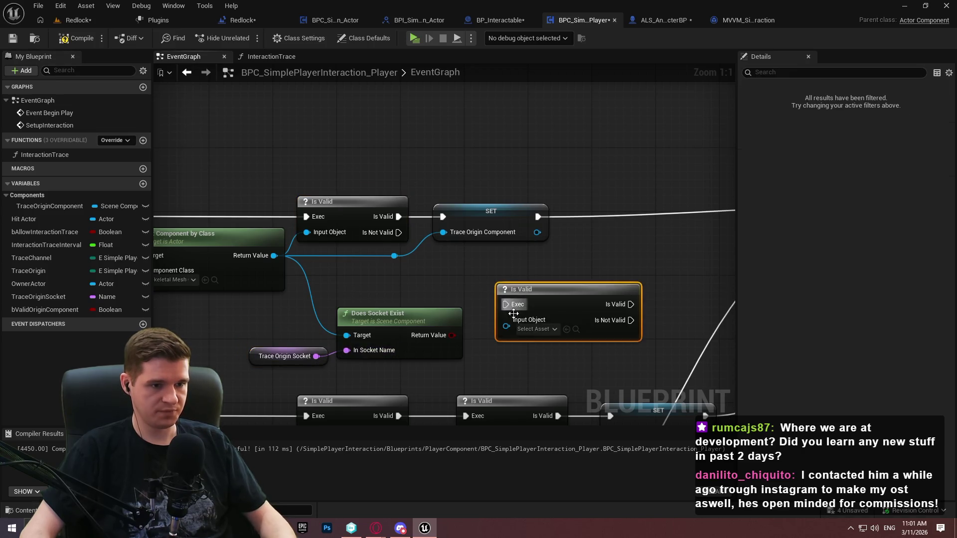
drag(398, 217, 505, 304)
drag(488, 209, 608, 209)
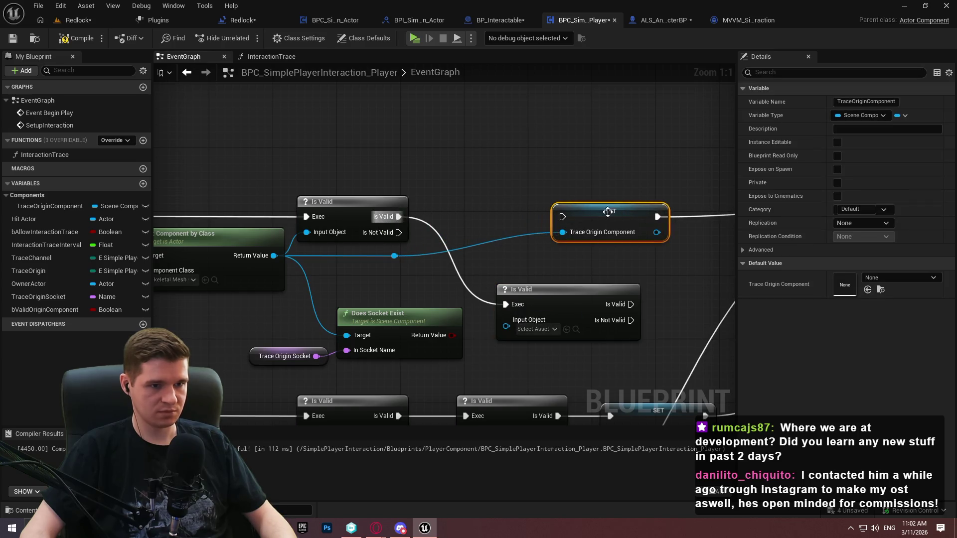
mouse_move(555, 307)
mouse_down()
mouse_move(482, 208)
mouse_move(500, 220)
mouse_up()
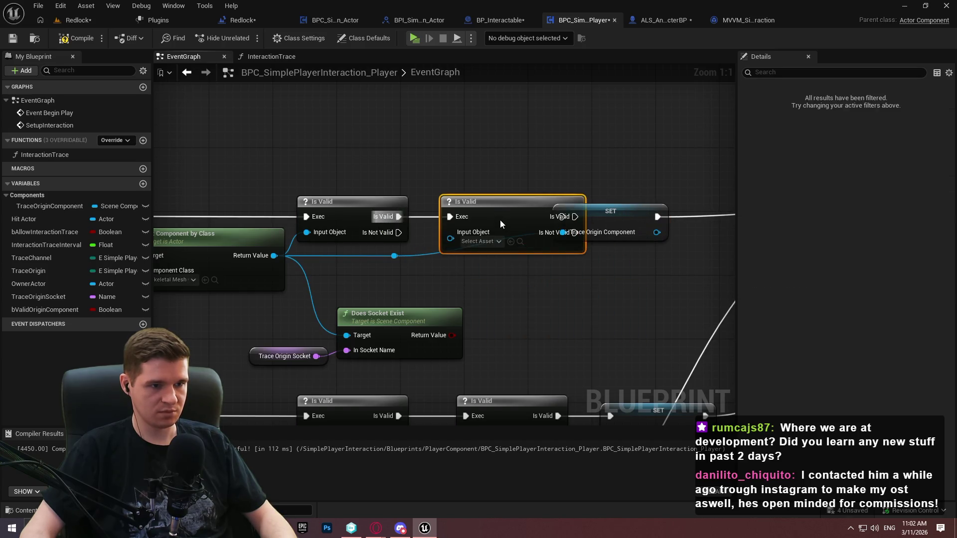
key(Delete)
click(481, 288)
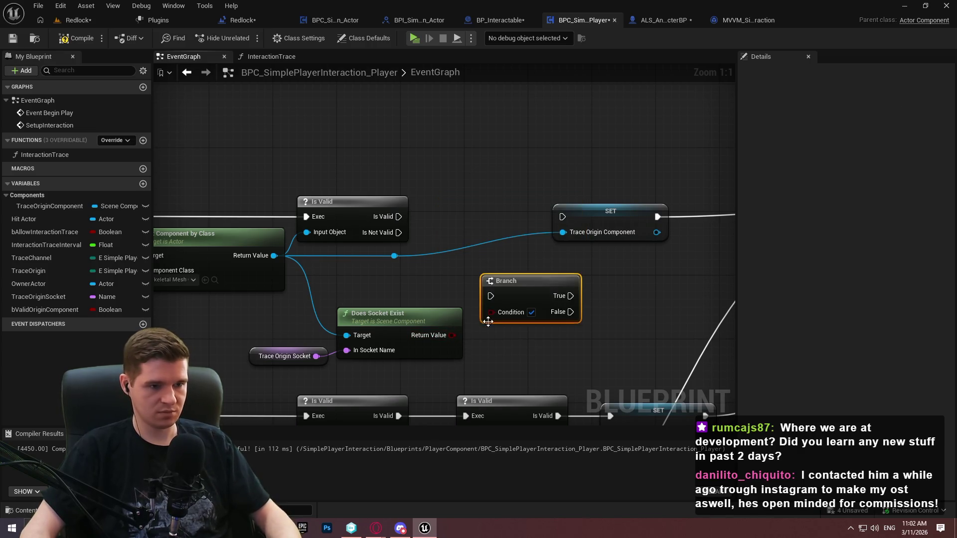
drag(491, 296, 397, 216)
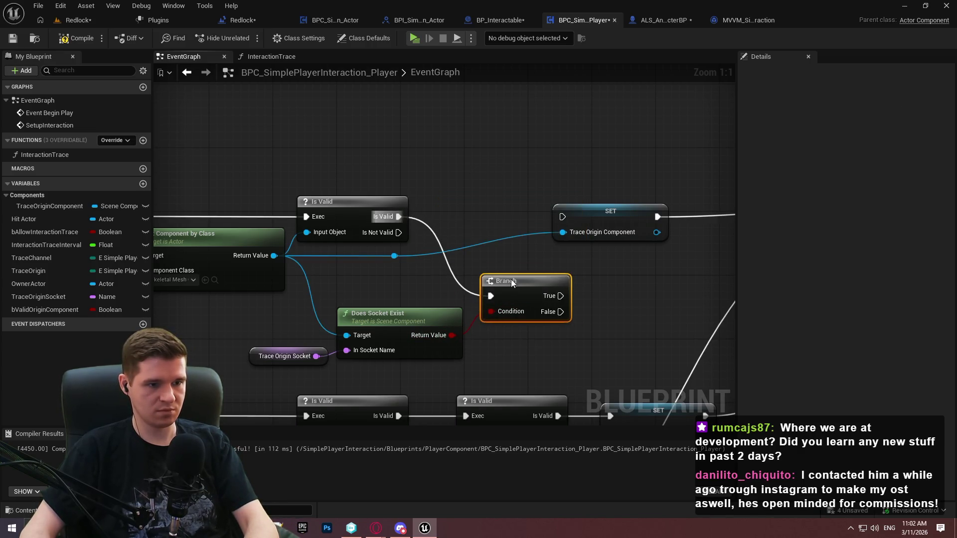
mouse_move(510, 279)
mouse_down()
mouse_move(469, 200)
mouse_move(563, 216)
mouse_up()
Position Does Socket Exist and Trace Origin Socket under the Branch and space out Branch and SET
mouse_move(424, 319)
mouse_down()
mouse_move(394, 286)
mouse_move(526, 256)
mouse_up()
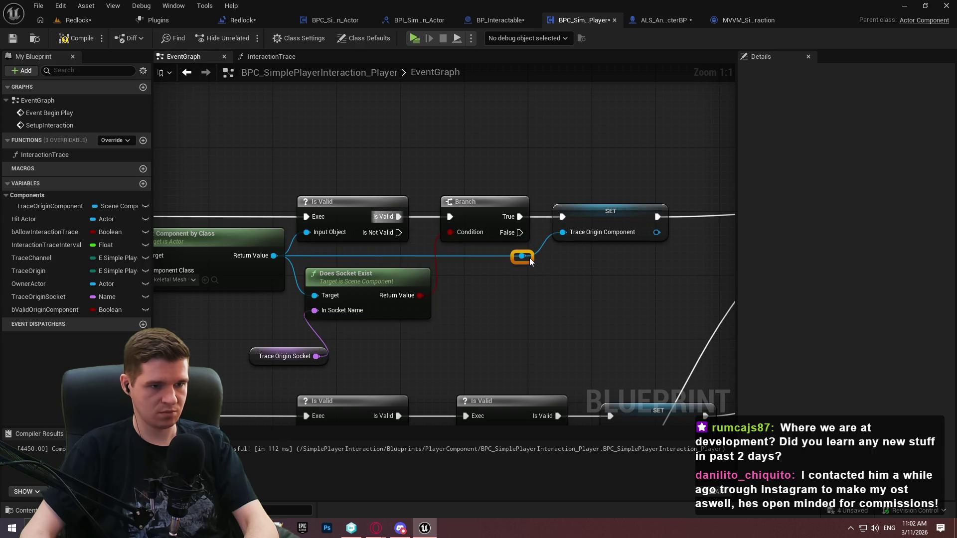
drag(328, 354, 282, 315)
click(476, 330)
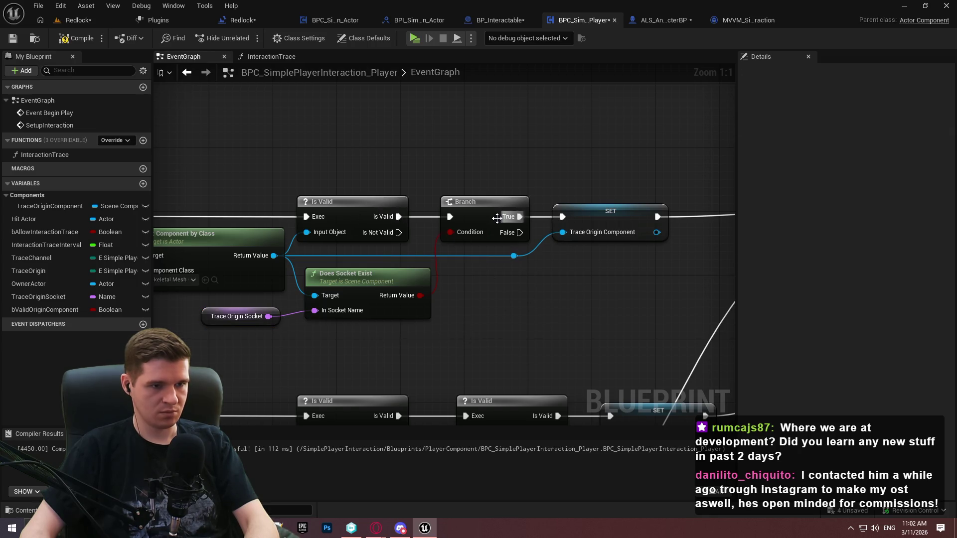
drag(508, 220, 516, 220)
drag(611, 216, 626, 217)
click(539, 268)
scroll(500, 308, down, 2)
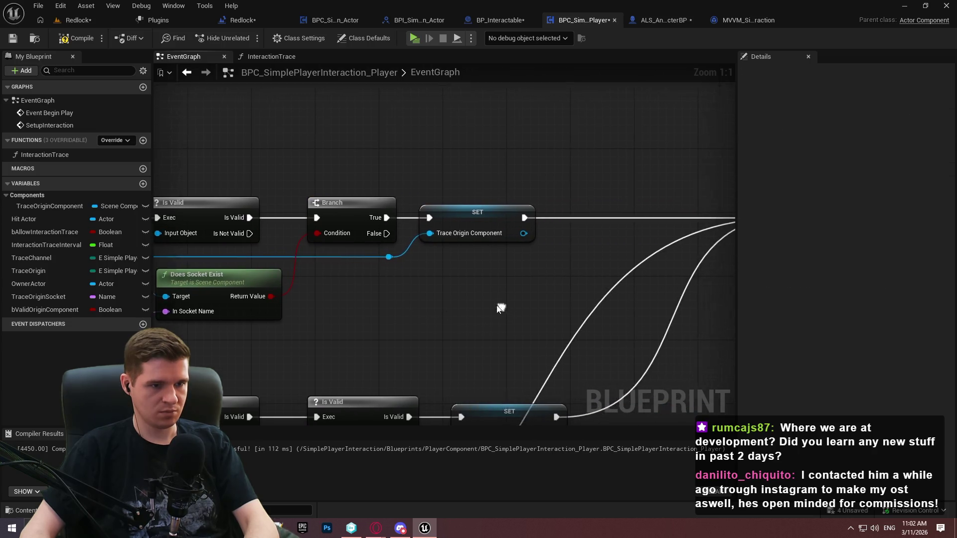
Inspect the Valid Origin Component setter's incoming wires, then compile and save the blueprint
click(437, 224)
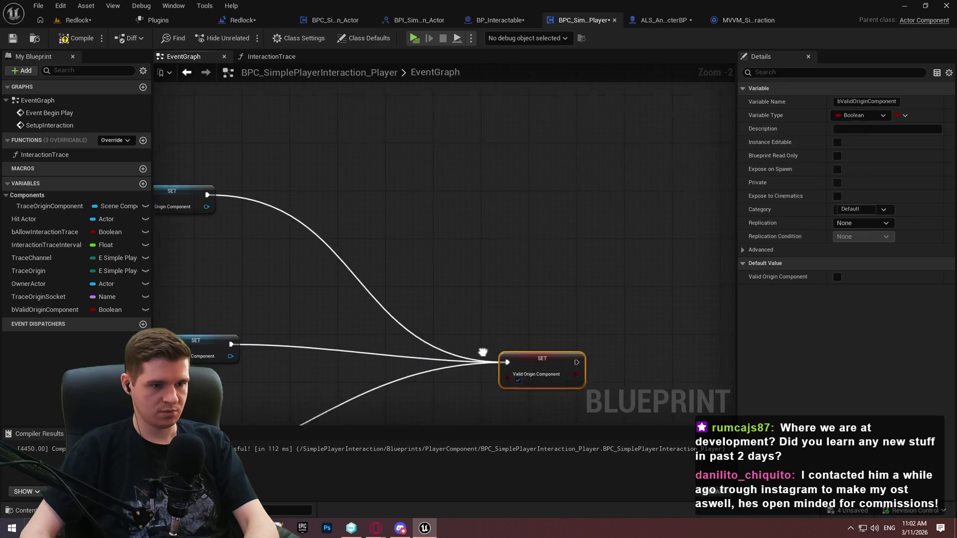
mouse_move(437, 253)
mouse_down()
mouse_move(545, 253)
mouse_move(431, 289)
mouse_move(427, 349)
mouse_move(498, 225)
mouse_up()
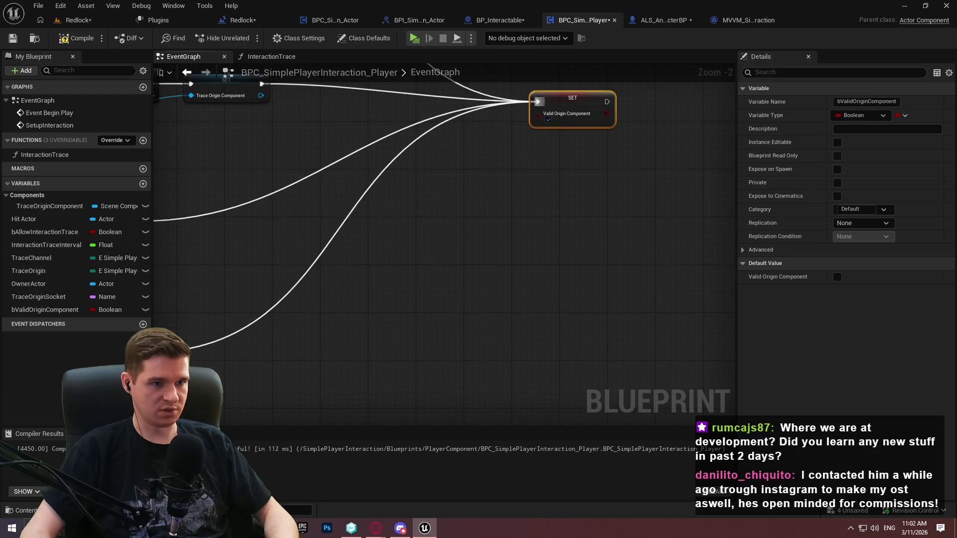
drag(449, 200, 551, 269)
click(551, 269)
scroll(487, 258, down, 4)
scroll(483, 250, up, 4)
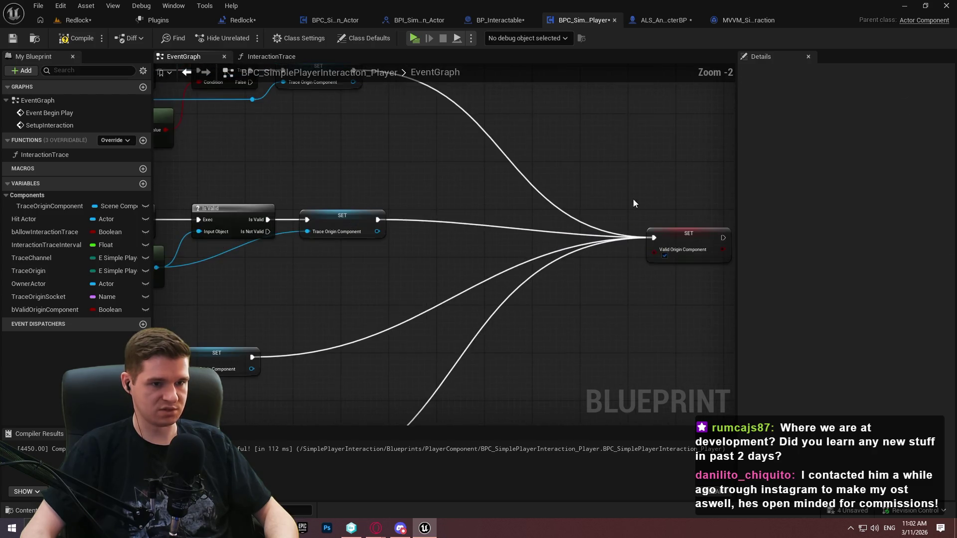
drag(690, 307, 682, 292)
click(557, 250)
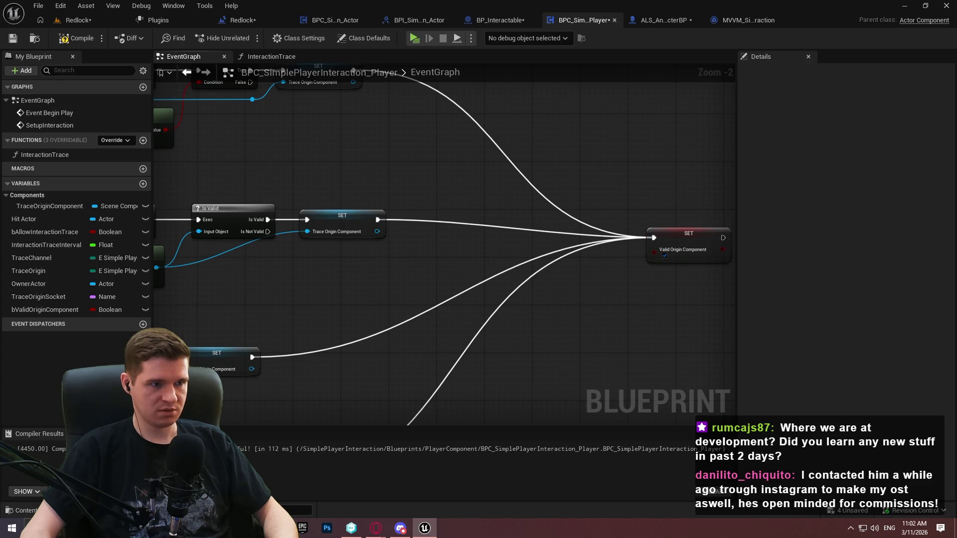
drag(507, 233, 607, 303)
click(18, 40)
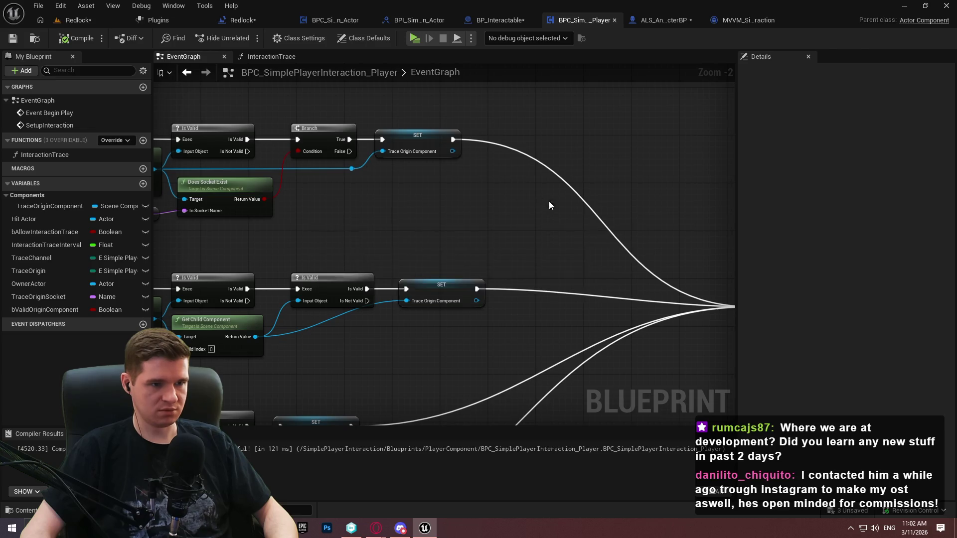
Move the Valid Origin Component SET node closer to the four trace-origin branches
scroll(556, 264, down, 3)
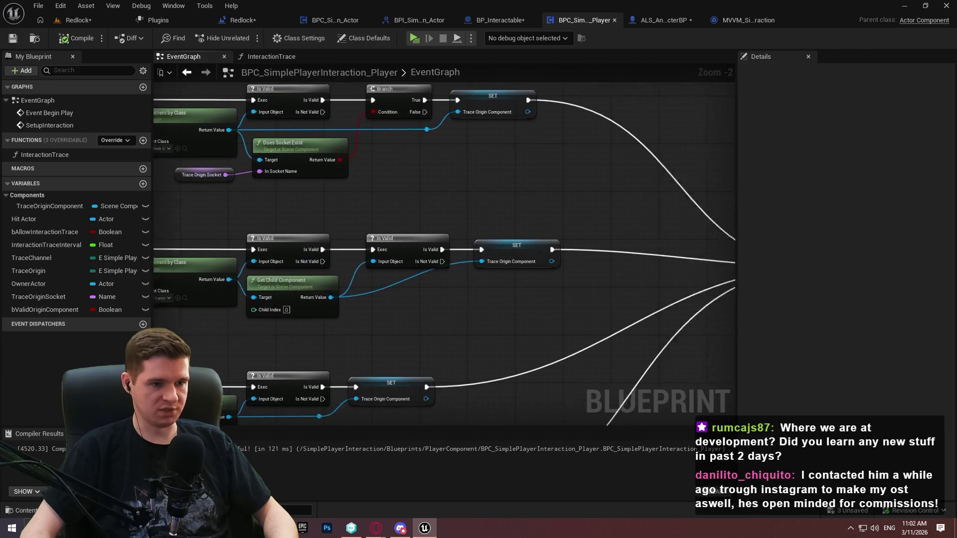
scroll(441, 228, up, 3)
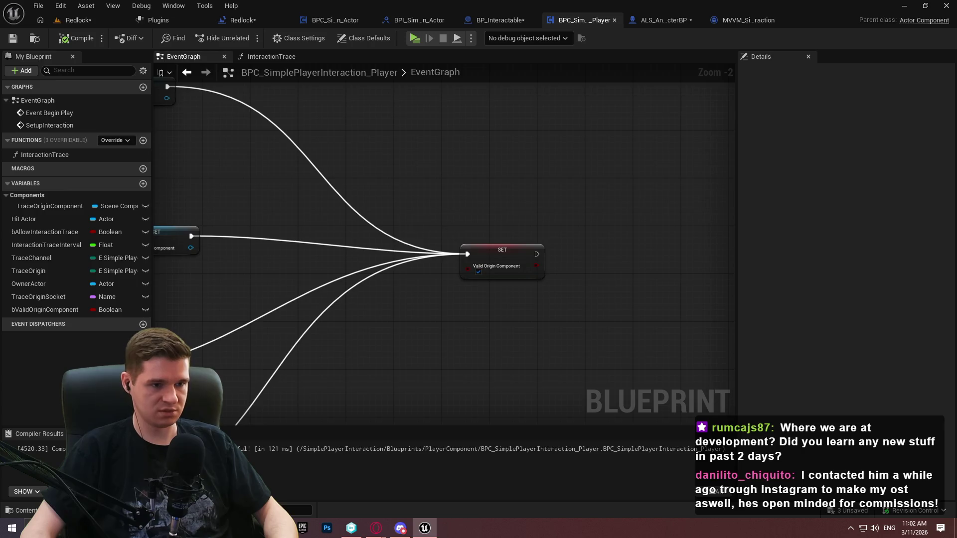
mouse_move(302, 191)
mouse_down()
mouse_move(443, 194)
mouse_move(432, 212)
mouse_up()
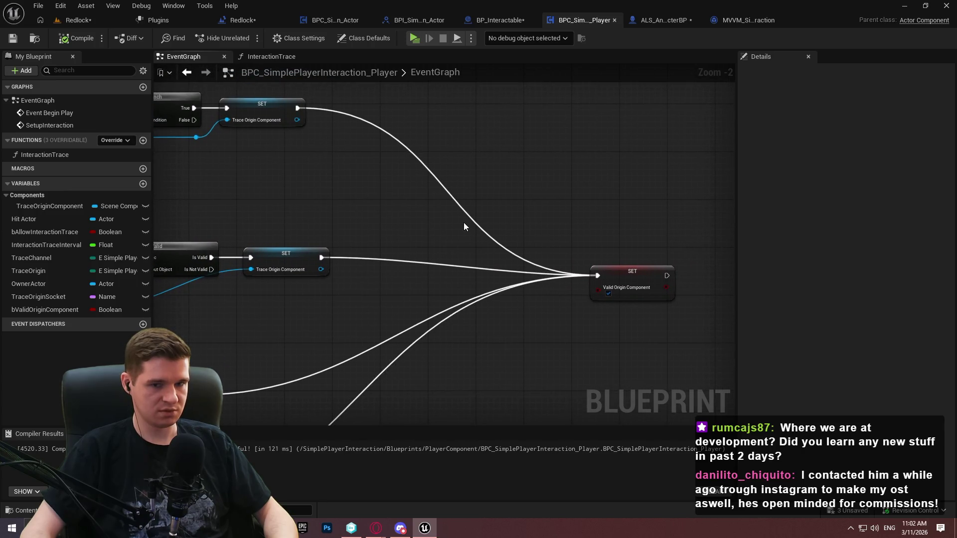
mouse_move(441, 264)
mouse_down()
mouse_move(459, 235)
mouse_move(634, 102)
mouse_up()
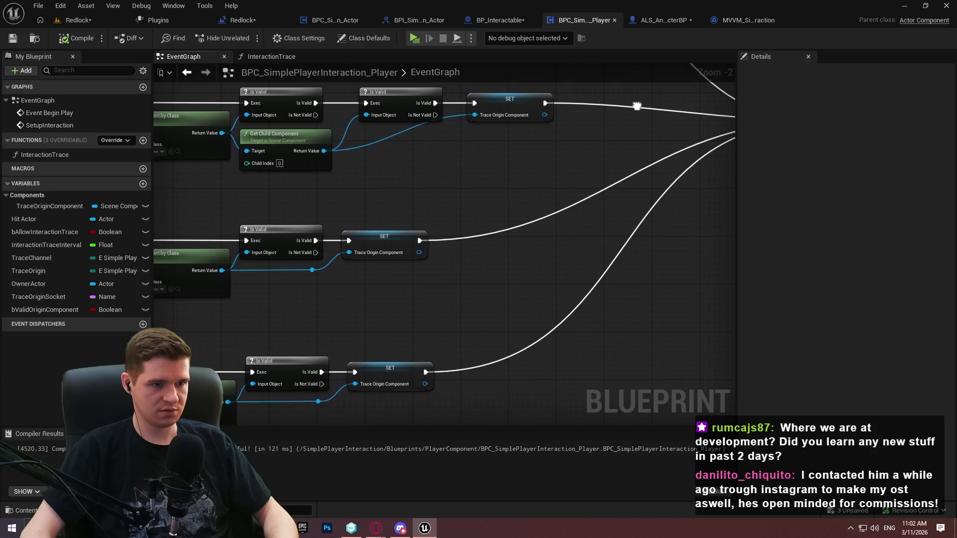
scroll(525, 188, down, 1)
mouse_move(621, 191)
mouse_down()
mouse_move(534, 232)
mouse_move(554, 209)
mouse_move(546, 226)
mouse_up()
scroll(547, 226, down, 4)
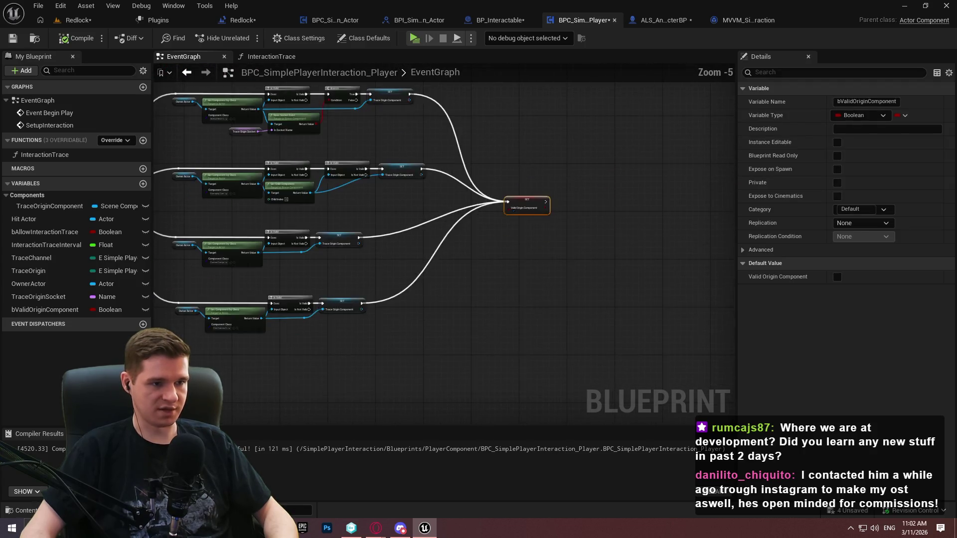
scroll(551, 235, up, 4)
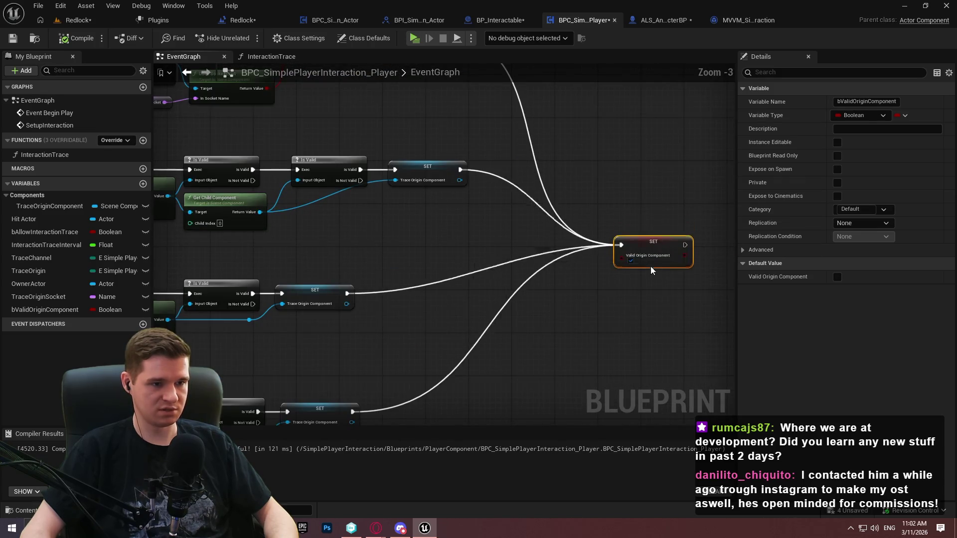
scroll(632, 210, down, 4)
click(432, 234)
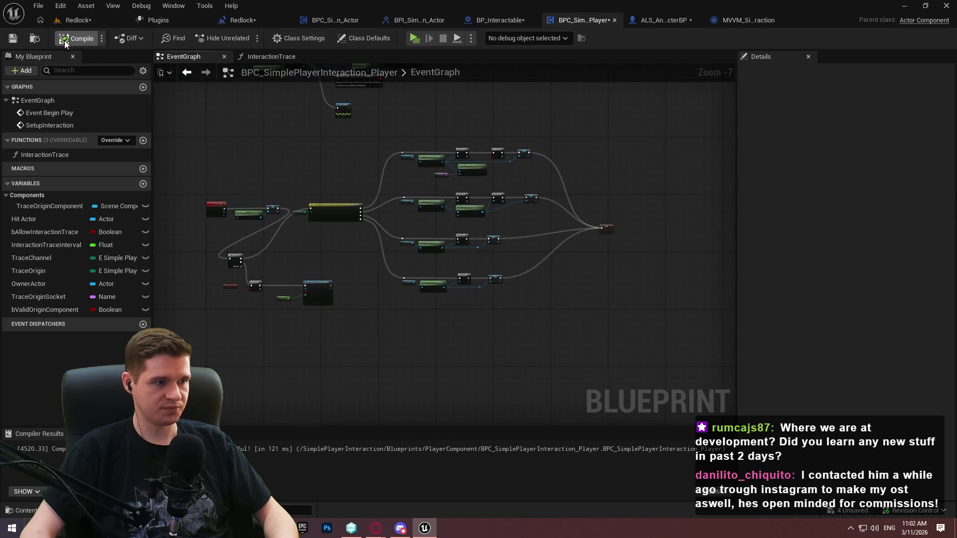
Move the SetupInteraction, Get Owner and SET nodes beside the Sequence, then shift the whole chain up-left
scroll(472, 269, up, 3)
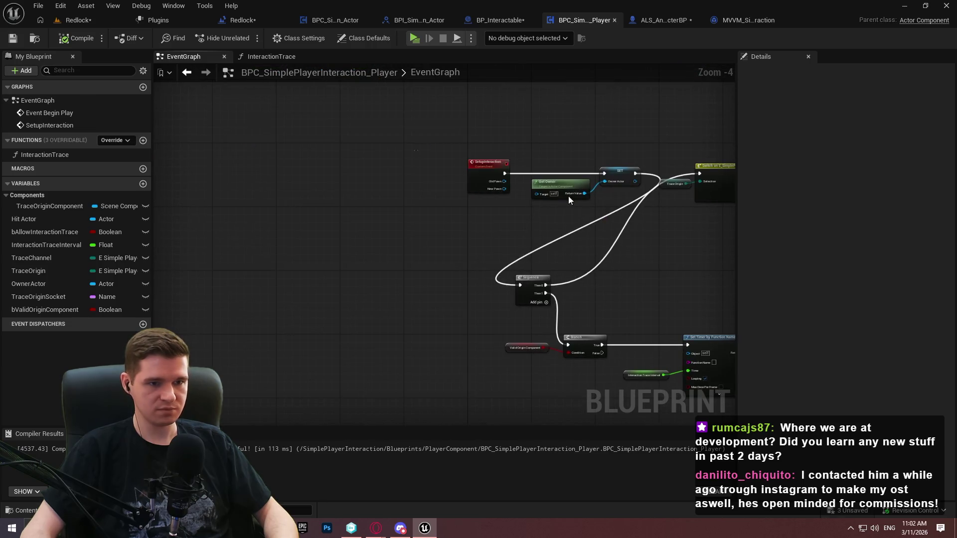
drag(641, 214, 417, 155)
mouse_move(611, 179)
mouse_down()
mouse_move(465, 279)
mouse_move(479, 282)
mouse_up()
drag(270, 239, 697, 386)
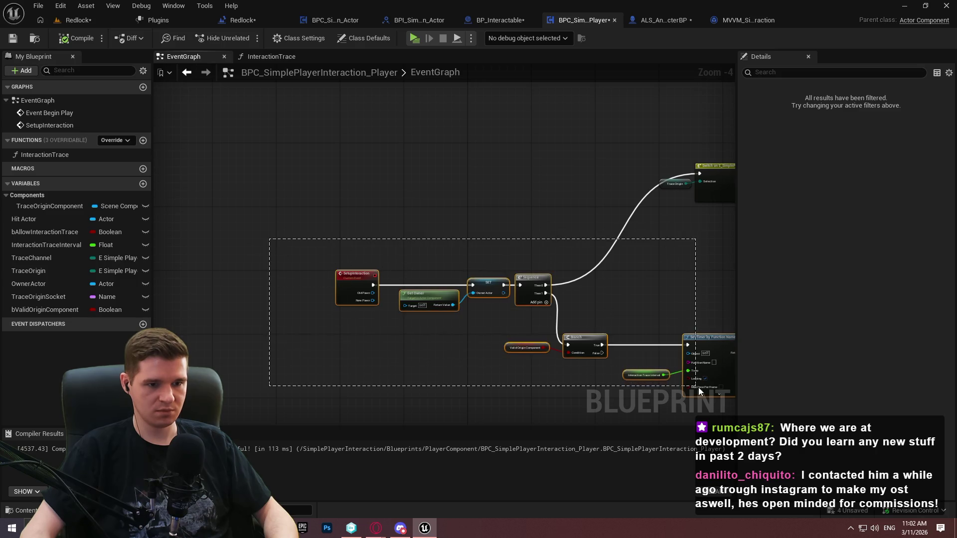
mouse_move(531, 285)
mouse_down()
mouse_move(507, 184)
mouse_move(393, 175)
mouse_up()
Space the SetupInteraction group from the Sequence and move the Branch and Set Timer group down-right
scroll(212, 166, up, 2)
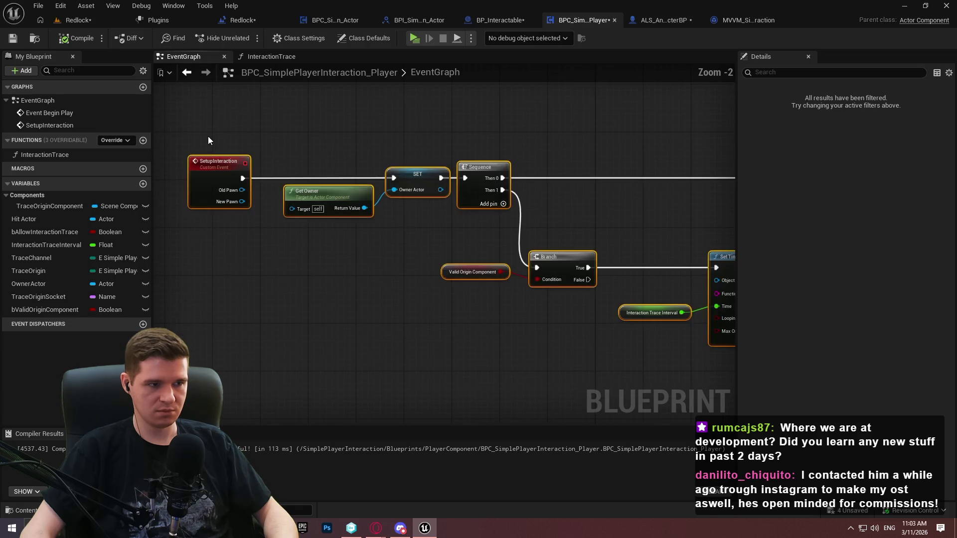
drag(188, 149, 414, 215)
drag(416, 181, 378, 178)
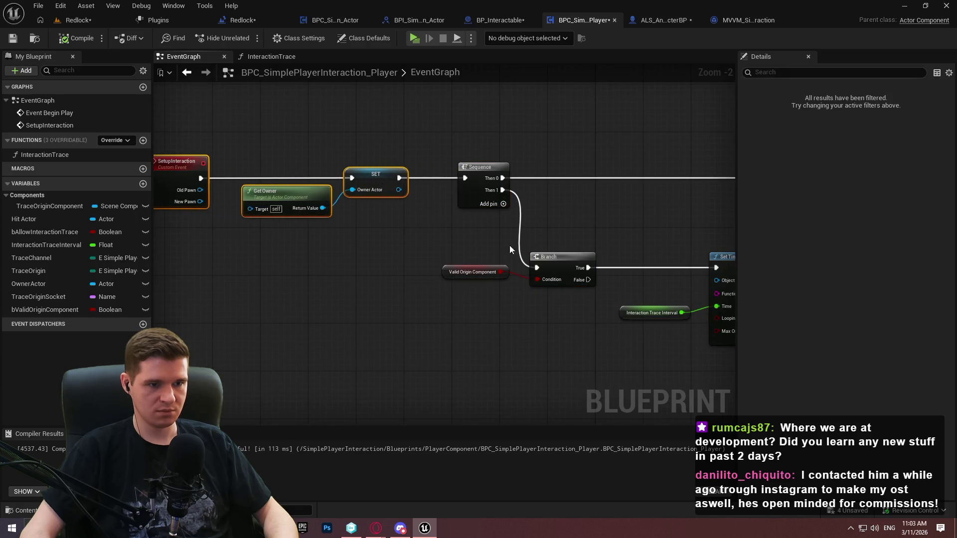
drag(628, 319, 245, 179)
mouse_move(357, 190)
mouse_down()
mouse_move(450, 290)
mouse_move(414, 318)
mouse_up()
click(384, 316)
scroll(389, 303, up, 1)
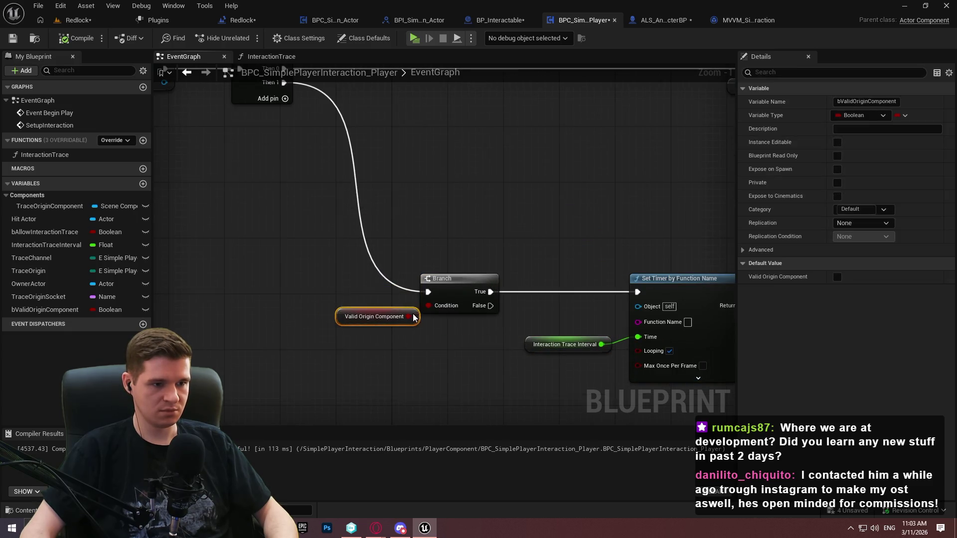
drag(359, 200, 385, 326)
Add a Print String on the Branch False path reading 'print error for bad origin component config'
text(print string)
key(Return)
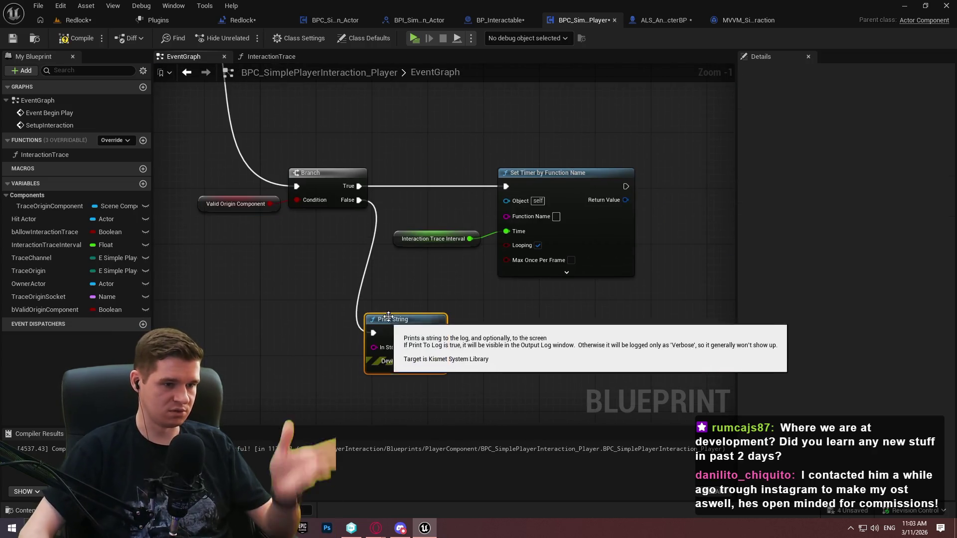
click(412, 347)
text(print)
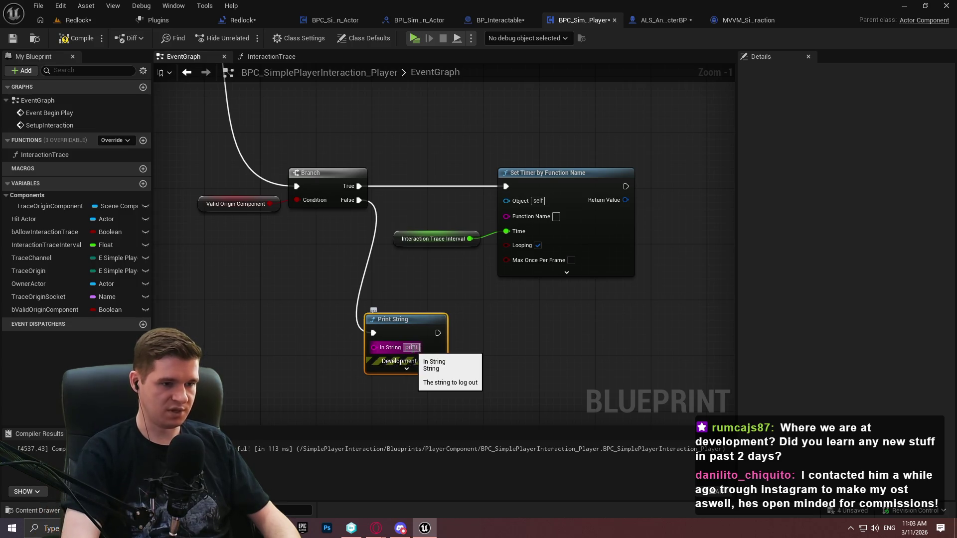
text( error to load ol)
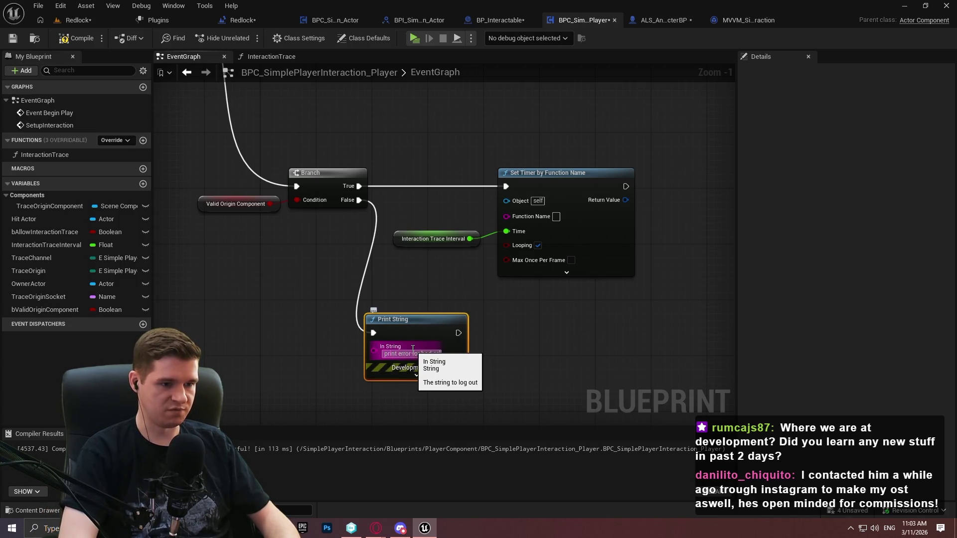
text(onfig)
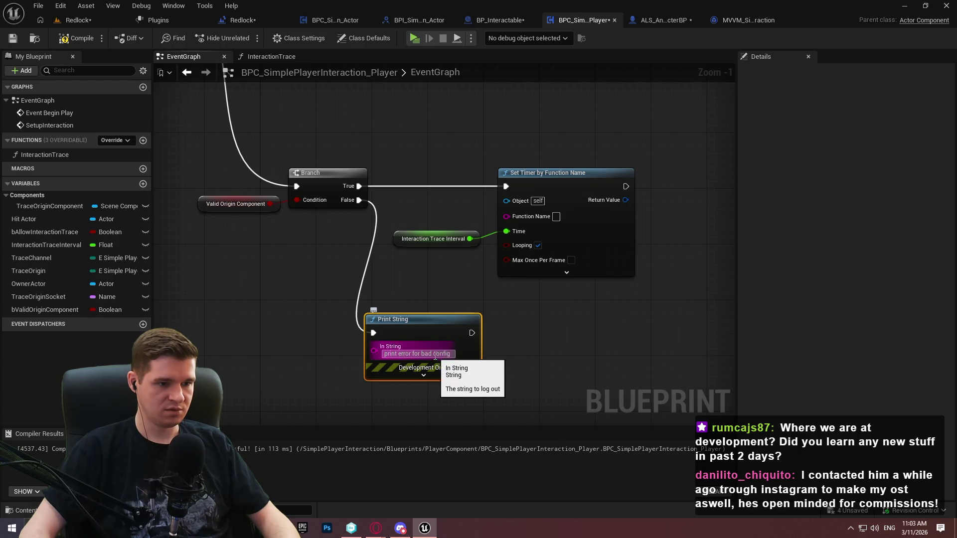
key(BackSpace)
key(BackSpace)
key(BackSpace)
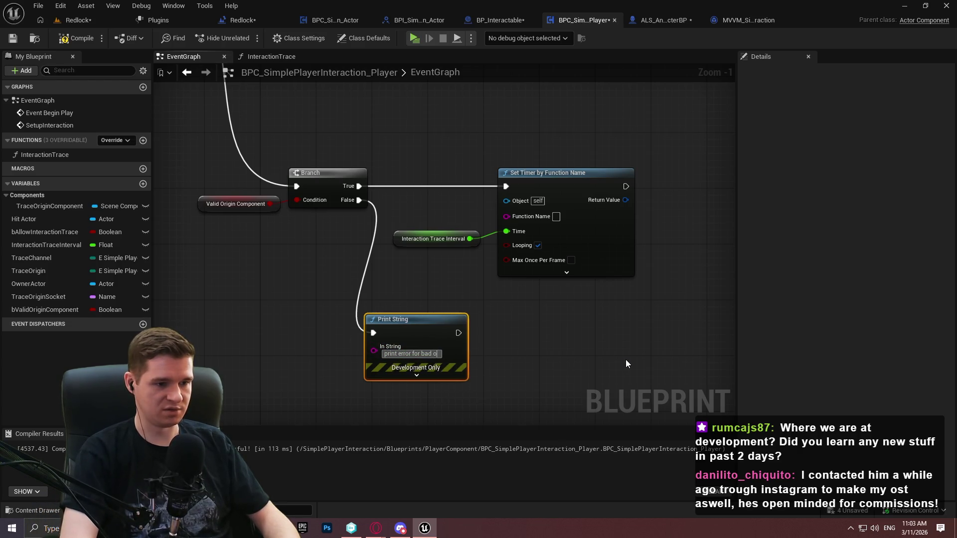
text(rigin component)
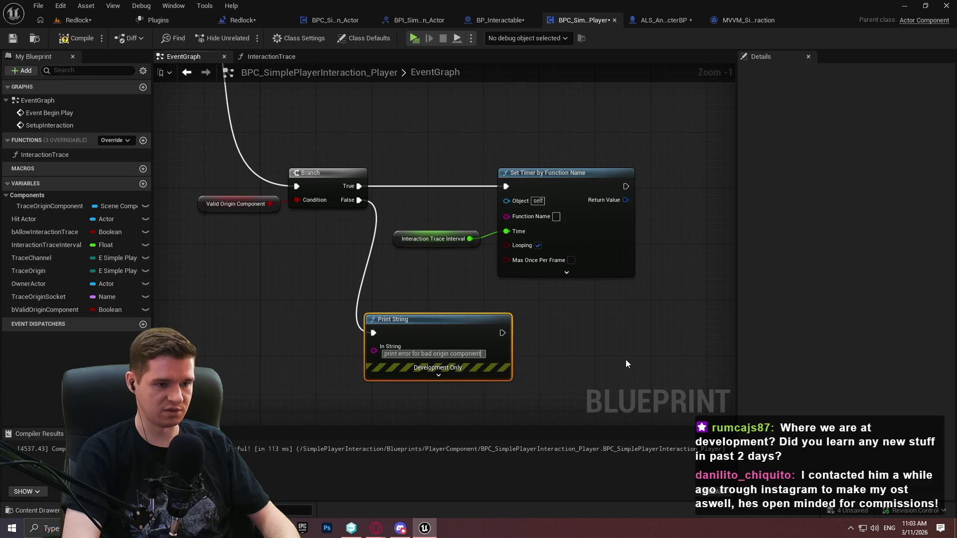
text( config)
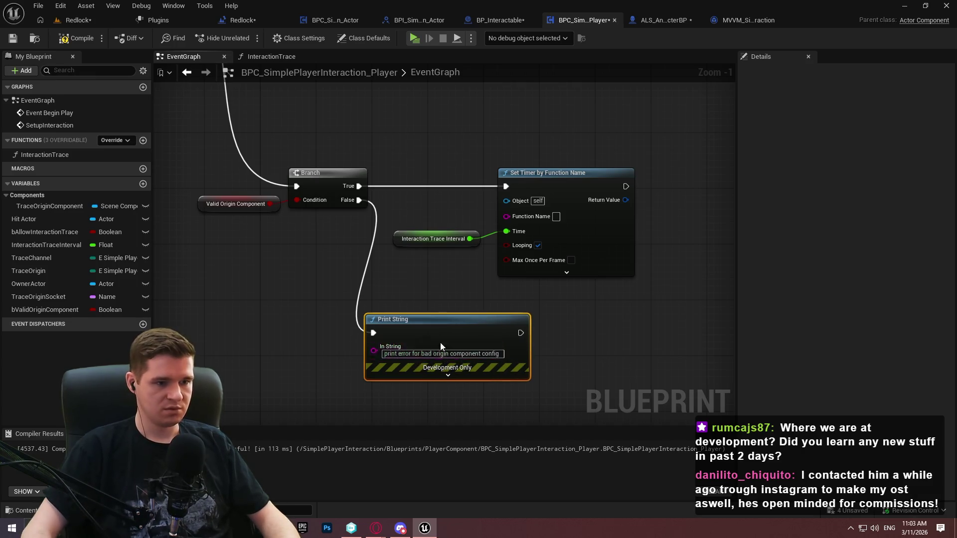
Move the Print String node lower and review the SetupInteraction chain layout
drag(441, 343, 522, 403)
click(506, 321)
scroll(505, 321, down, 2)
drag(537, 312, 492, 218)
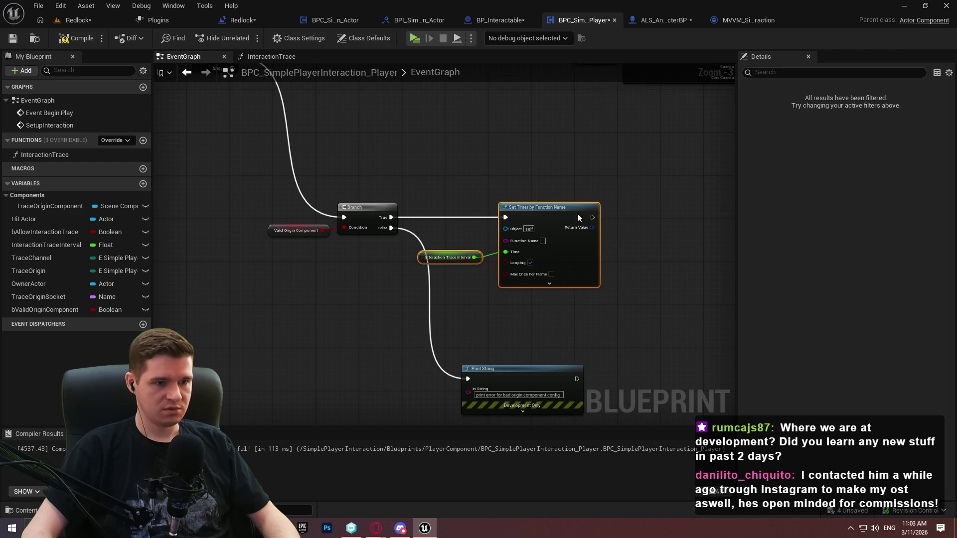
click(474, 264)
scroll(464, 227, down, 5)
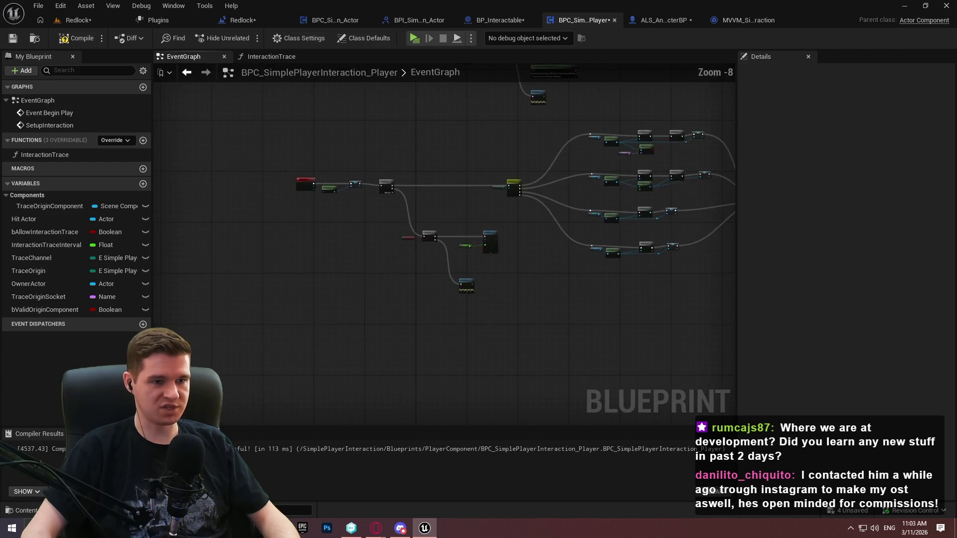
scroll(680, 315, down, 1)
drag(692, 362, 171, 158)
scroll(309, 200, up, 3)
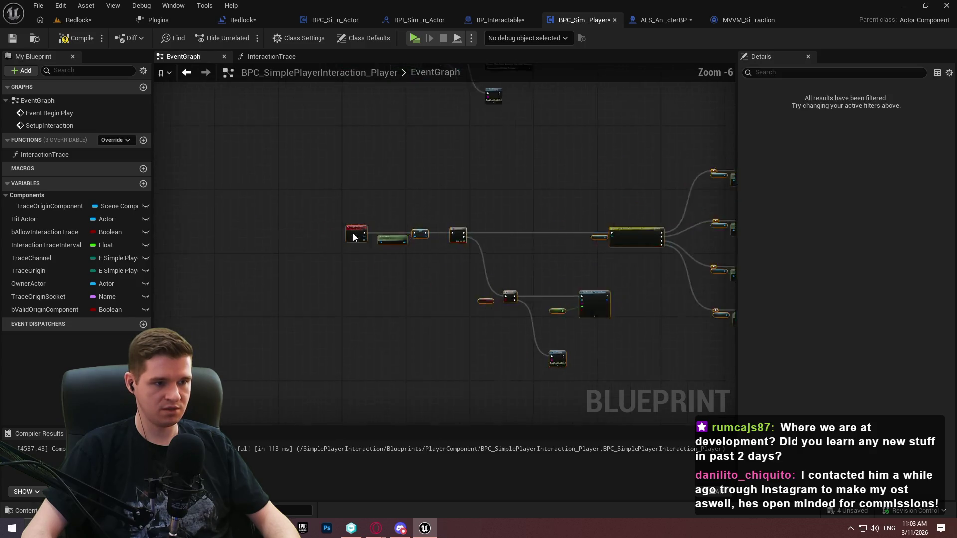
scroll(354, 236, up, 1)
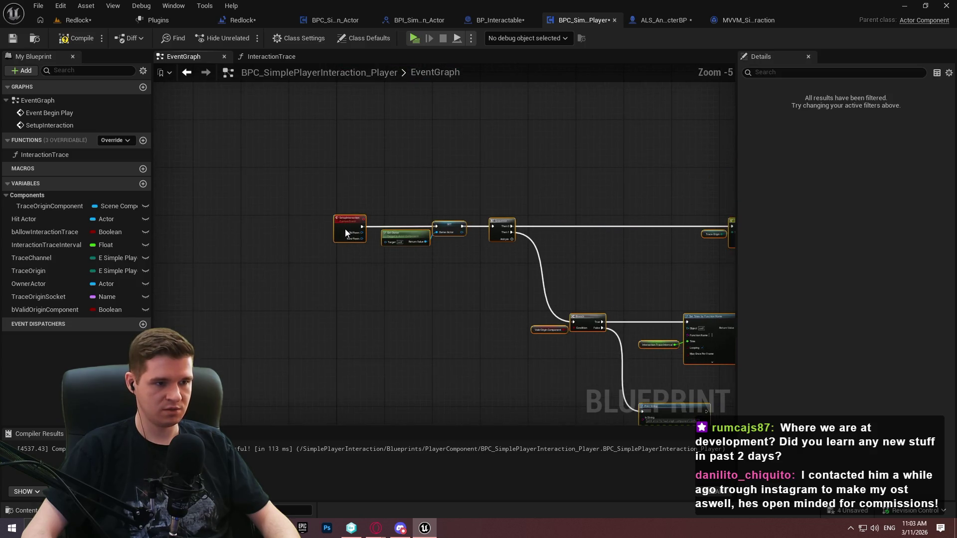
click(368, 280)
scroll(276, 251, up, 1)
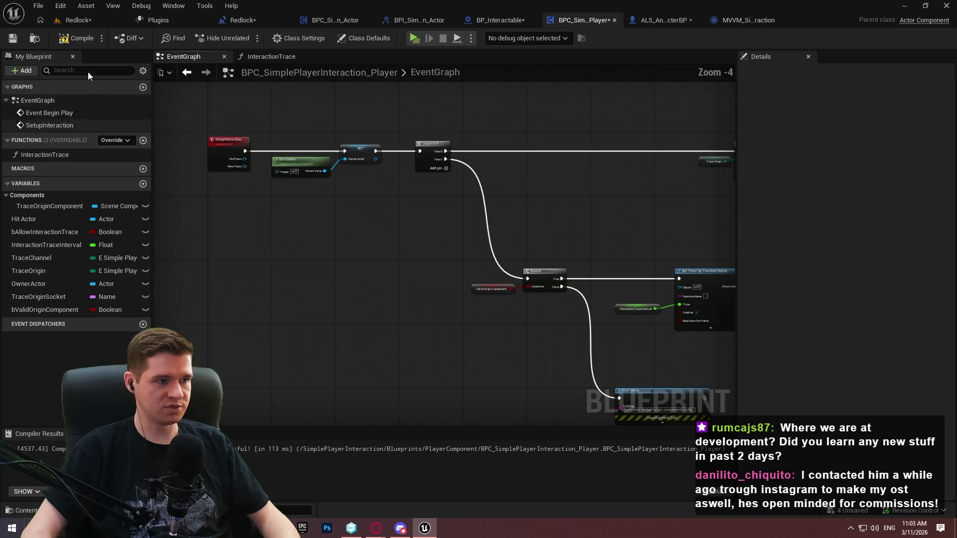
Save the blueprint, then add and delete a stray new Boolean variable
click(12, 38)
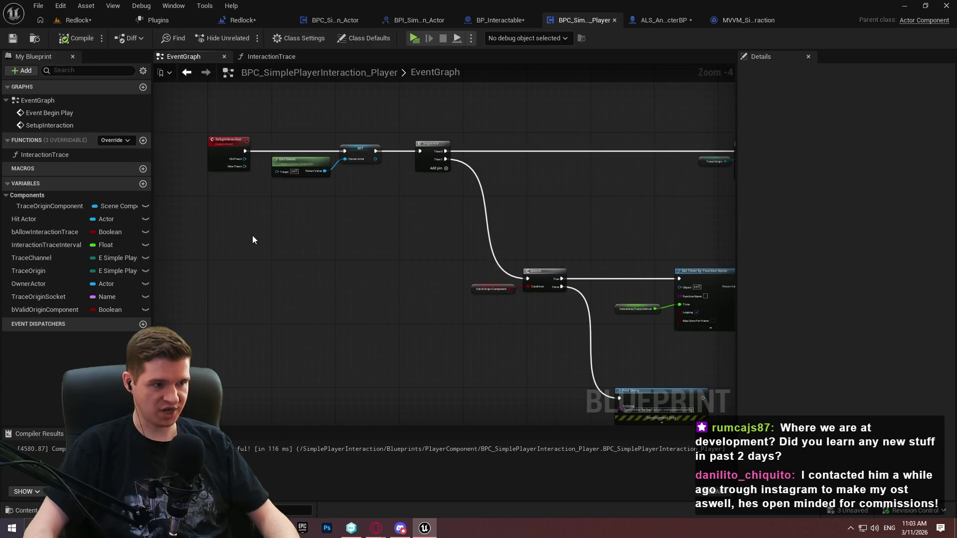
click(142, 186)
text(TraceChannel)
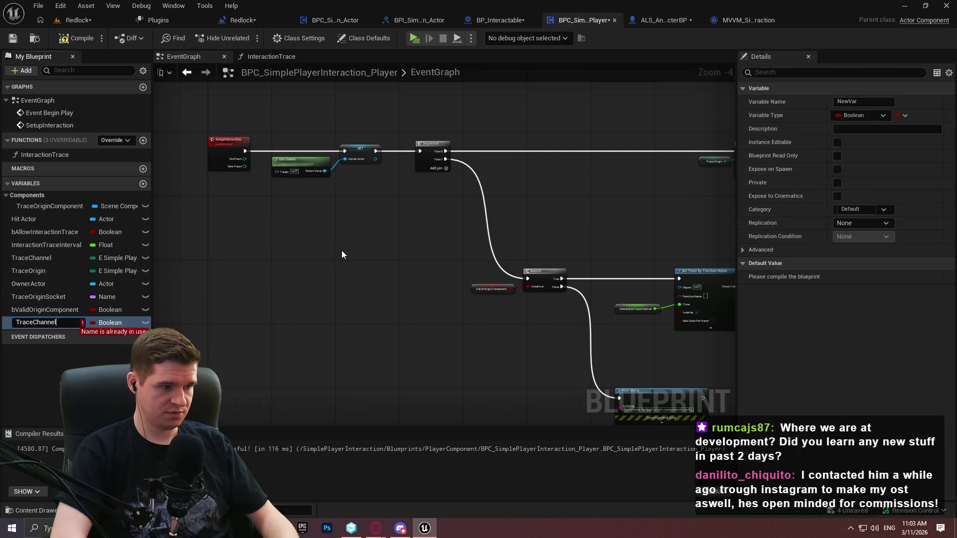
key(Escape)
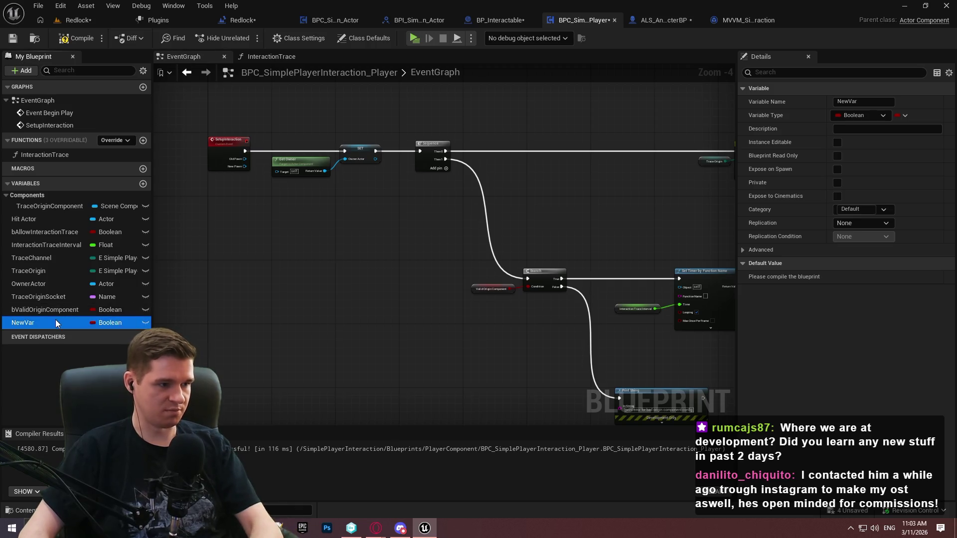
key(Delete)
click(101, 259)
Browse TraceChannel's type choices filtered to channel-related types
click(101, 258)
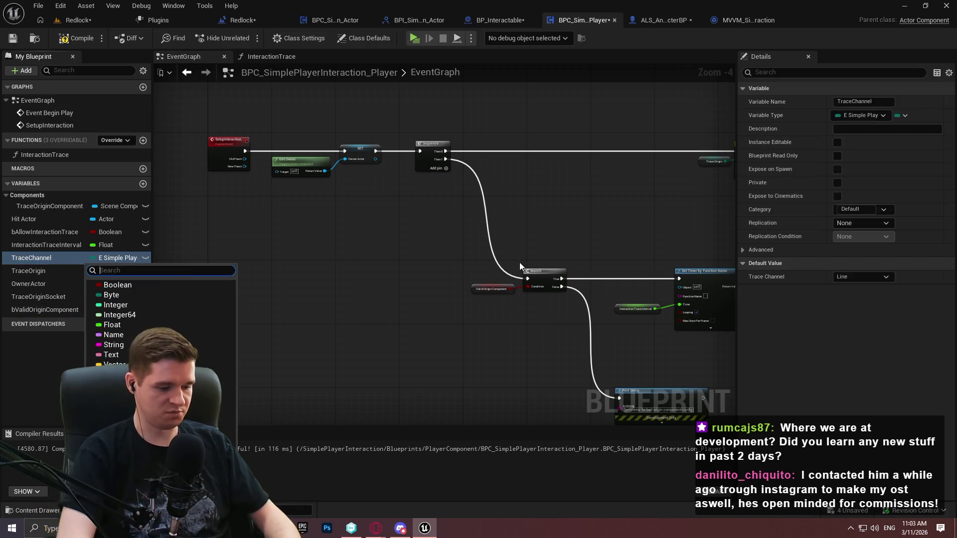
text(chanel)
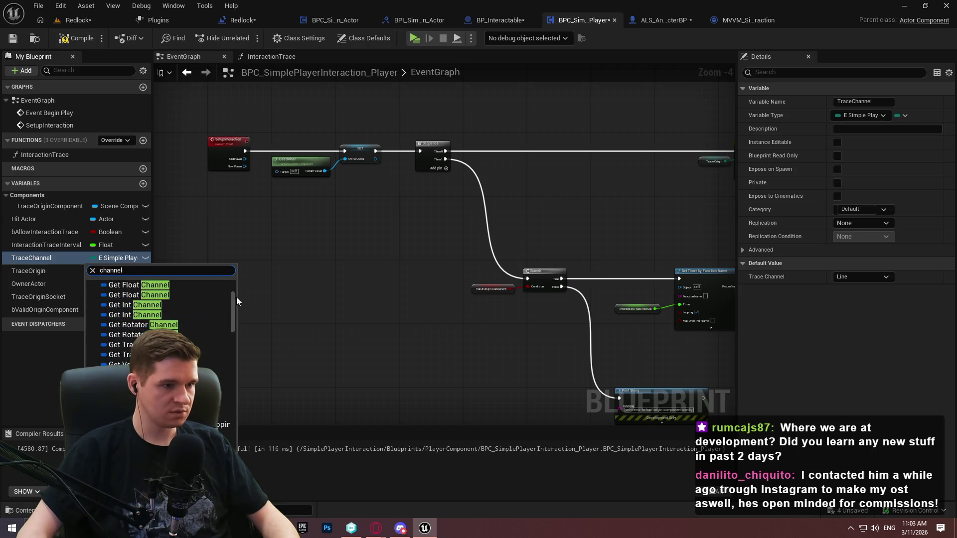
drag(236, 297, 250, 427)
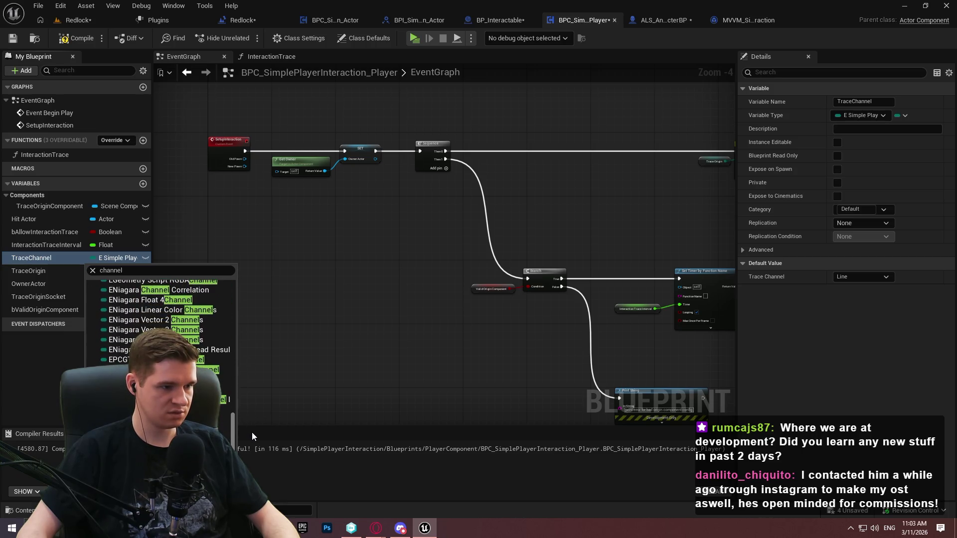
scroll(252, 432, up, 3)
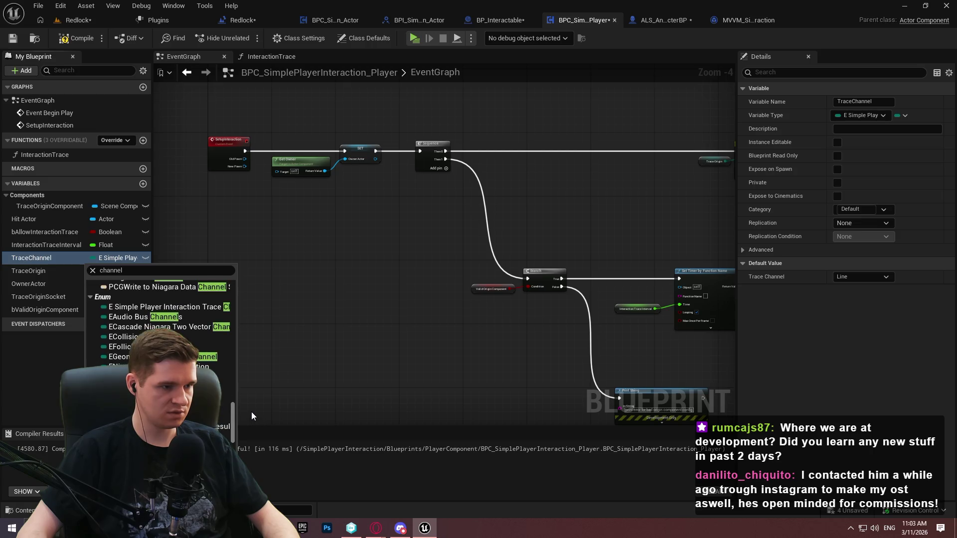
click(321, 354)
click(665, 20)
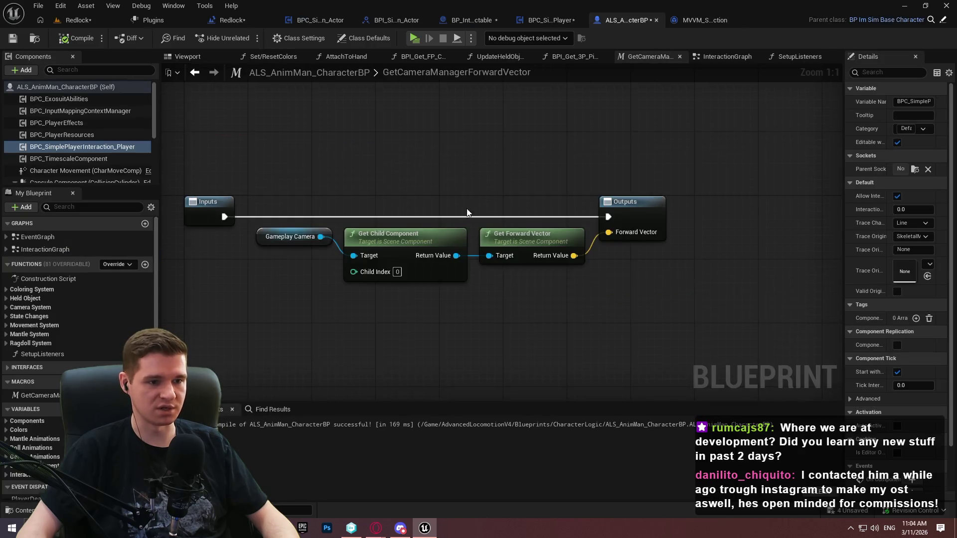
click(535, 25)
click(499, 20)
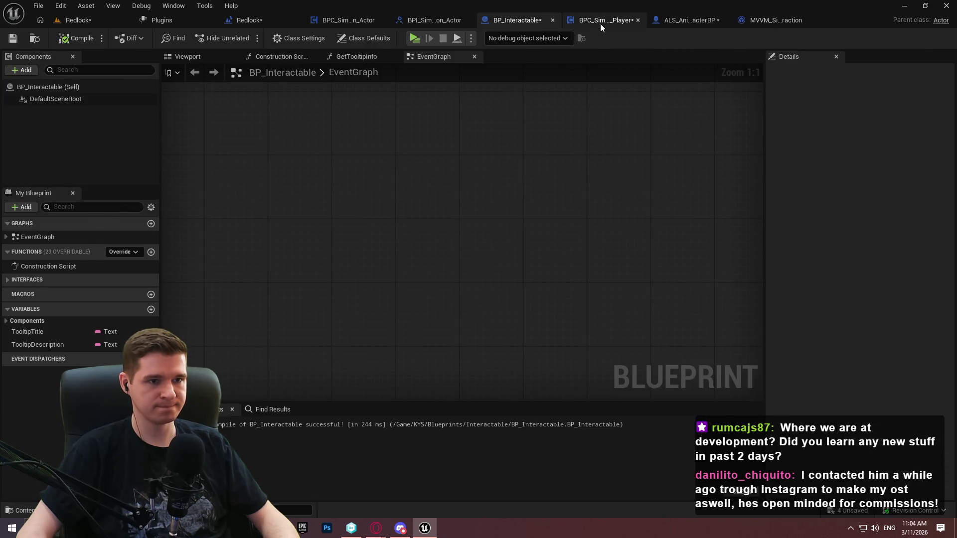
click(600, 23)
click(662, 20)
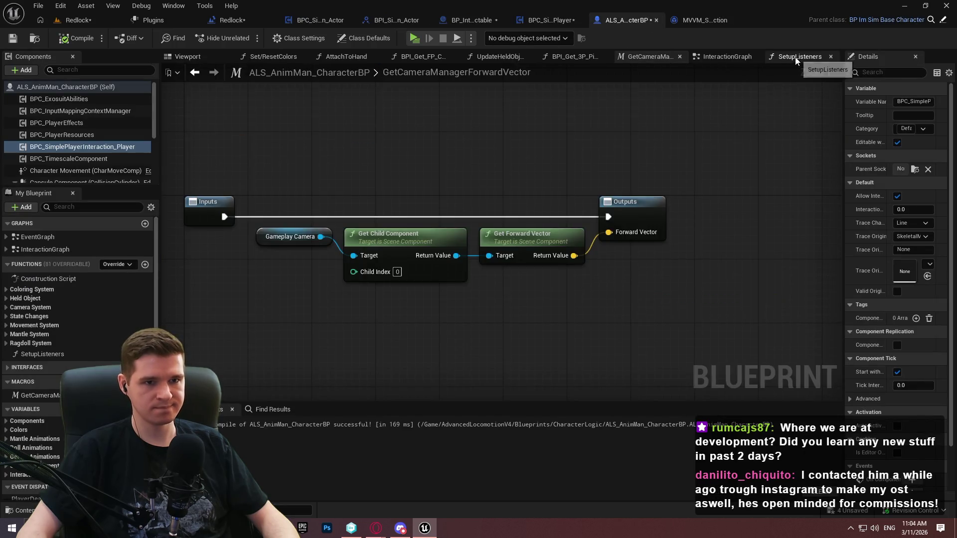
click(704, 58)
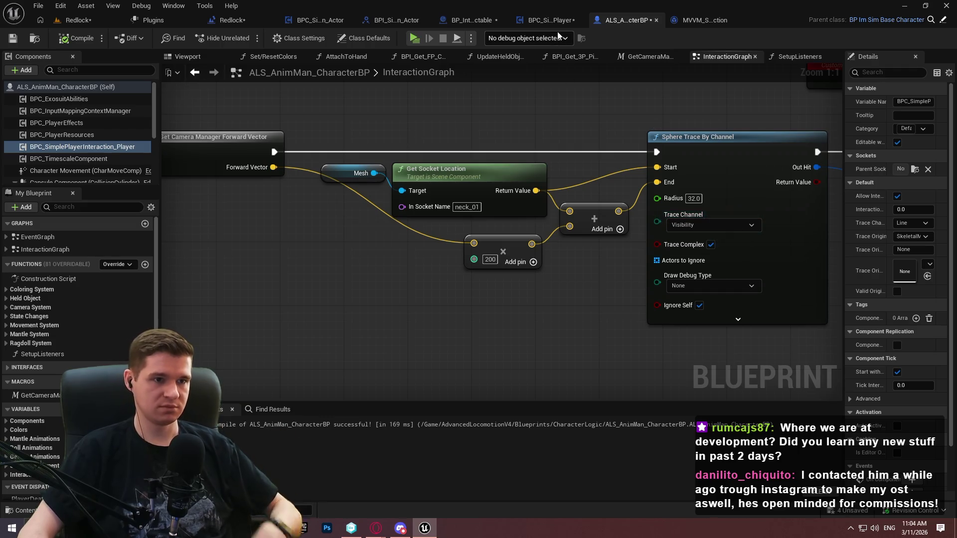
click(551, 20)
click(113, 258)
text(t)
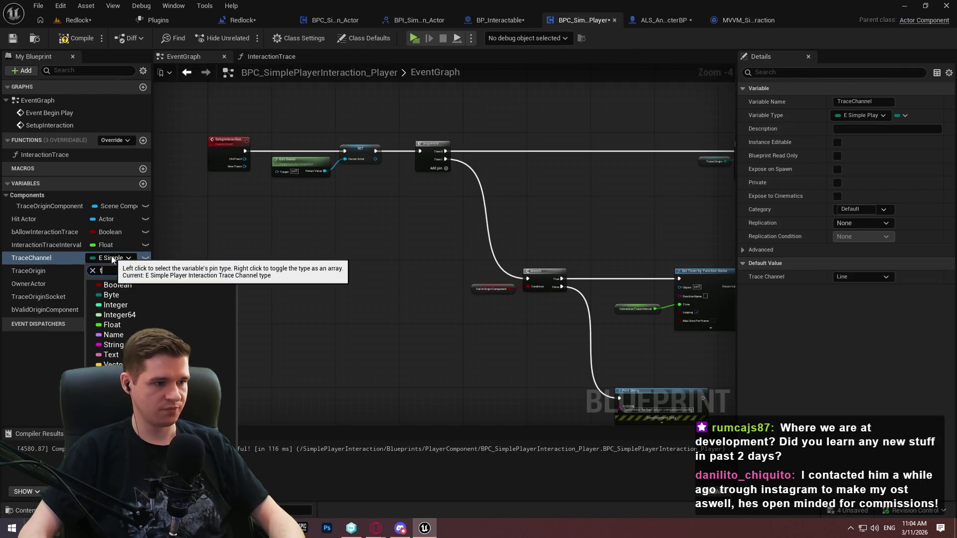
Change TraceChannel's type to ETrace Type Query, compile, save, and jump to the InteractionTrace error
text(racety)
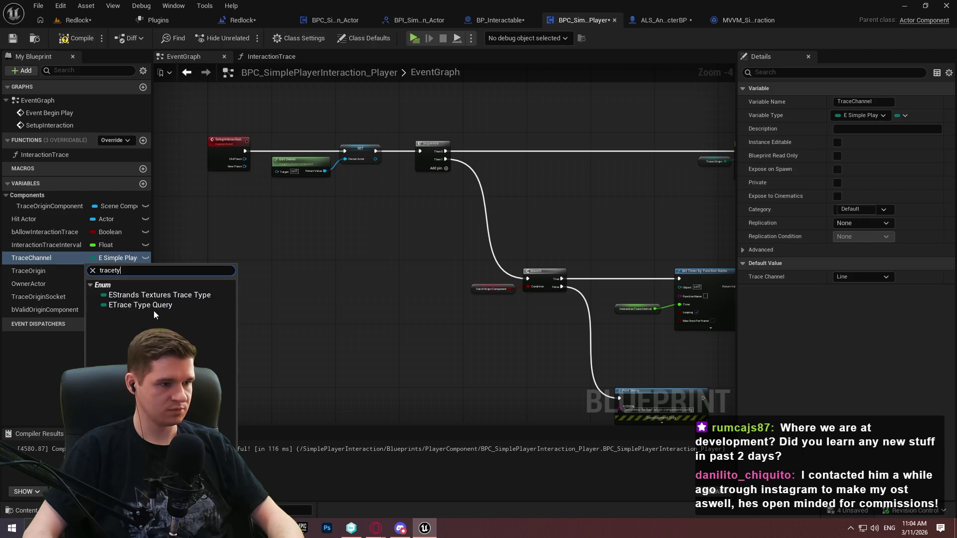
click(141, 305)
click(520, 288)
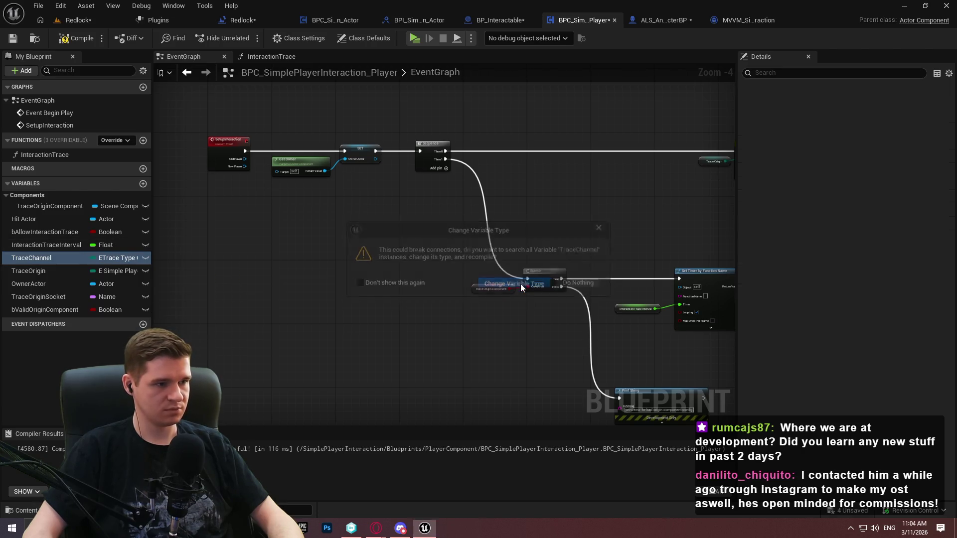
click(77, 38)
click(13, 38)
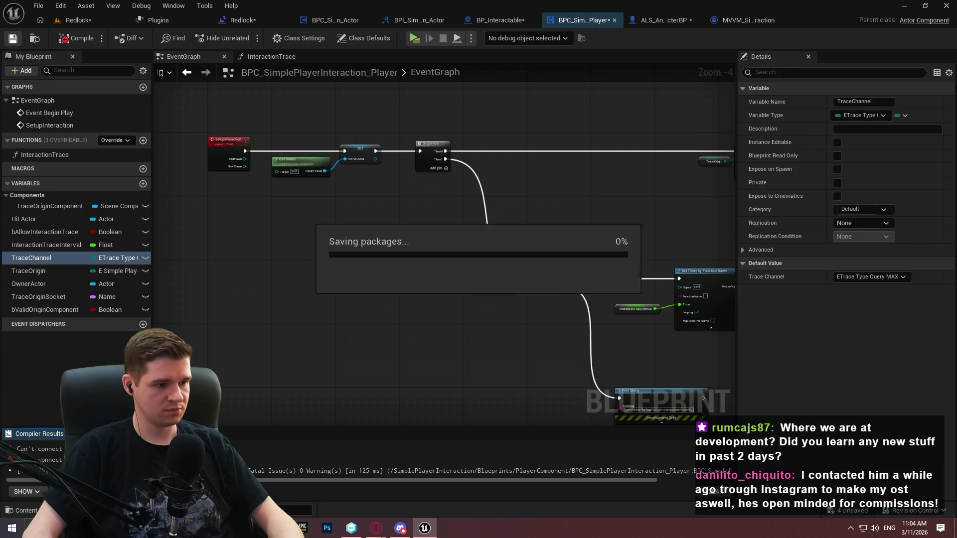
click(150, 449)
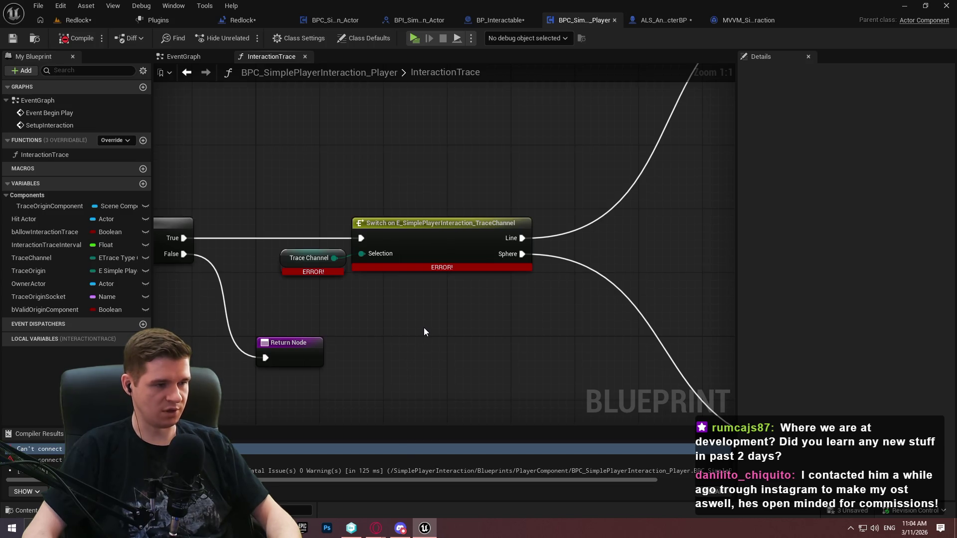
Revert TraceChannel's type change, rename it TraceShape, compile, save, and return to the level editor
key(ctrl+z)
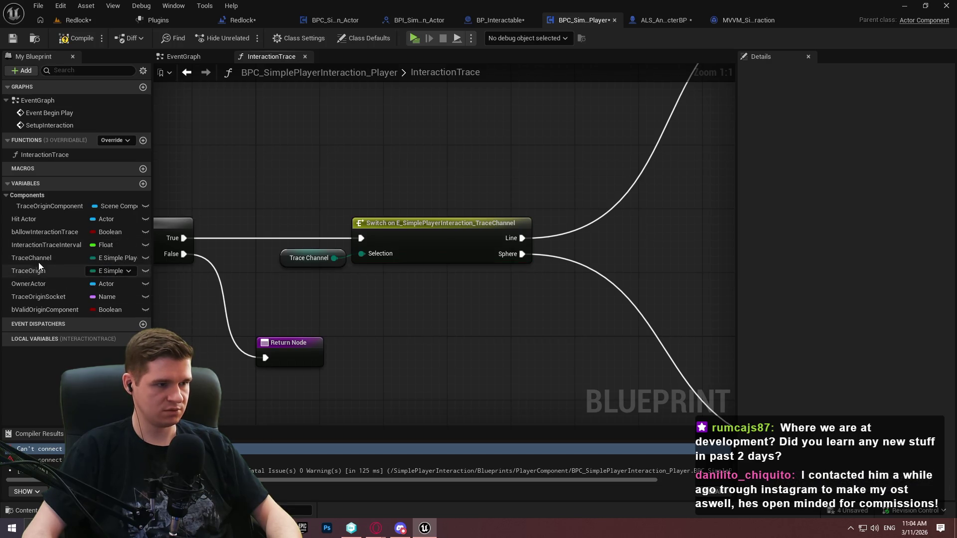
click(34, 261)
click(34, 262)
click(33, 261)
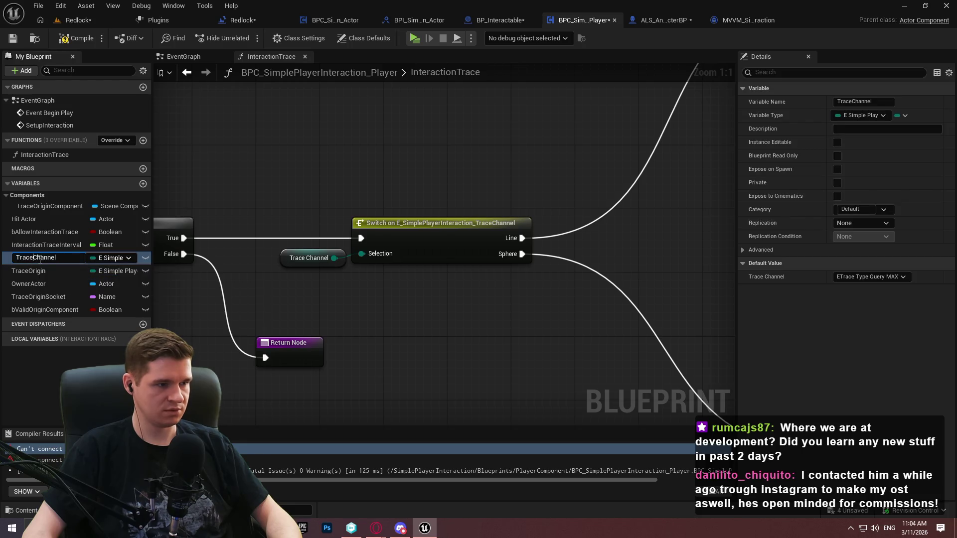
text(TraceShape)
key(Return)
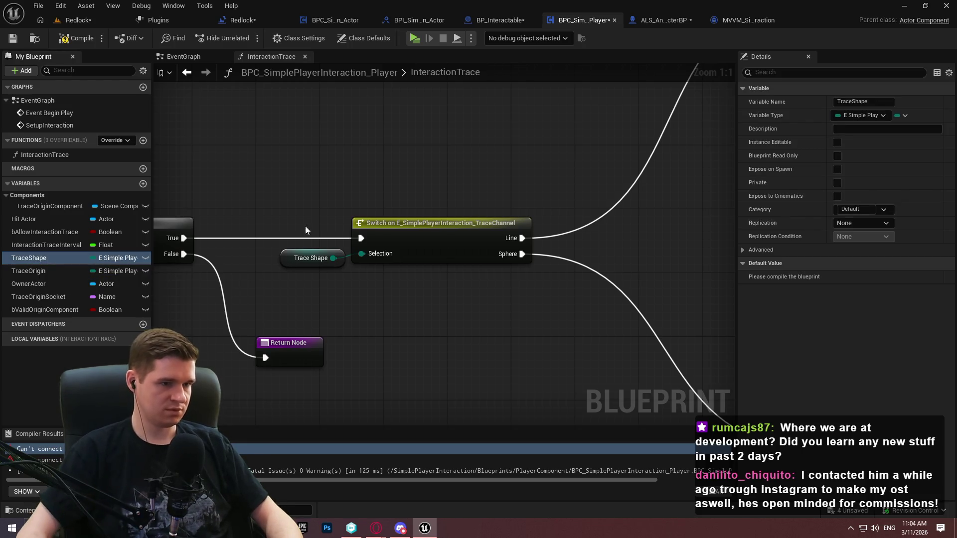
click(82, 38)
click(16, 39)
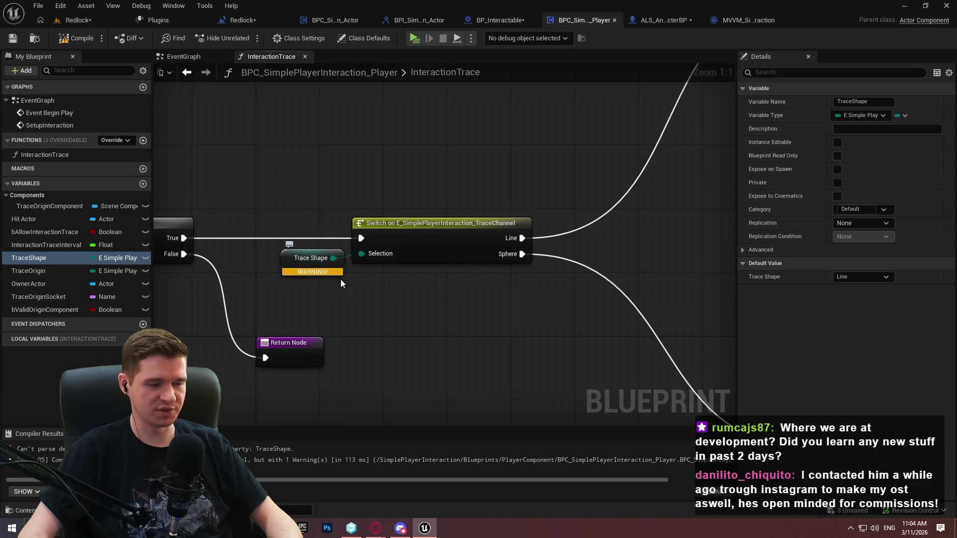
click(81, 21)
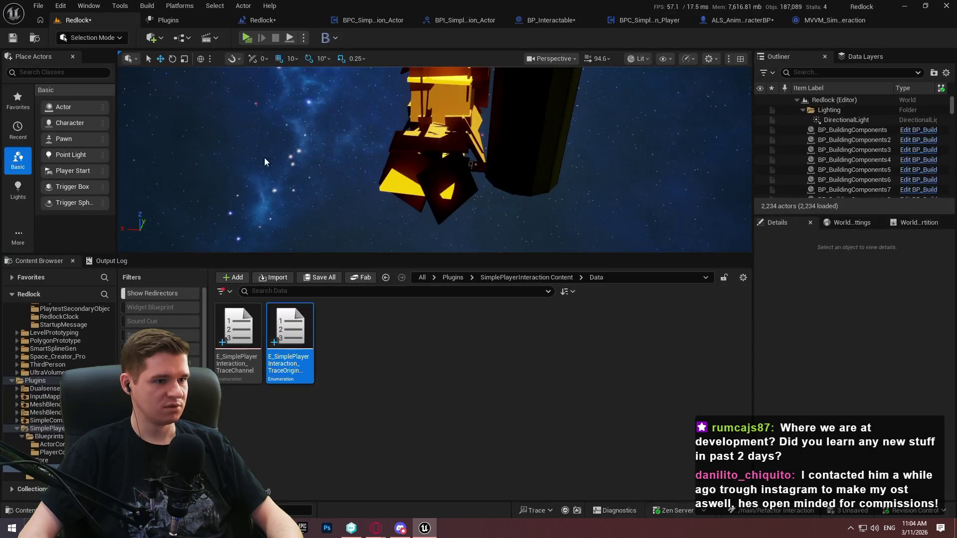
Rename E_SimplePlayerInteraction_TraceChannel to E_SimplePlayerInteraction_TraceShape and open its enum editor
double_click(235, 368)
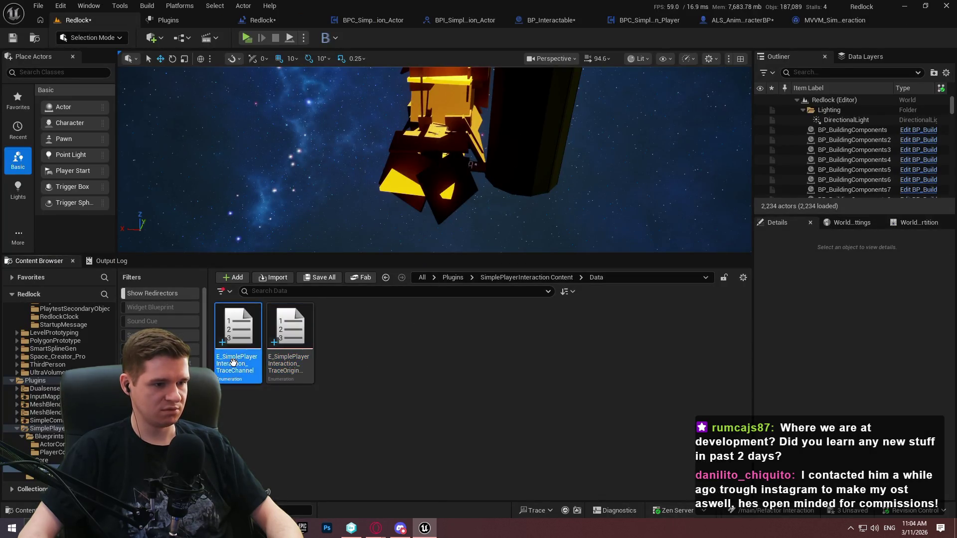
click(78, 20)
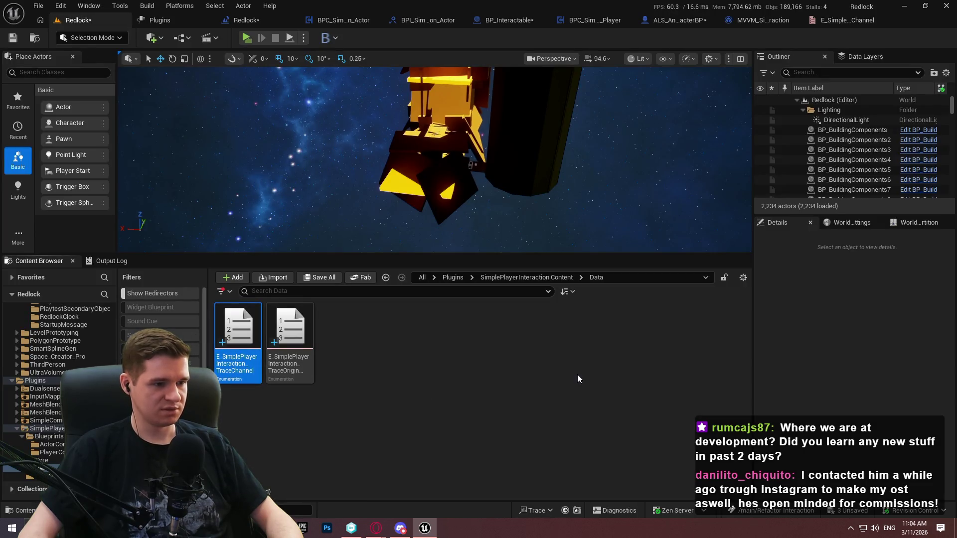
key(F2)
key(BackSpace)
key(BackSpace)
key(BackSpace)
text(Shap)
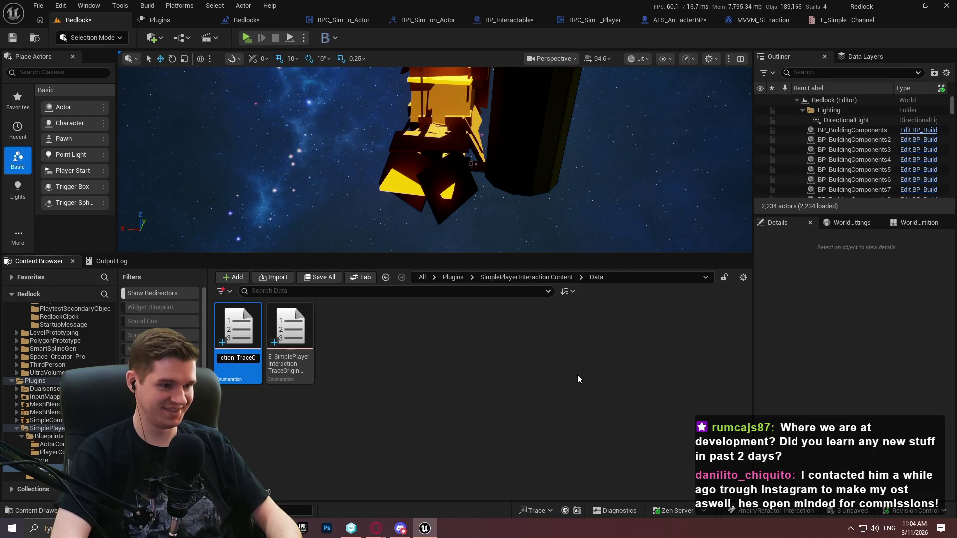
text(e)
key(Return)
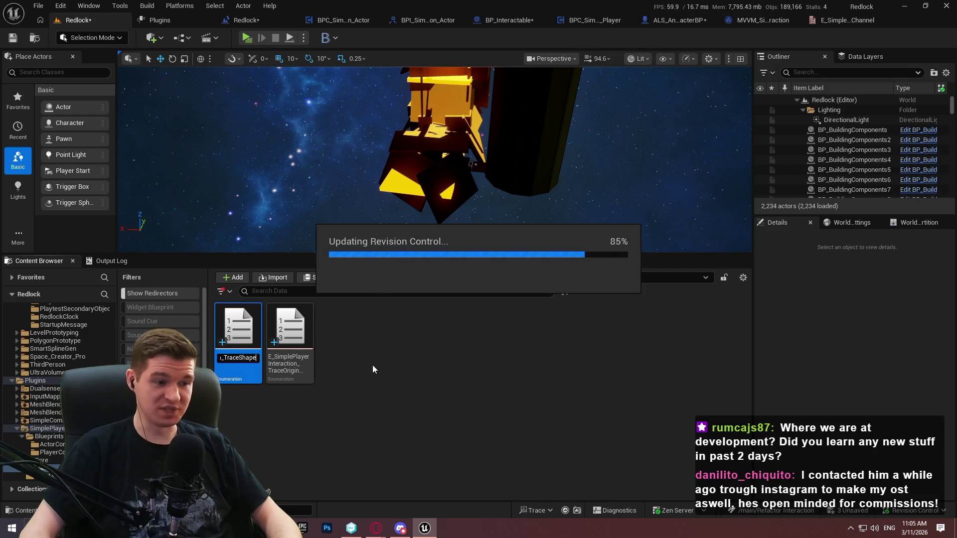
click(846, 20)
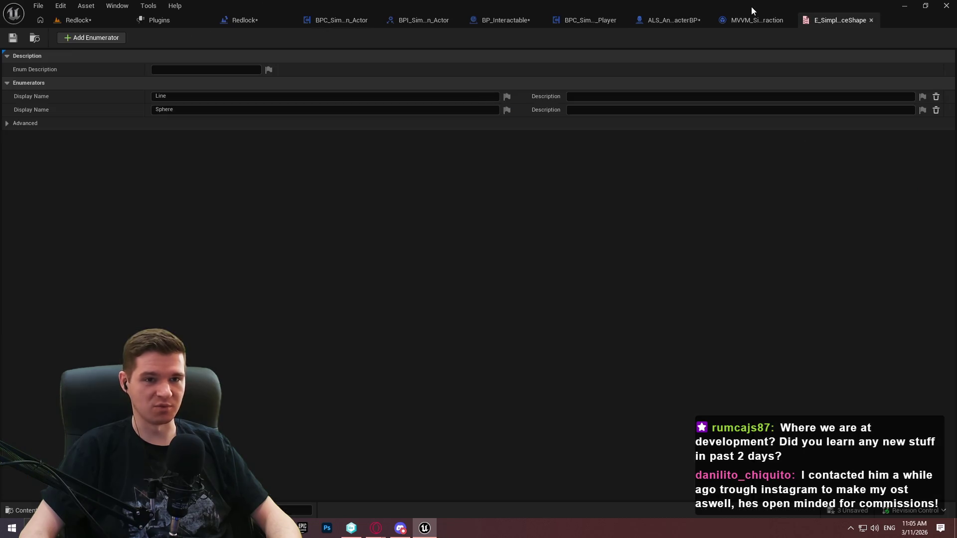
Recompile the player interaction component and select its TraceOrigin variable
click(654, 23)
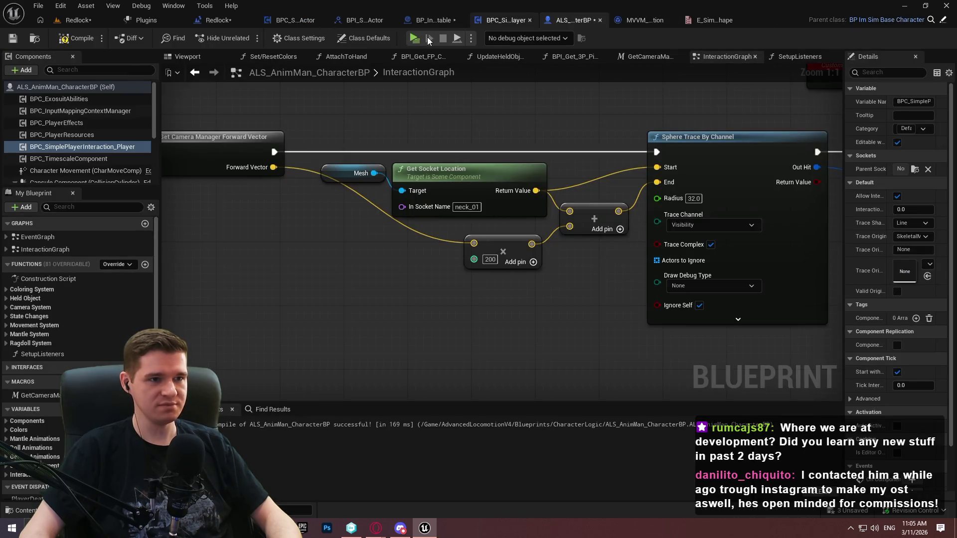
click(433, 19)
click(549, 21)
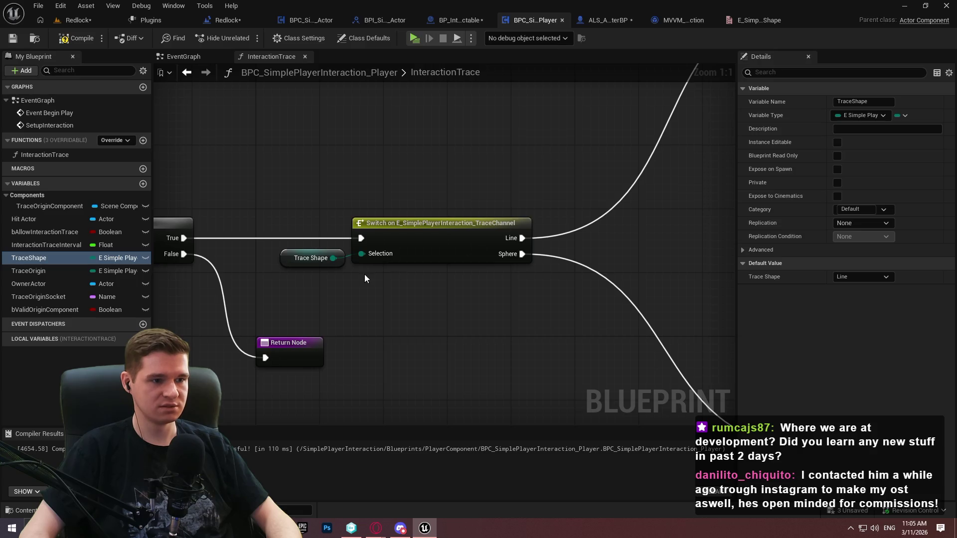
click(76, 38)
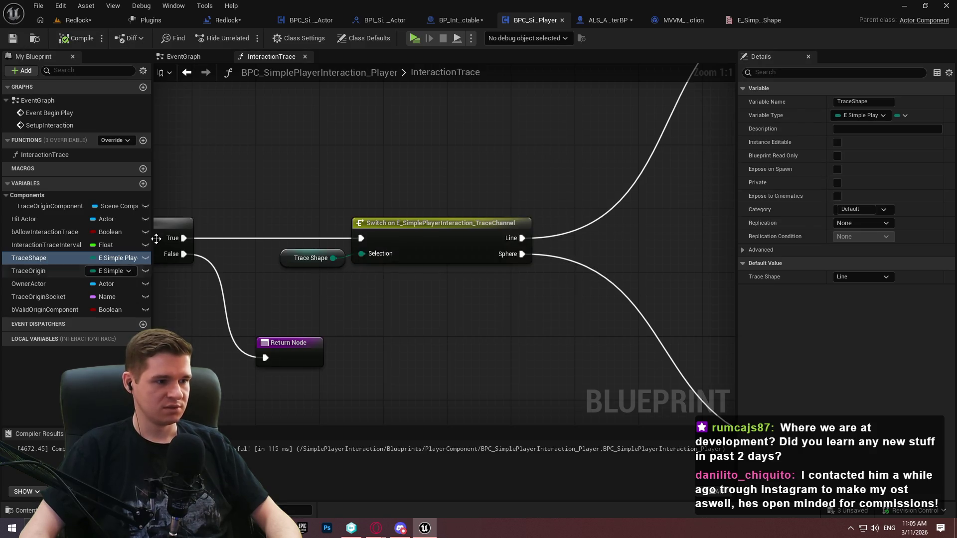
mouse_move(153, 238)
mouse_down()
mouse_move(393, 251)
mouse_move(149, 249)
mouse_up()
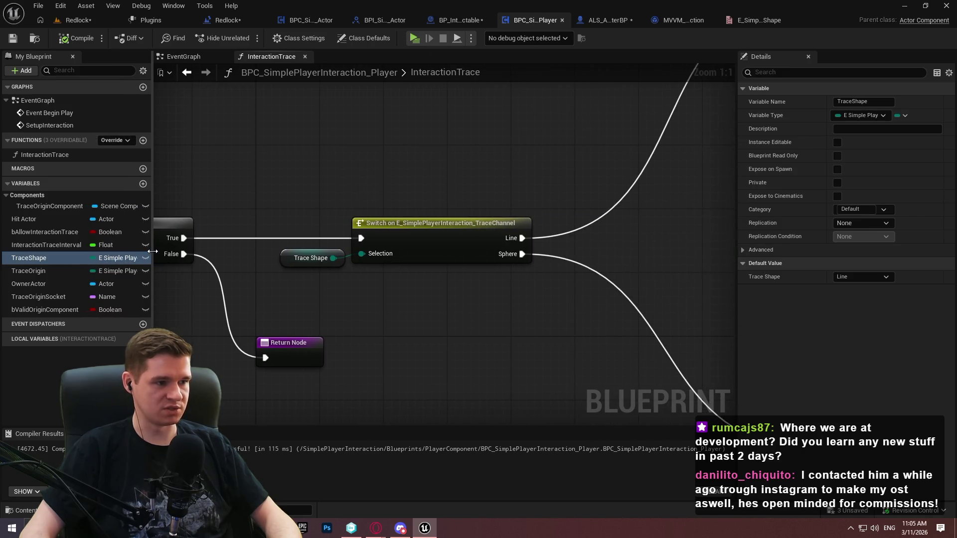
click(62, 272)
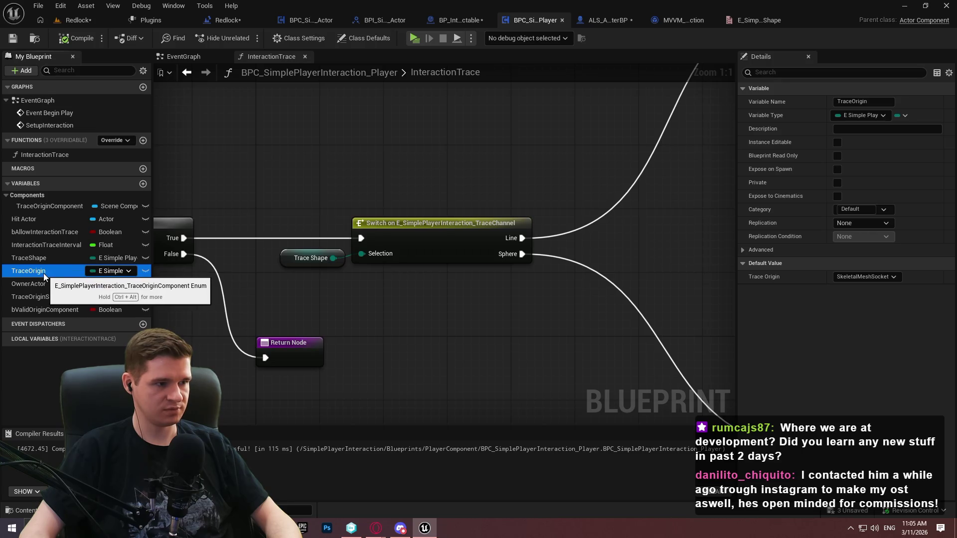
scroll(573, 264, down, 1)
scroll(549, 239, down, 4)
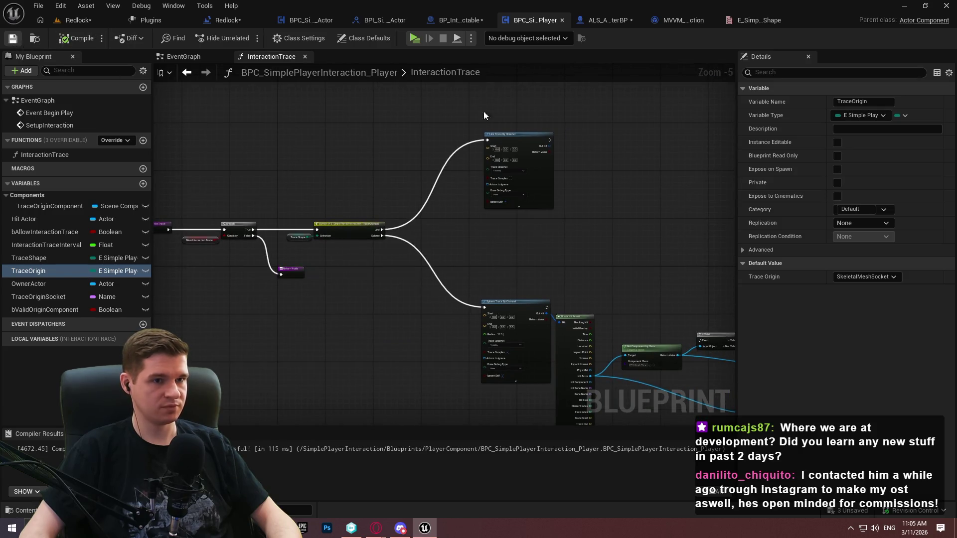
Save all modified assets, leaving the Redlock map out of the checkout
click(38, 6)
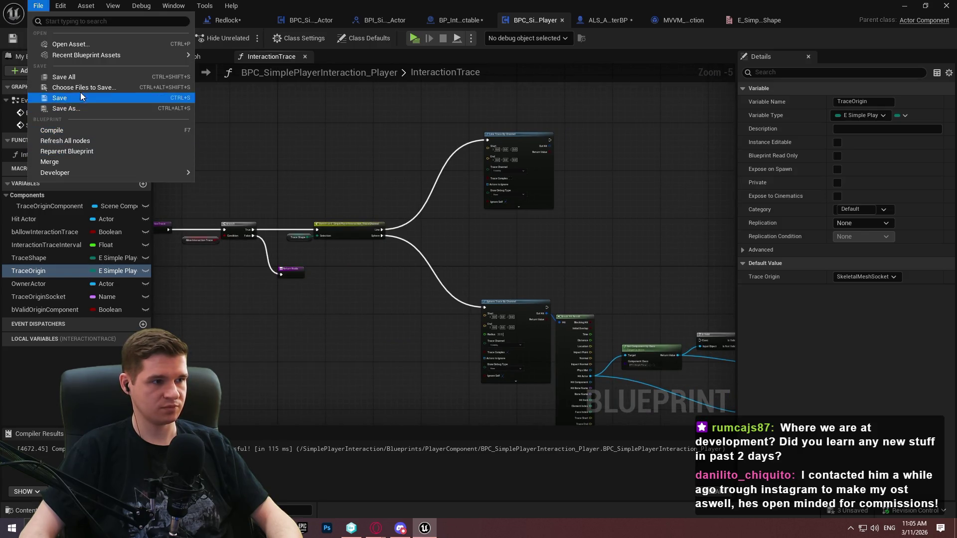
click(80, 77)
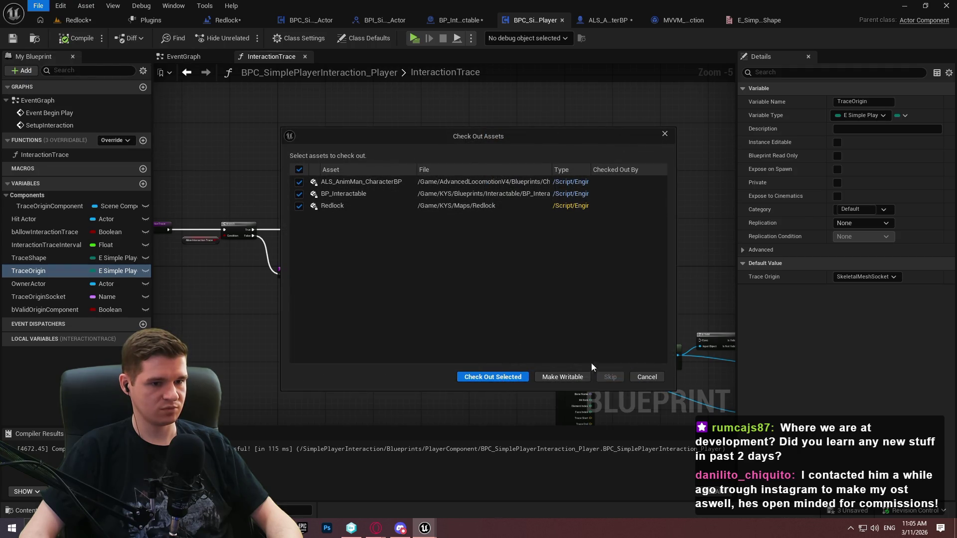
click(298, 206)
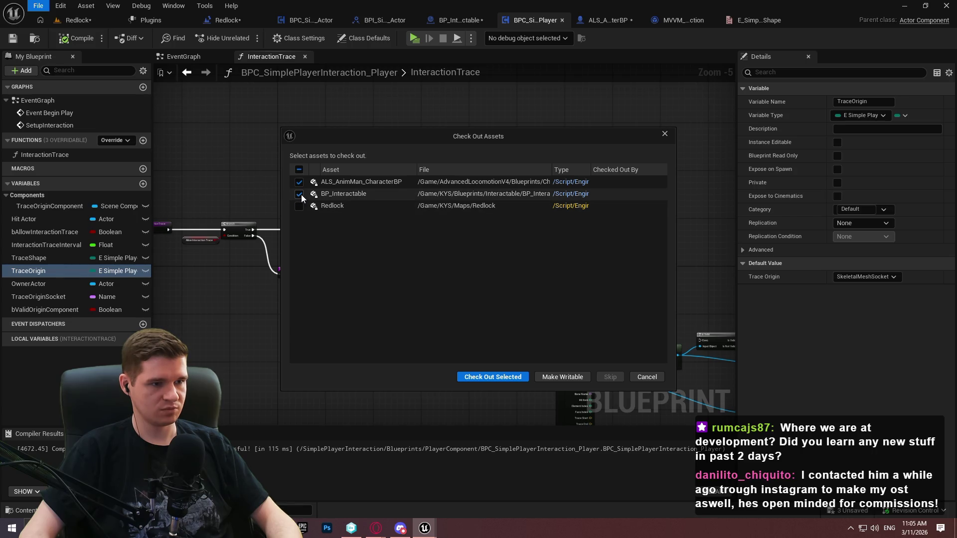
click(503, 377)
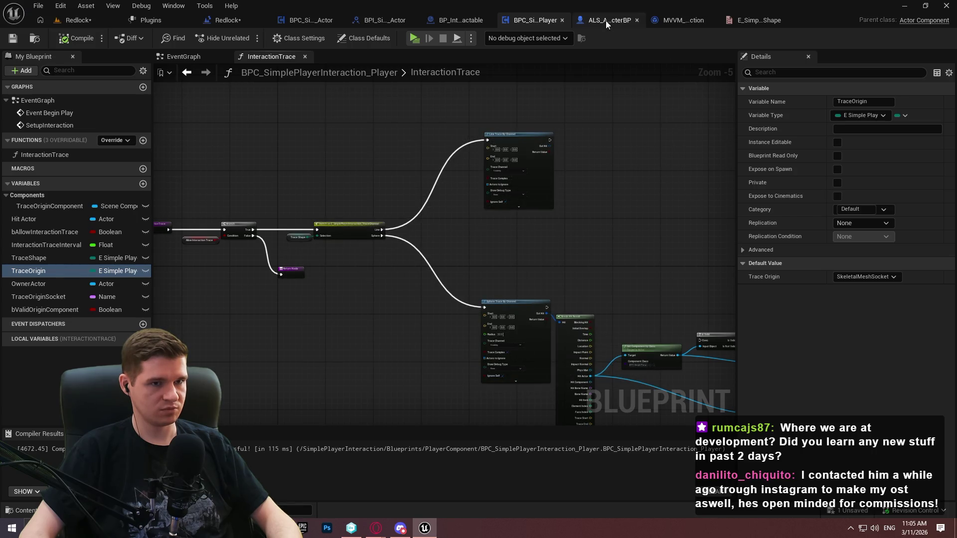
mouse_move(641, 229)
mouse_down()
mouse_move(453, 151)
mouse_move(632, 227)
mouse_move(773, 255)
mouse_up()
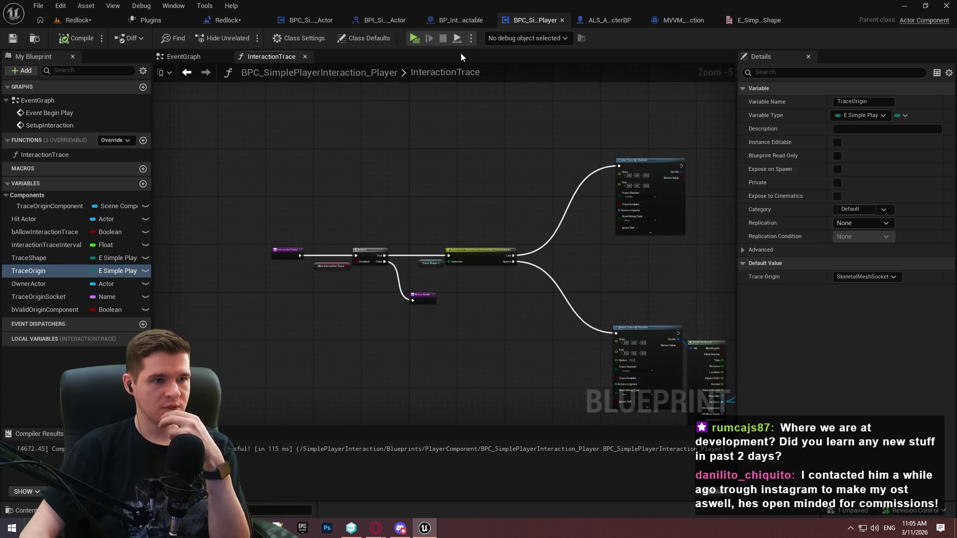
click(200, 55)
scroll(396, 172, up, 1)
mouse_move(395, 173)
mouse_down()
mouse_move(399, 269)
mouse_move(394, 210)
mouse_move(511, 76)
mouse_up()
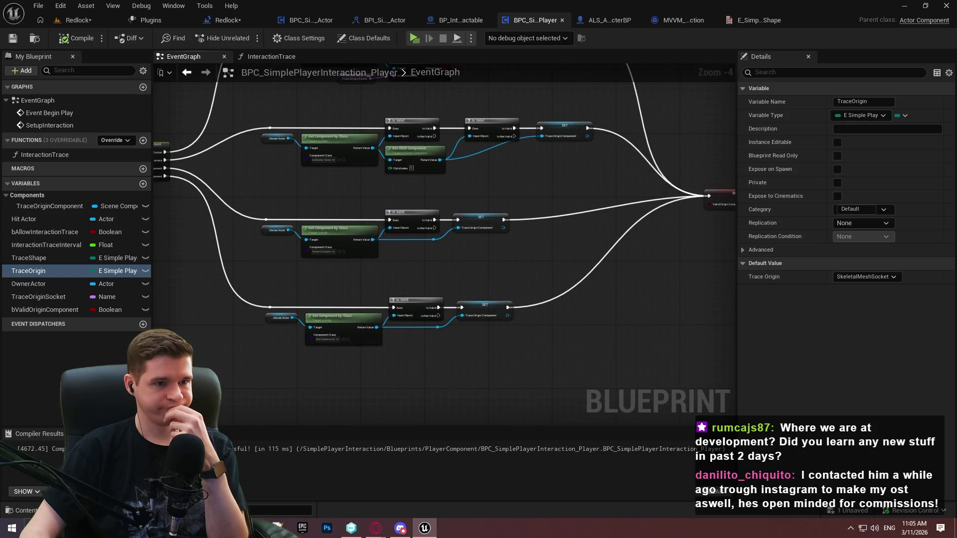
mouse_move(483, 185)
mouse_down()
mouse_move(496, 173)
mouse_move(429, 287)
mouse_up()
scroll(496, 173, up, 4)
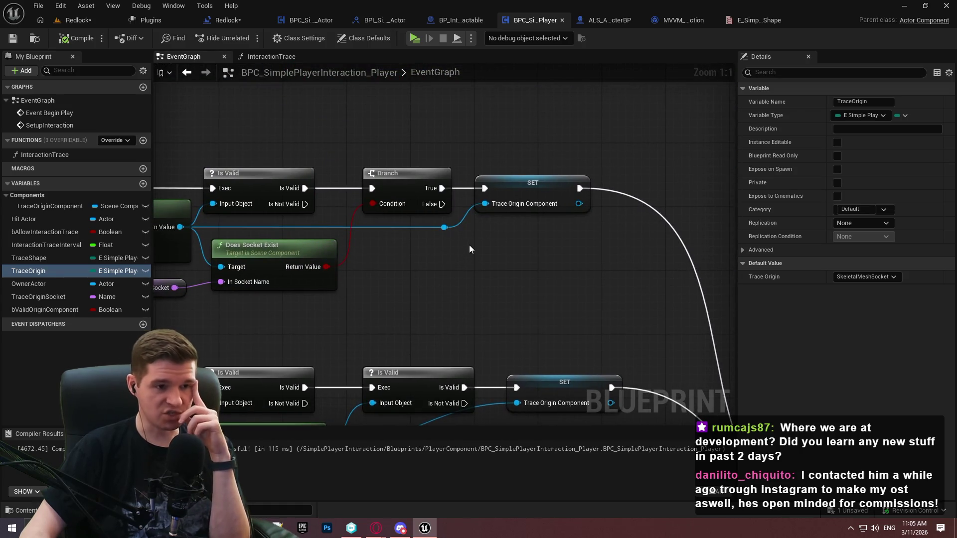
drag(466, 232, 553, 13)
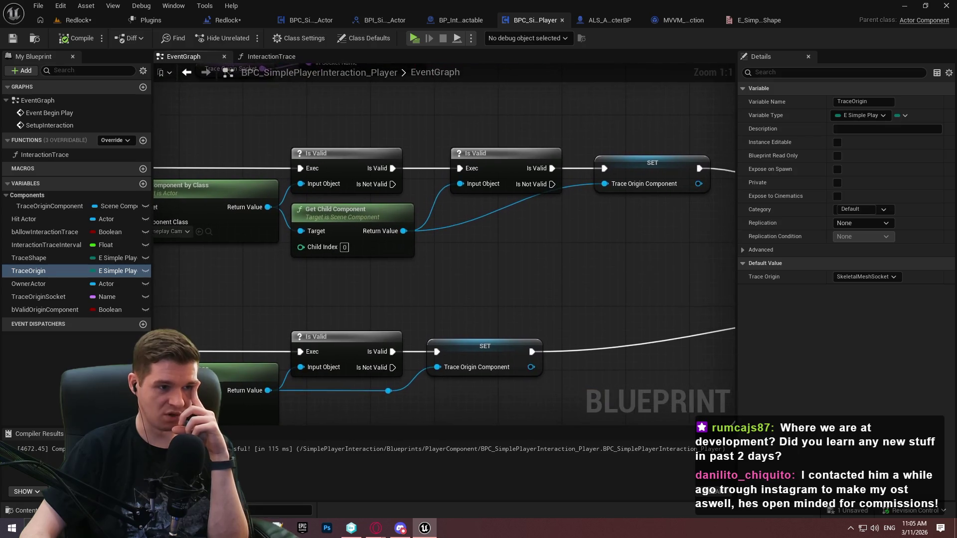
key(ctrl+z)
key(ctrl+z)
key(ctrl+z)
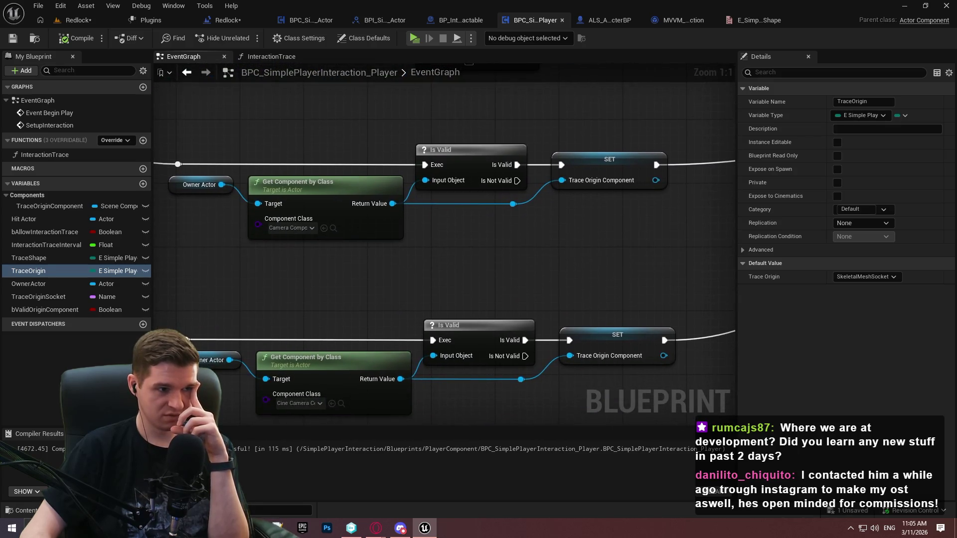
drag(299, 97, 295, 94)
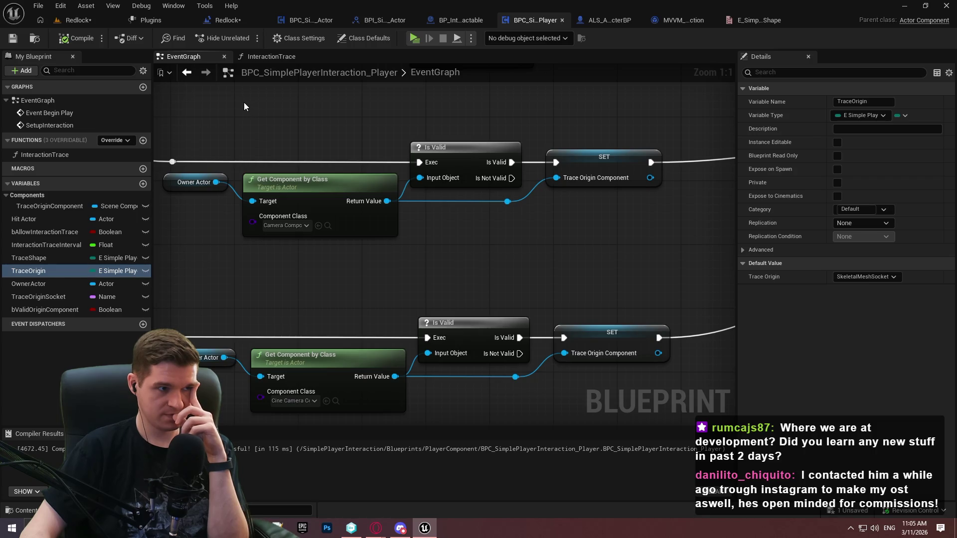
click(260, 56)
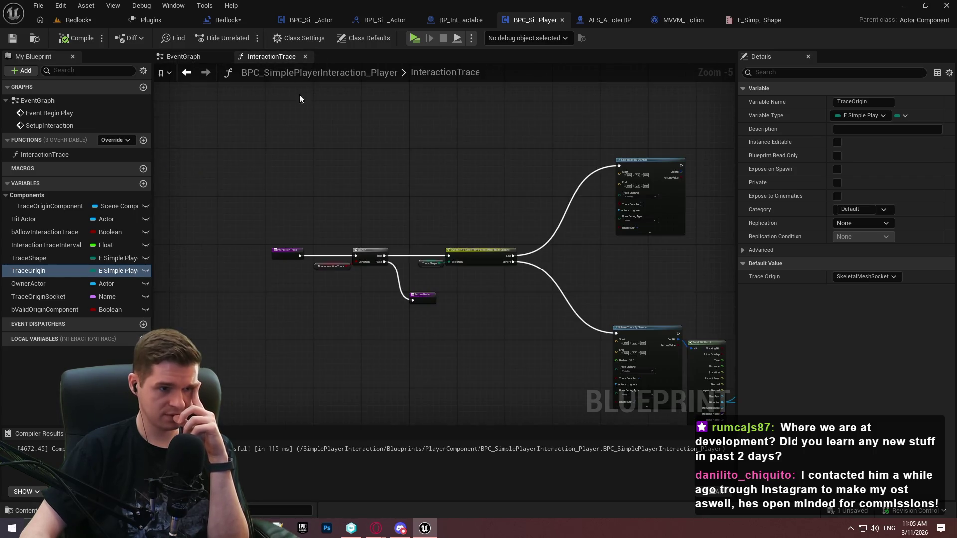
Add a Get TraceOriginComponent node beside the Switch and Line Trace nodes
scroll(536, 229, up, 1)
drag(558, 235, 311, 309)
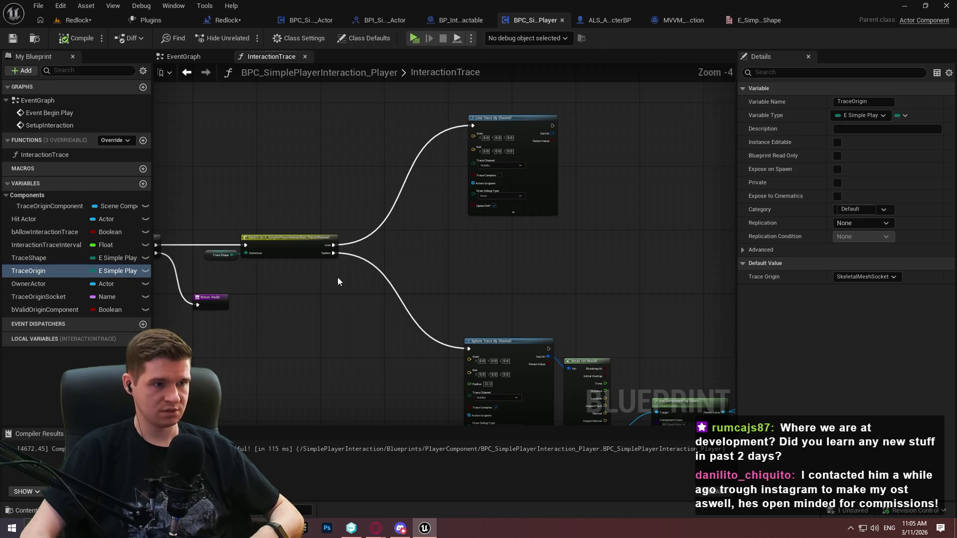
drag(256, 277, 319, 210)
drag(528, 142, 517, 318)
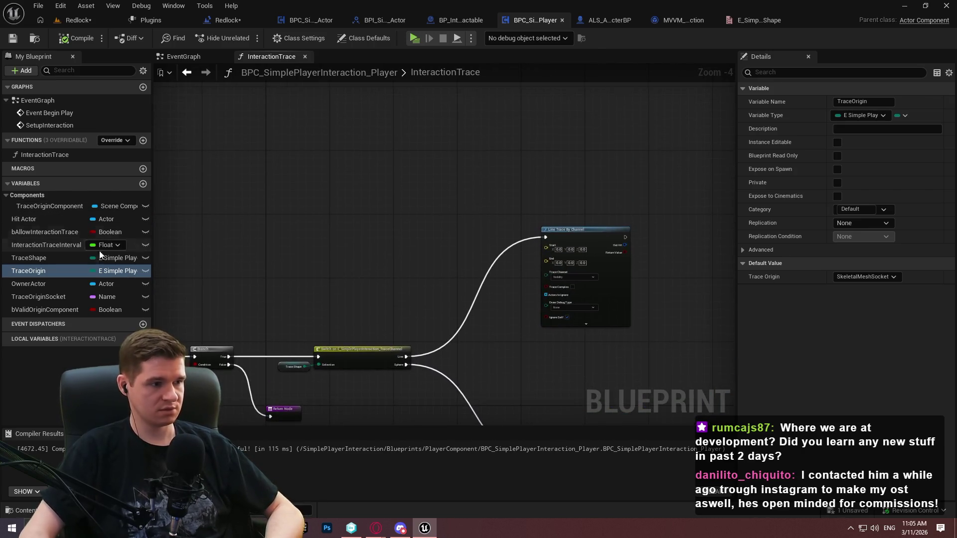
scroll(303, 282, up, 1)
scroll(303, 283, up, 1)
drag(34, 206, 359, 200)
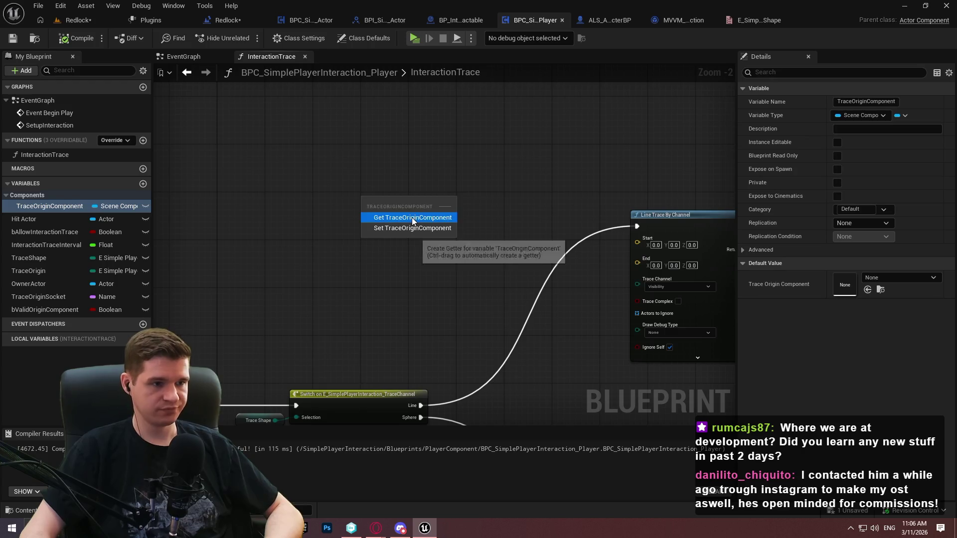
click(411, 217)
Add Get Forward Vector and Get World Location nodes fed by Trace Origin Component
drag(422, 199, 462, 193)
text(forward)
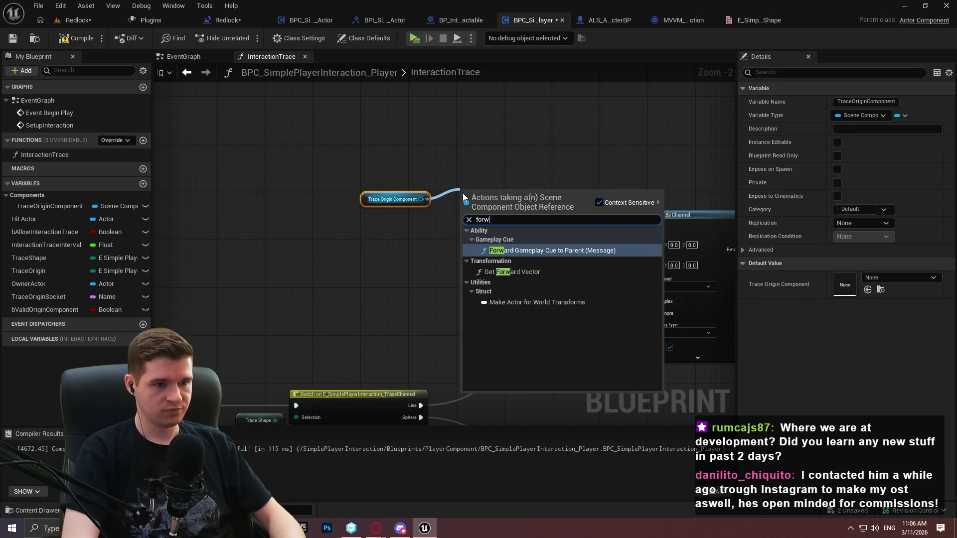
key(Down)
key(Return)
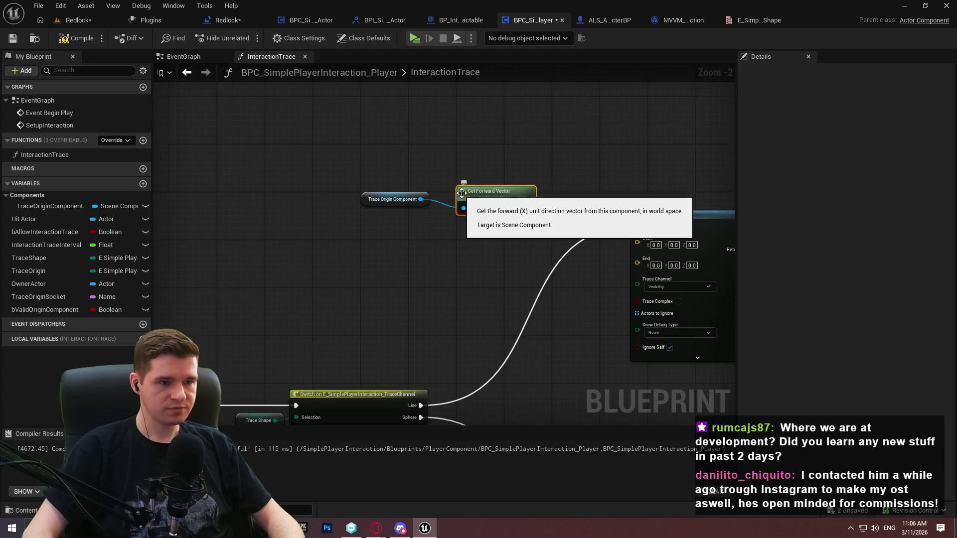
scroll(452, 218, up, 1)
drag(460, 213, 467, 118)
click(423, 210)
text(worl)
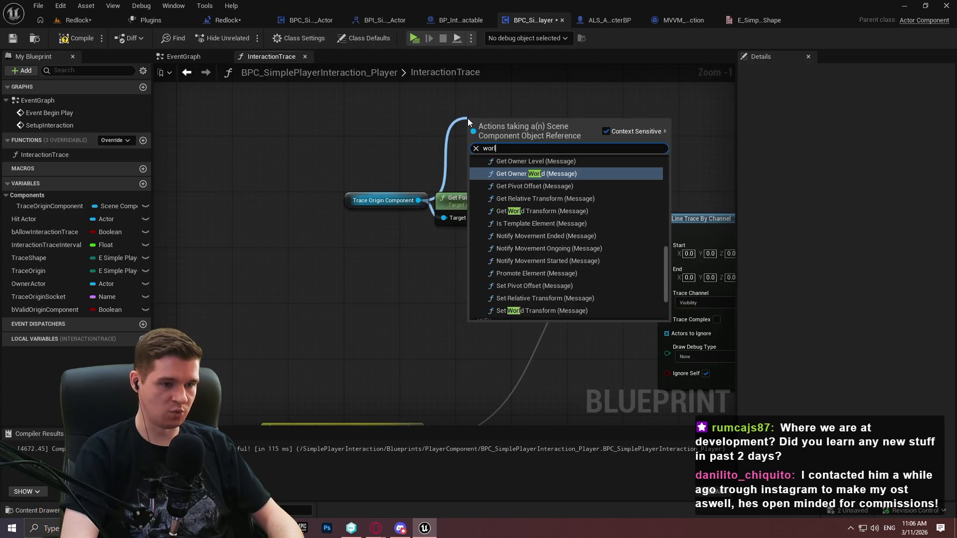
text(d loca)
key(Return)
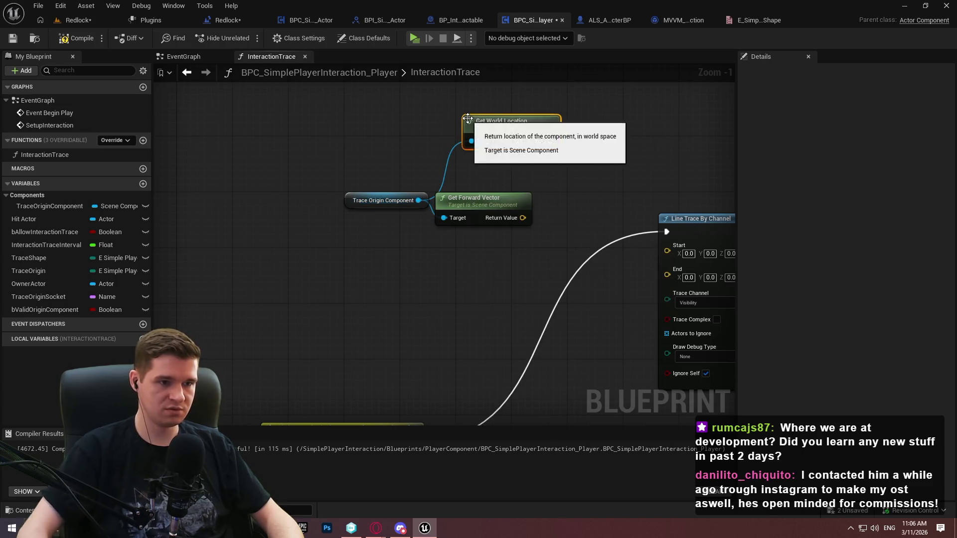
mouse_move(500, 125)
mouse_down()
mouse_move(473, 160)
mouse_move(489, 186)
mouse_move(492, 172)
mouse_up()
click(609, 149)
Wire Get World Location into the Line Trace Start pin and compile
click(498, 209)
shift+click(490, 164)
click(564, 170)
scroll(429, 140, up, 1)
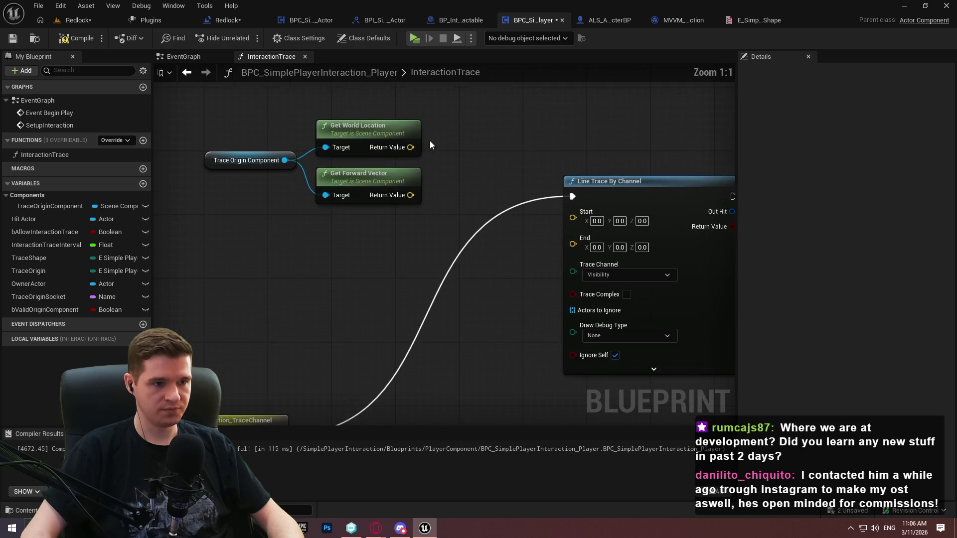
drag(410, 147, 585, 218)
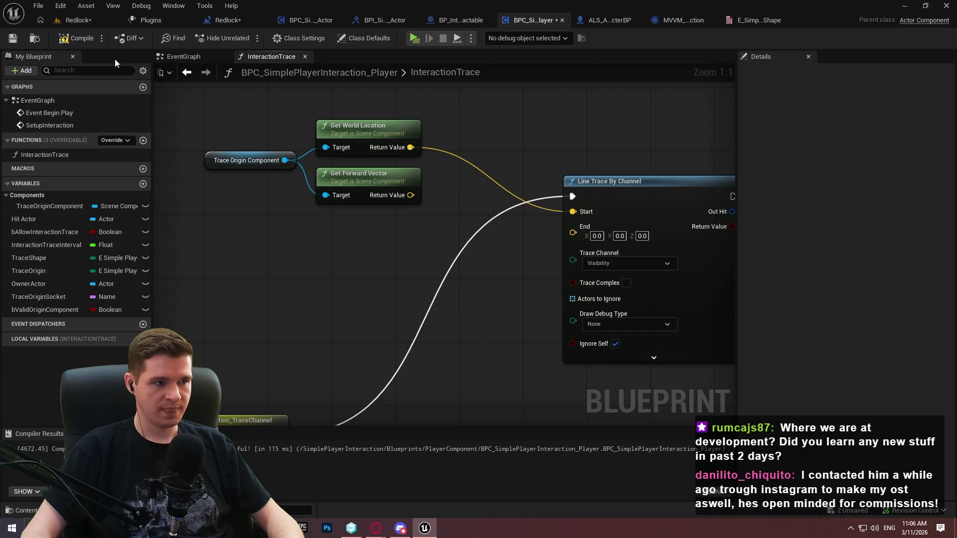
click(77, 41)
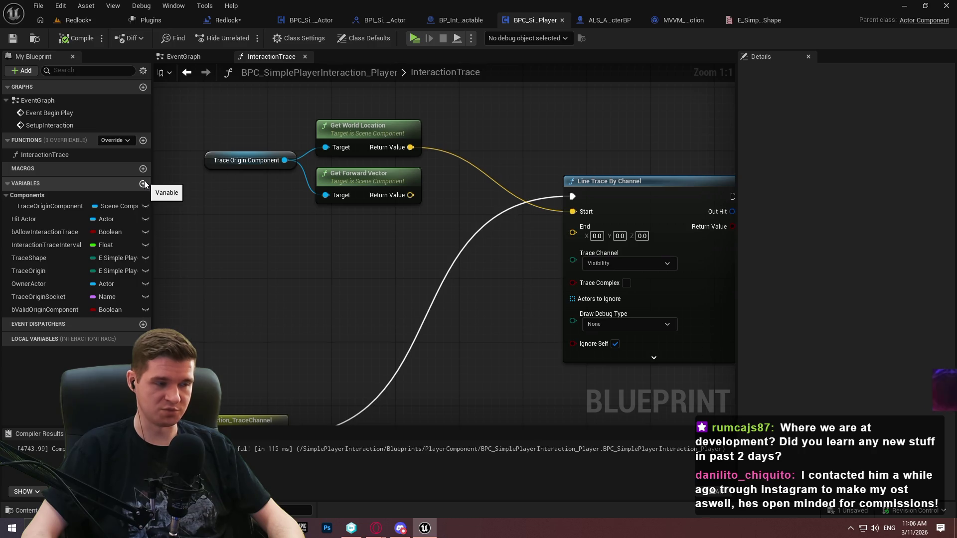
Add a ForwardVectorComponent variable typed as a Scene Component object reference, then compile and save
click(143, 184)
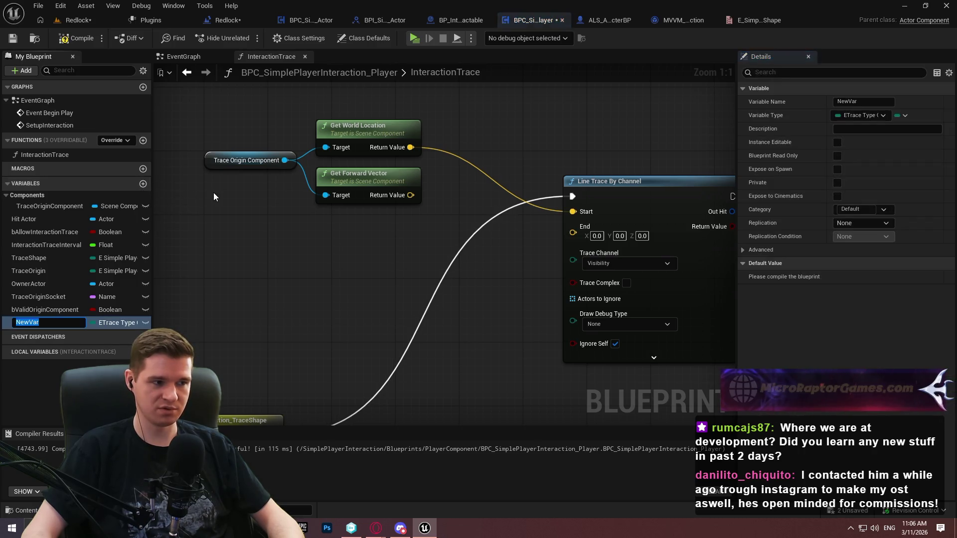
text(ForwardV)
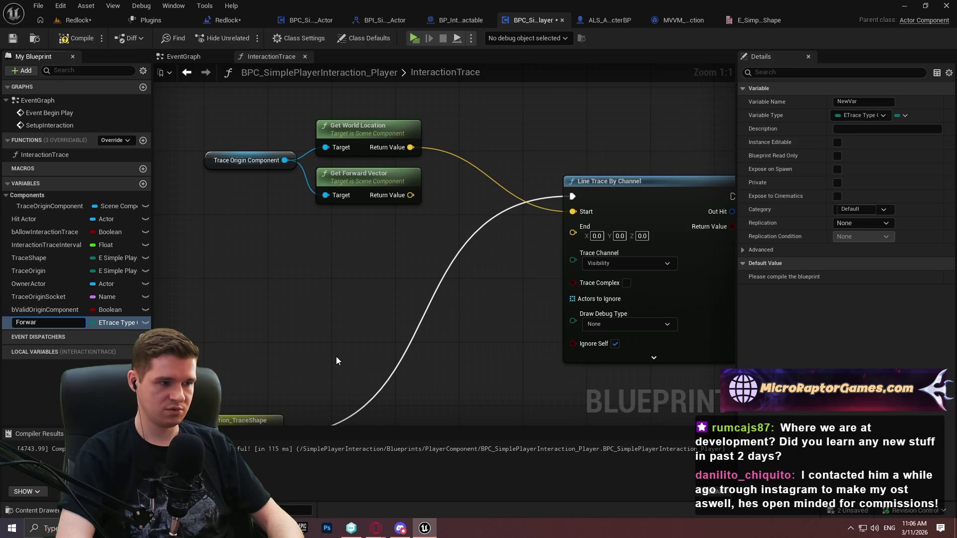
text(ector)
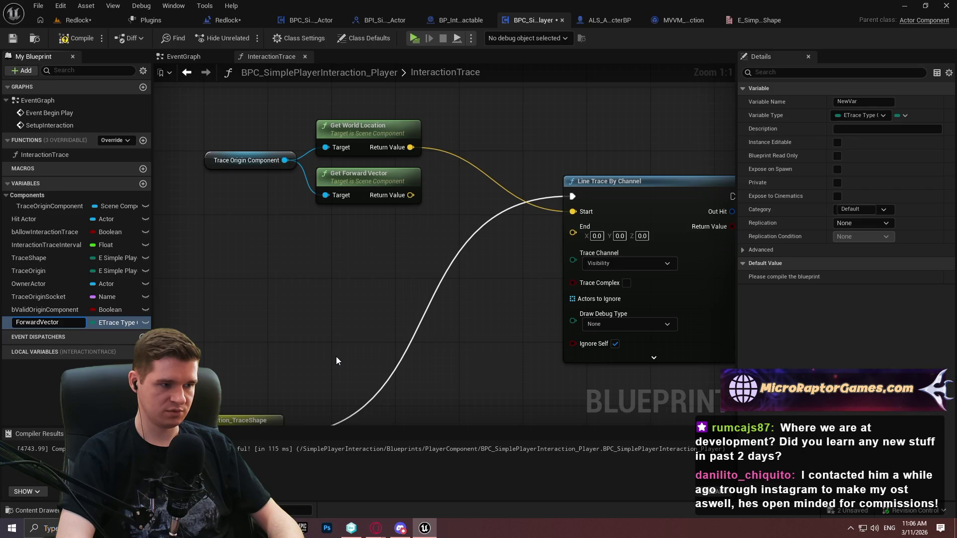
text(Component)
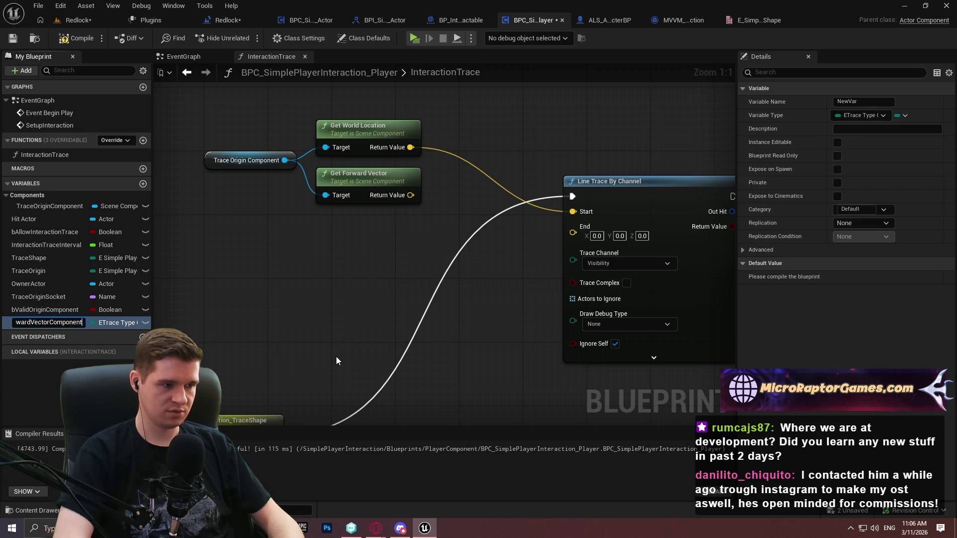
key(Return)
click(122, 322)
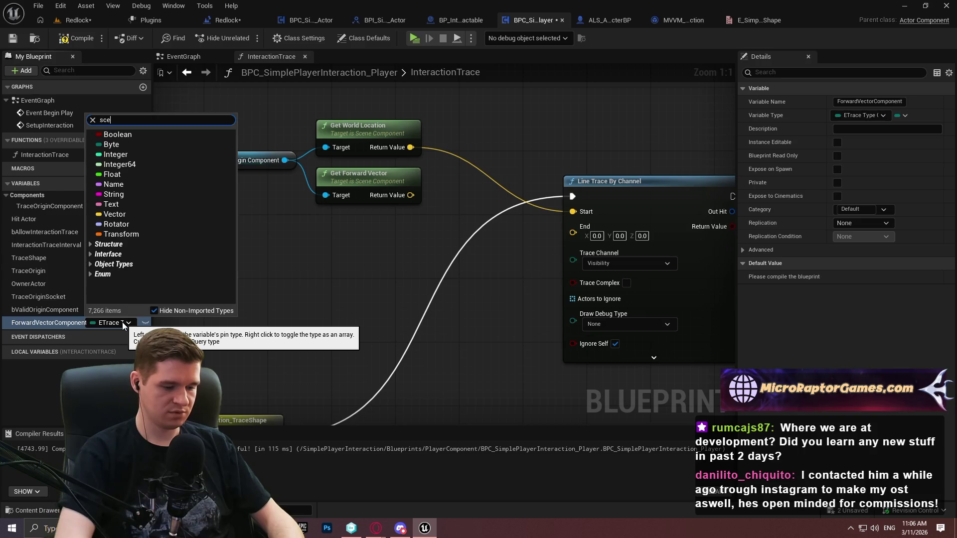
text(scenec)
mouse_move(189, 281)
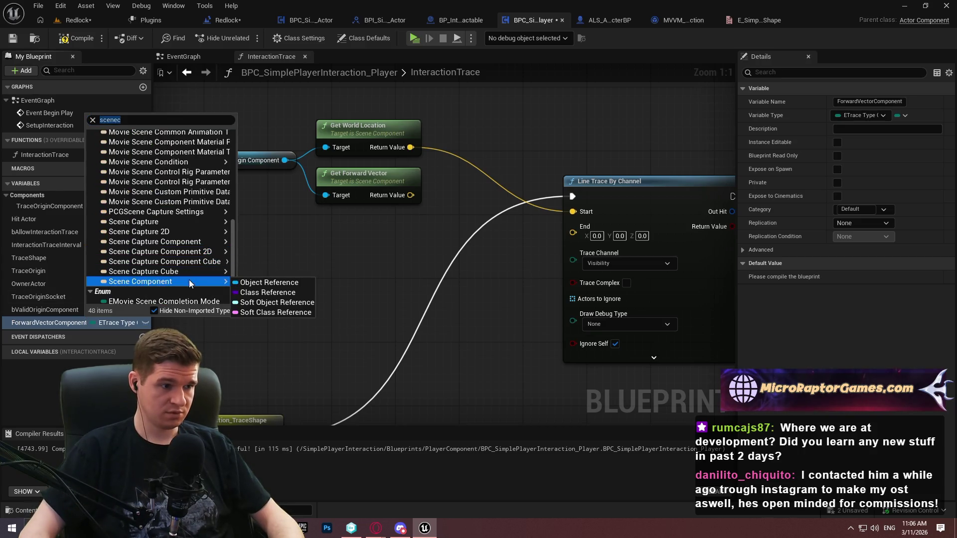
click(269, 282)
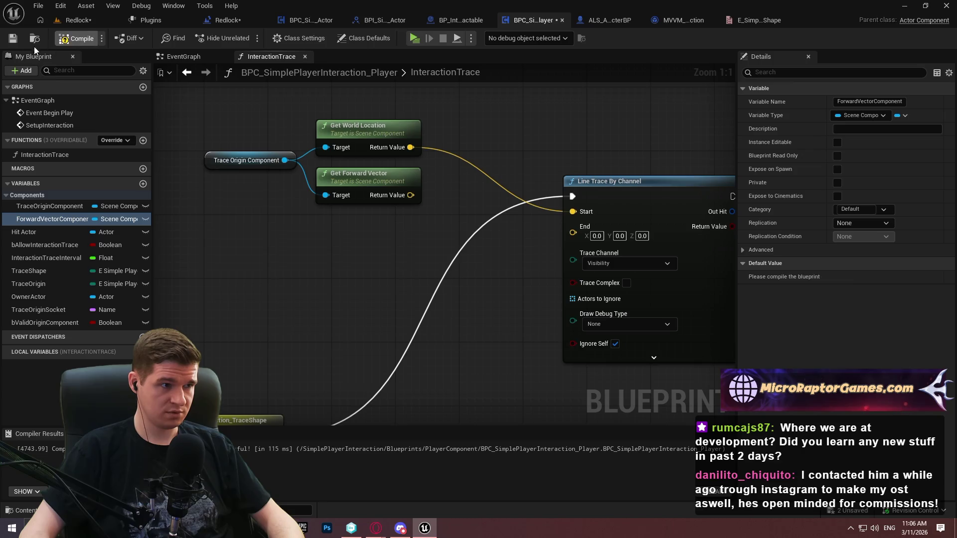
key(ctrl+s)
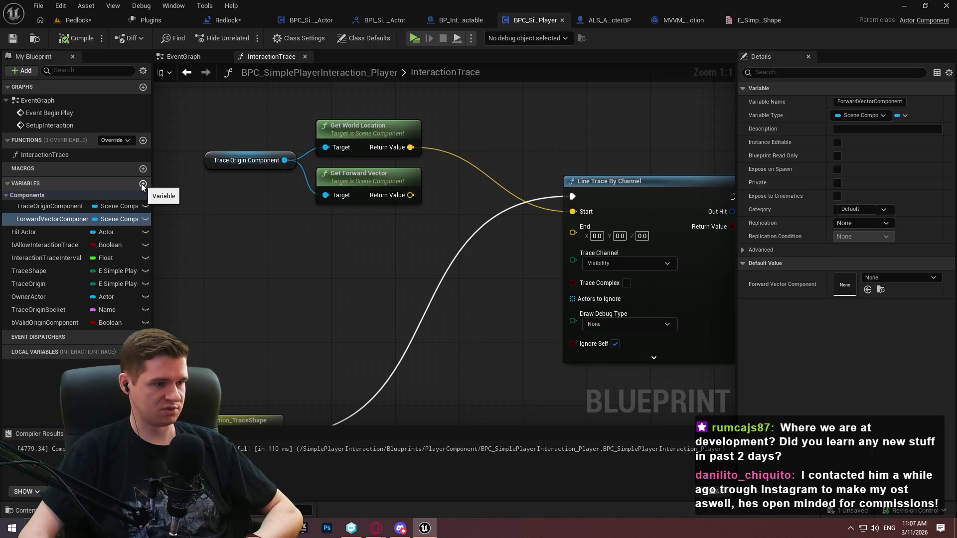
Add a Boolean variable named bTraceOriginAndForwardVectorComponentAreTheSame
click(143, 184)
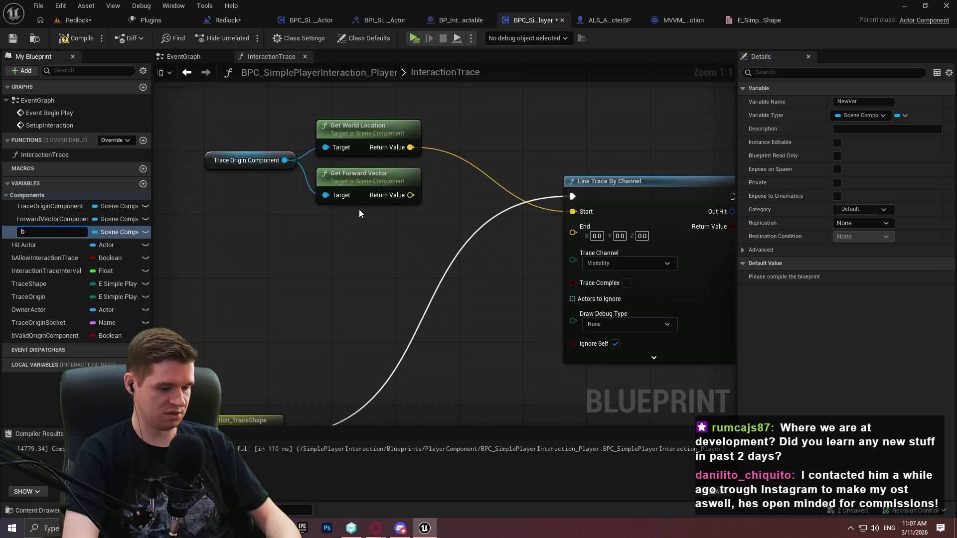
text(bUse)
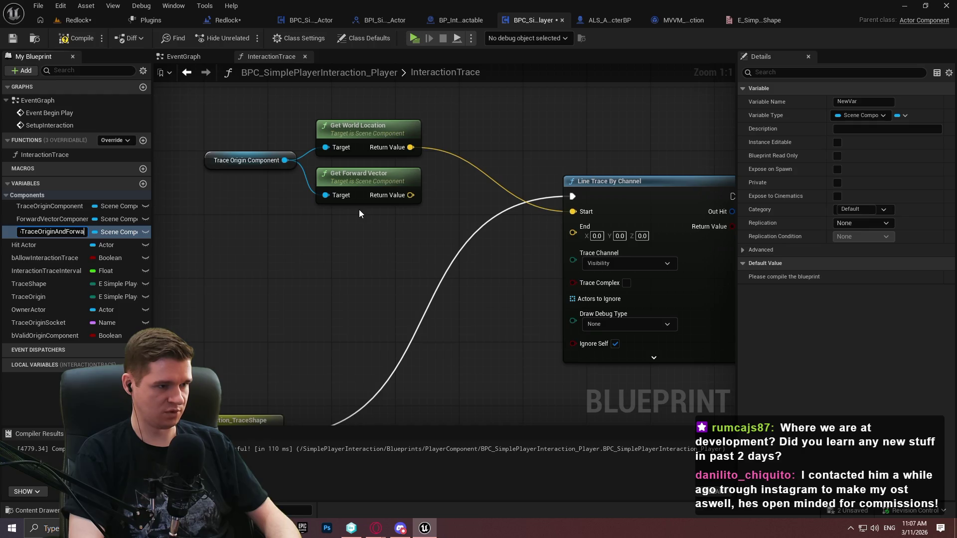
text(rdVectorComponent)
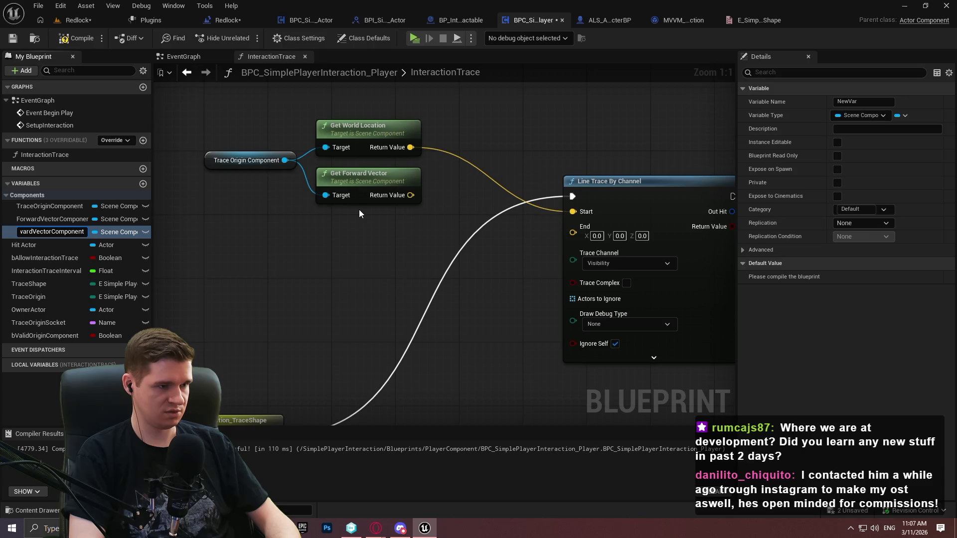
text(Are)
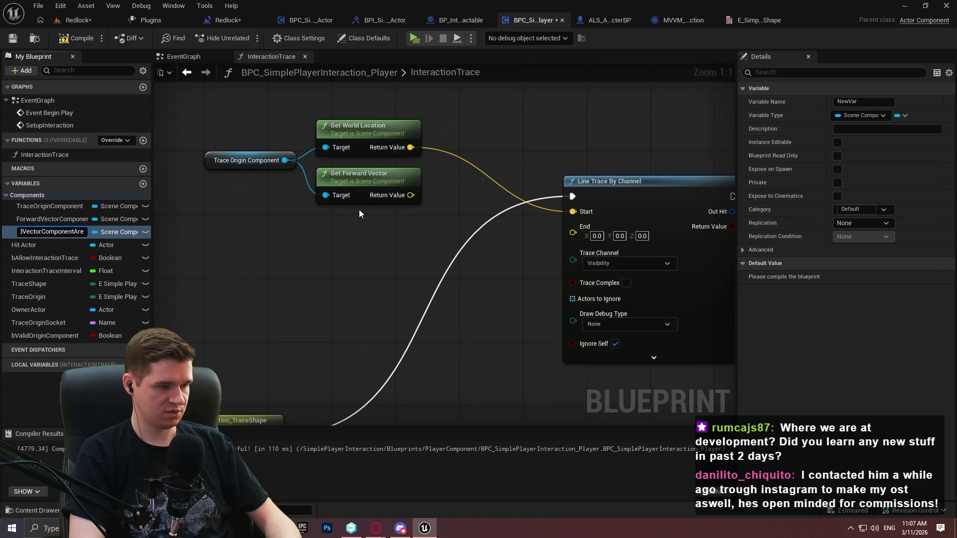
text(Same)
key(Return)
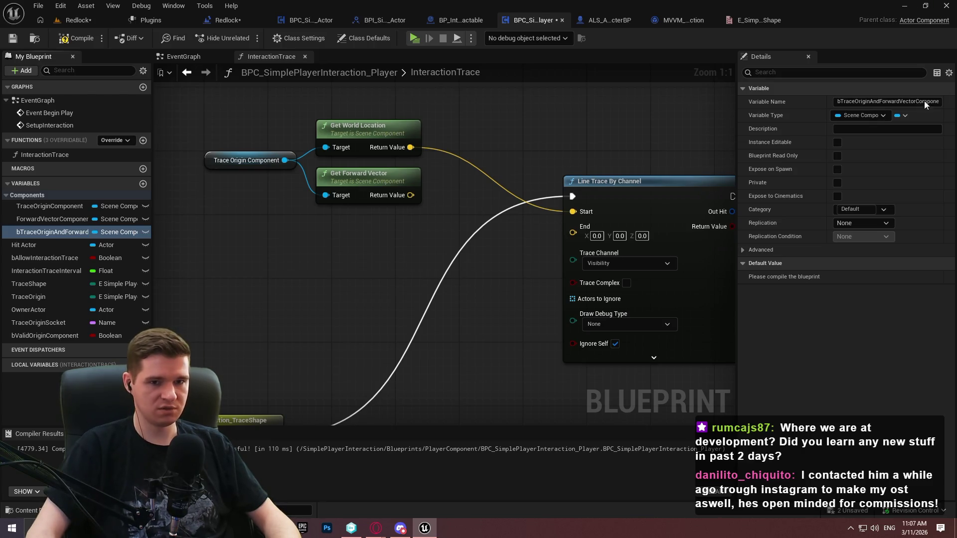
click(860, 115)
click(842, 144)
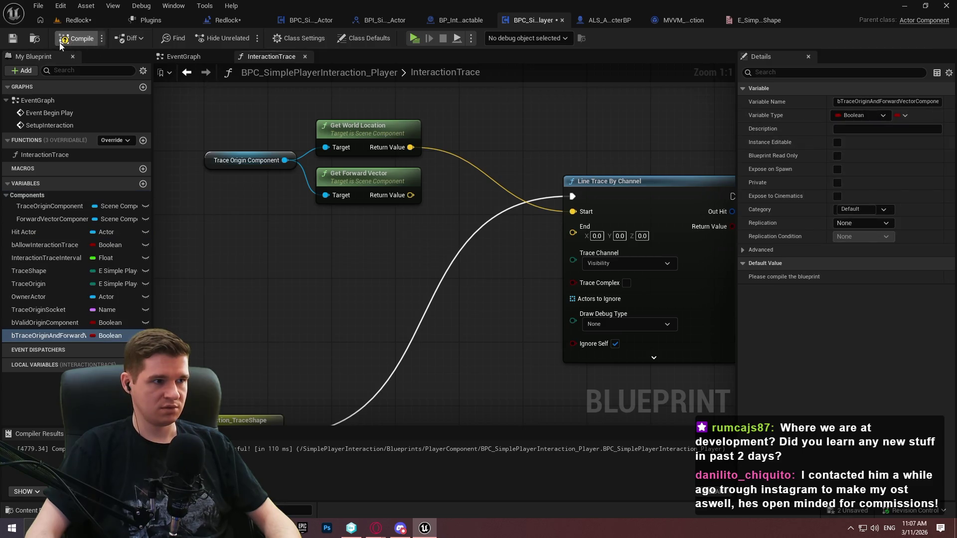
Place the Boolean's getter in InteractionTrace, then cut it out to move to the EventGraph
mouse_move(50, 335)
mouse_down()
mouse_move(100, 331)
mouse_move(244, 278)
mouse_up()
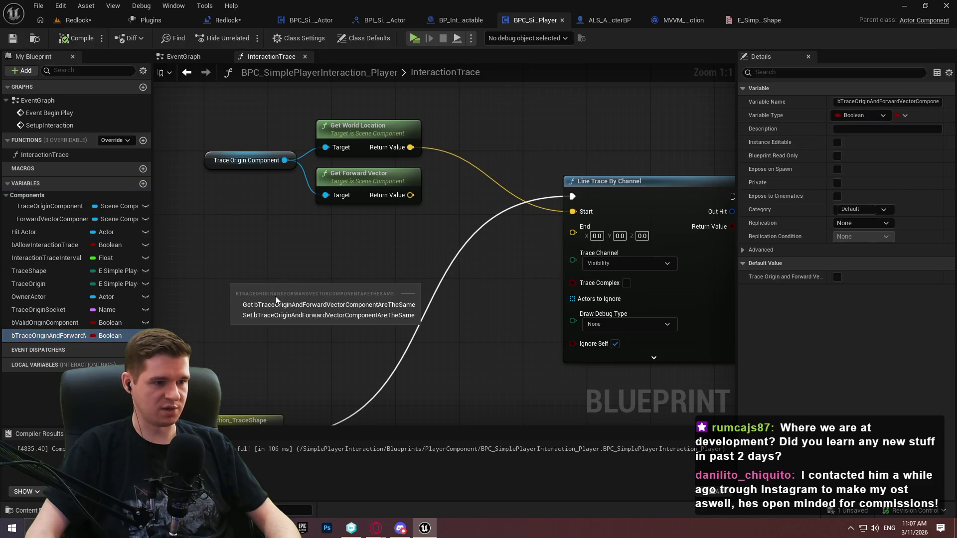
click(309, 301)
click(414, 279)
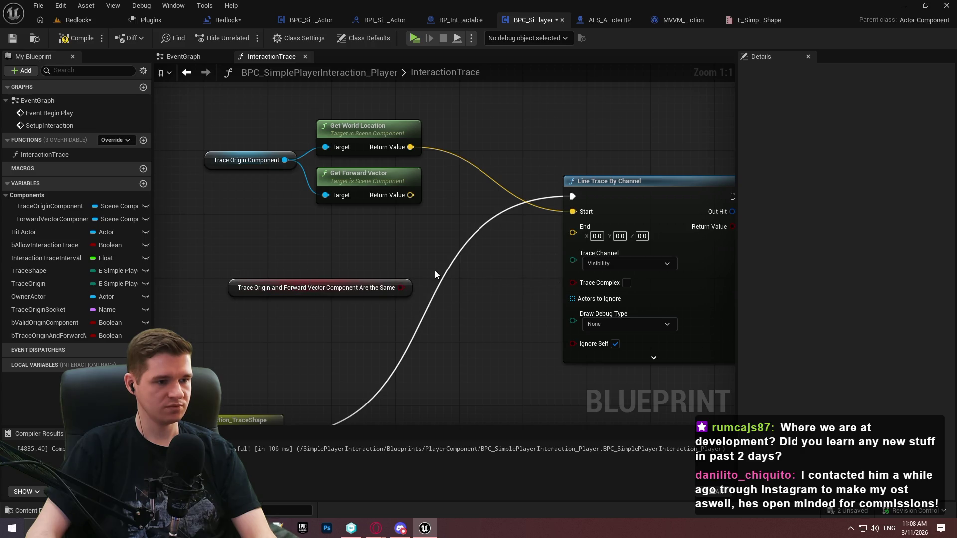
drag(422, 246, 190, 337)
key(Delete)
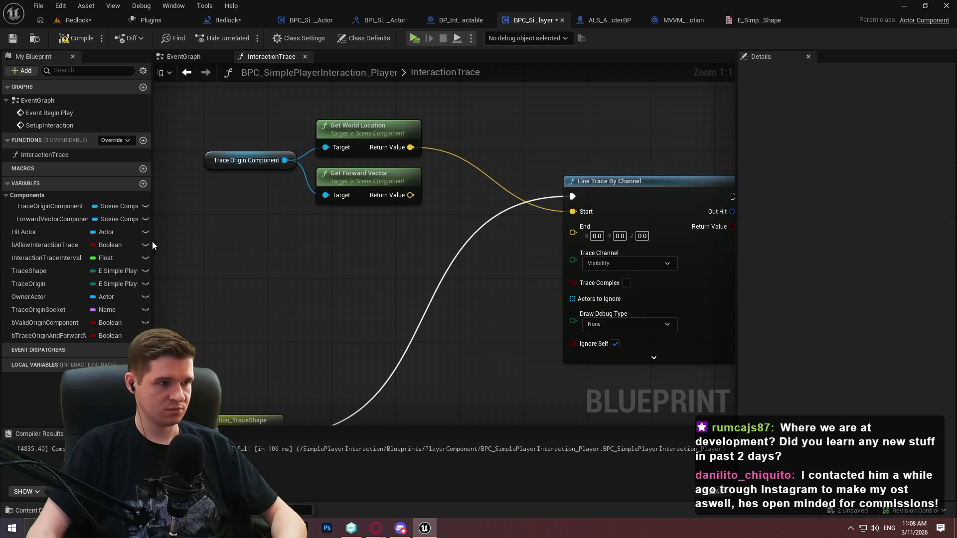
click(183, 56)
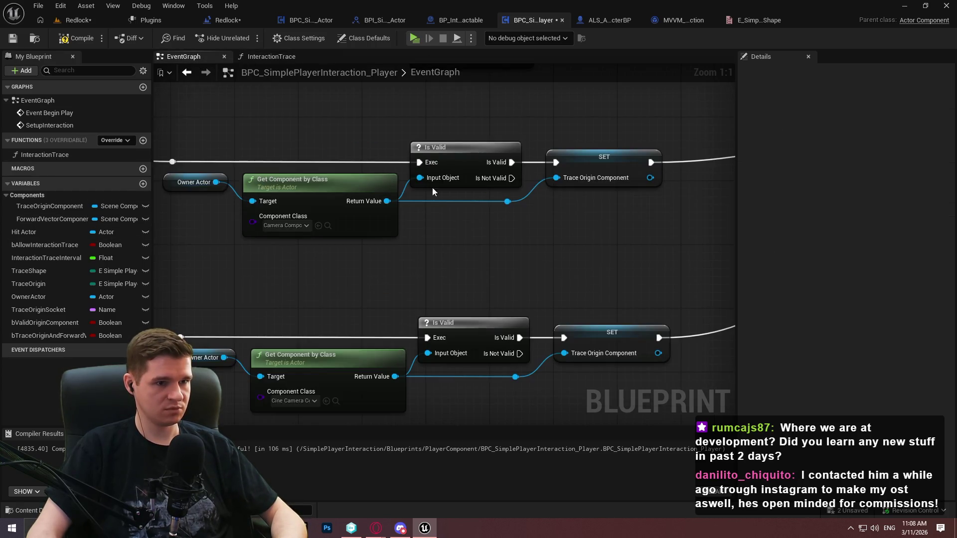
After SET Valid Origin Component, add a Branch conditioned on the pasted same-component Boolean
scroll(433, 192, down, 4)
scroll(425, 190, up, 2)
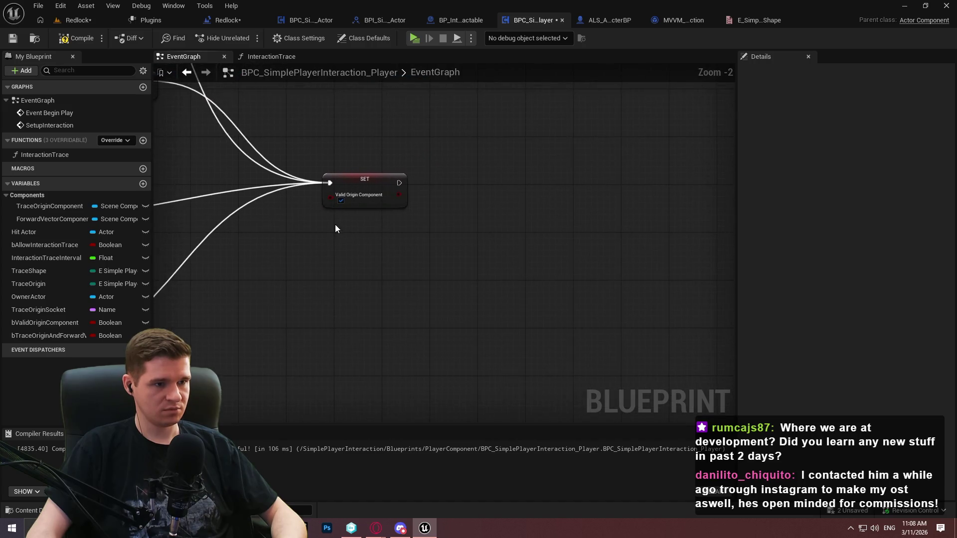
scroll(339, 226, up, 2)
key(ctrl+v)
mouse_move(474, 231)
mouse_down()
mouse_move(434, 233)
mouse_move(437, 227)
mouse_up()
click(540, 157)
drag(550, 192, 489, 238)
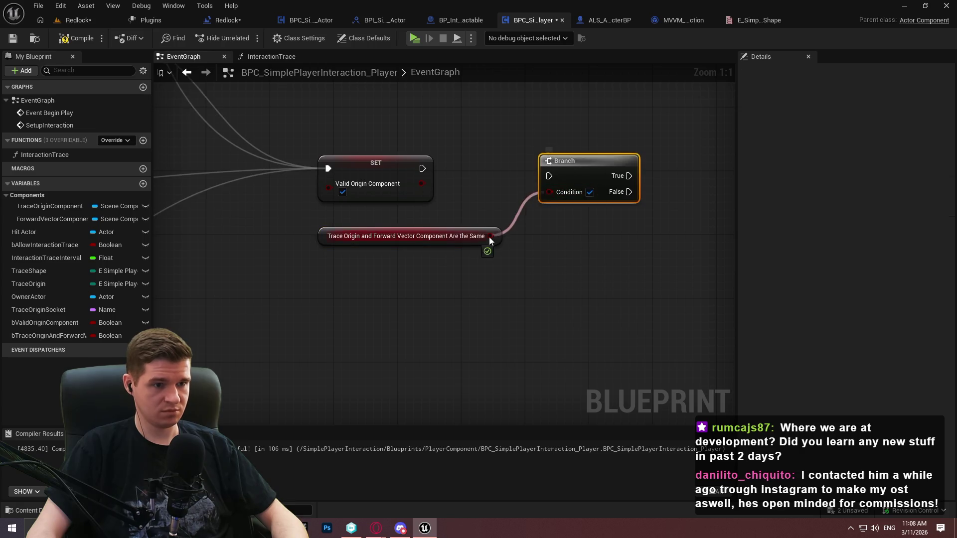
drag(549, 176, 423, 168)
drag(575, 160, 569, 152)
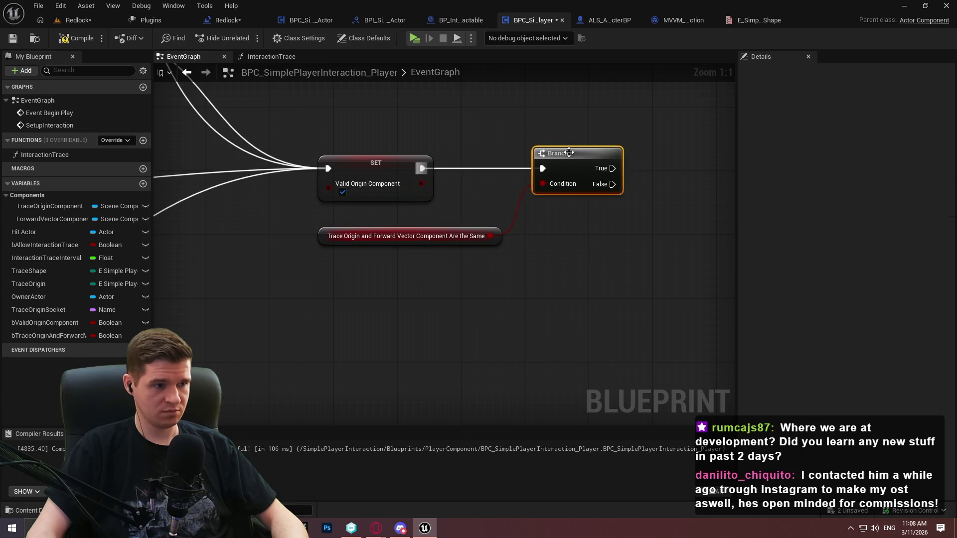
On True, set Forward Vector Component to Trace Origin Component, then save
mouse_move(68, 201)
mouse_down()
mouse_move(573, 225)
mouse_move(530, 234)
mouse_up()
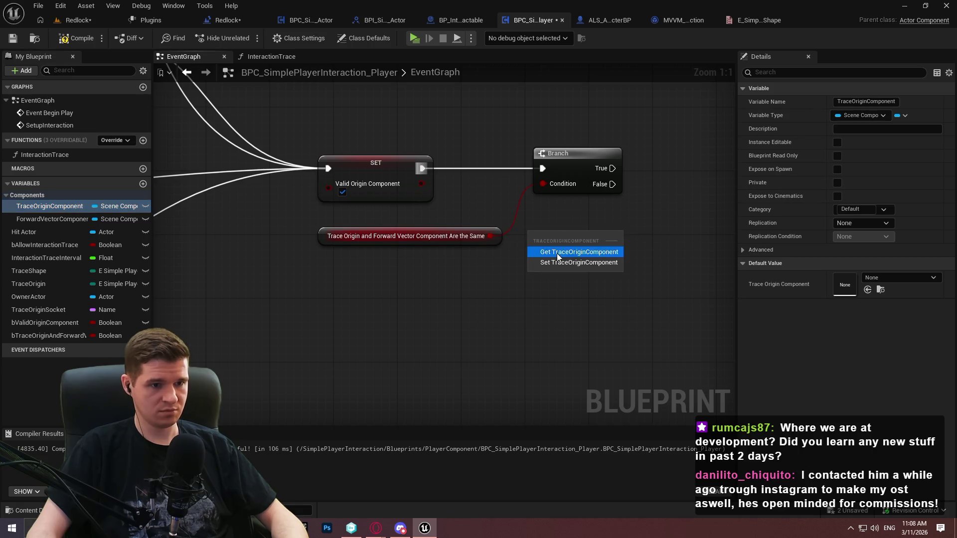
click(557, 253)
drag(50, 219, 672, 182)
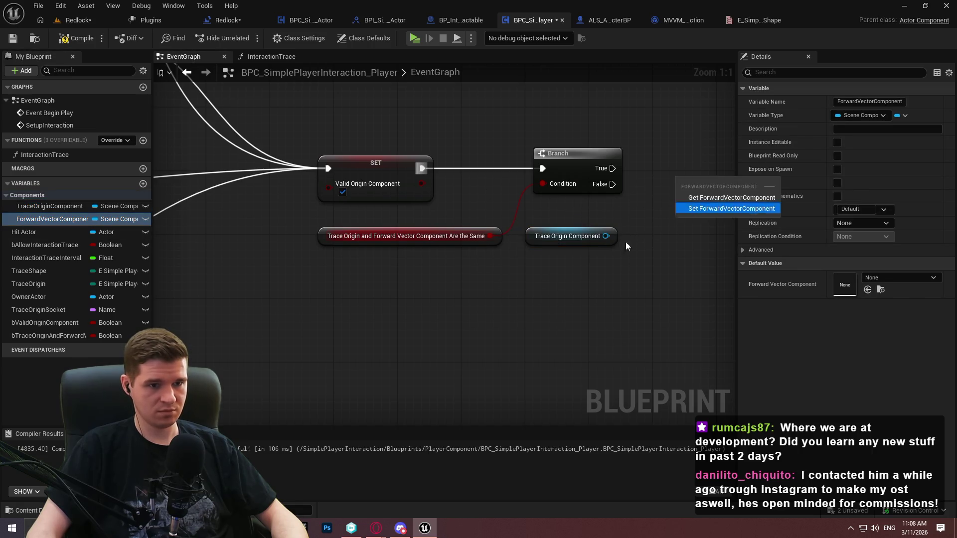
click(731, 208)
drag(606, 236, 679, 199)
drag(612, 168, 679, 184)
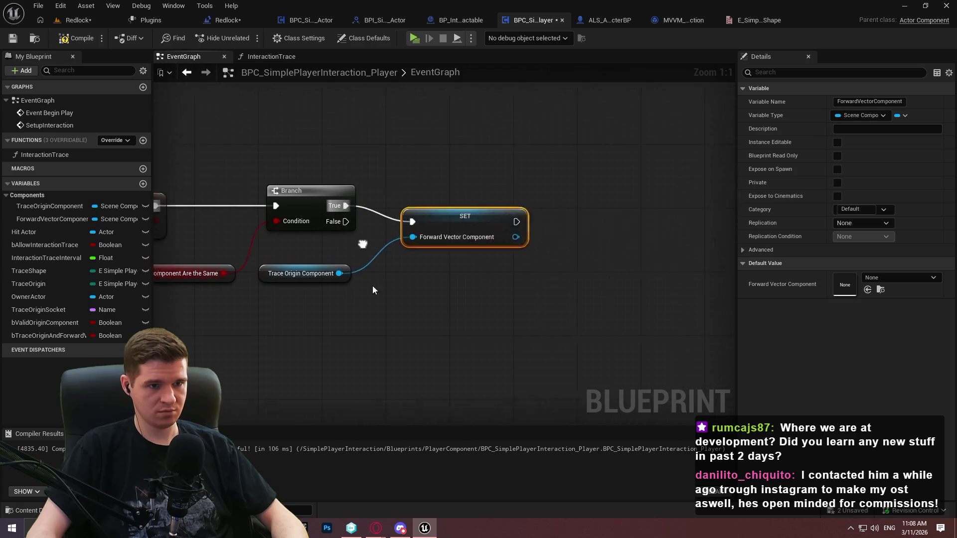
mouse_move(438, 223)
mouse_down()
mouse_move(610, 194)
mouse_move(633, 220)
mouse_up()
click(497, 251)
drag(310, 286, 540, 237)
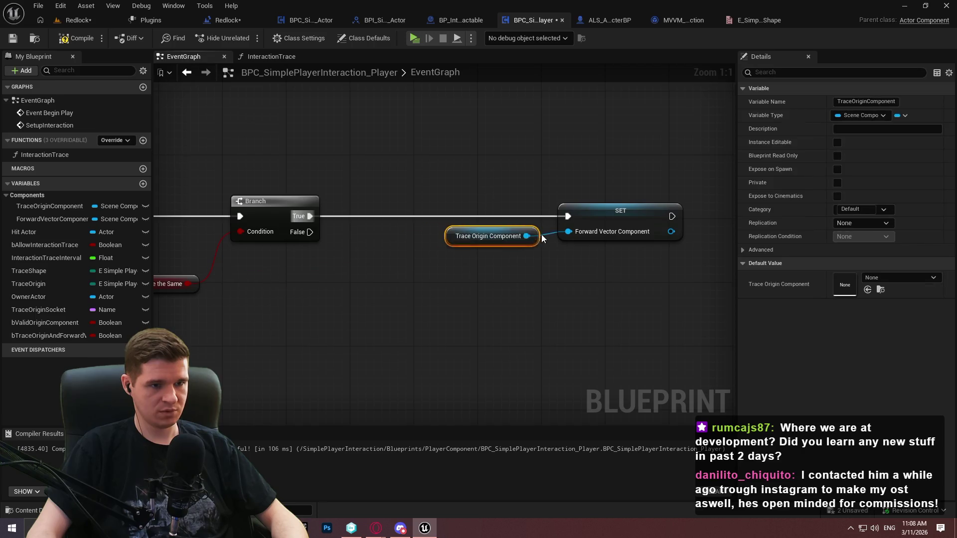
drag(601, 269, 481, 200)
drag(609, 213, 673, 213)
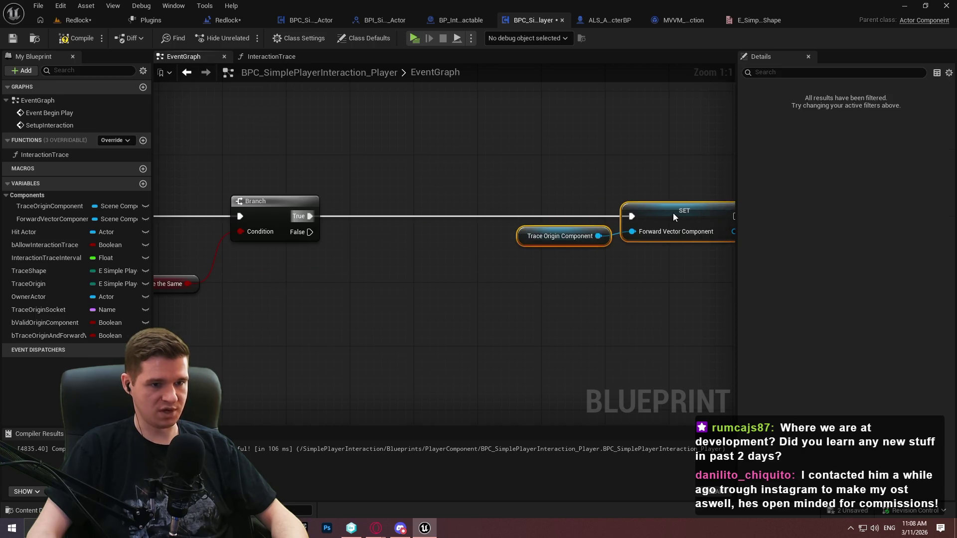
click(646, 306)
scroll(463, 258, down, 2)
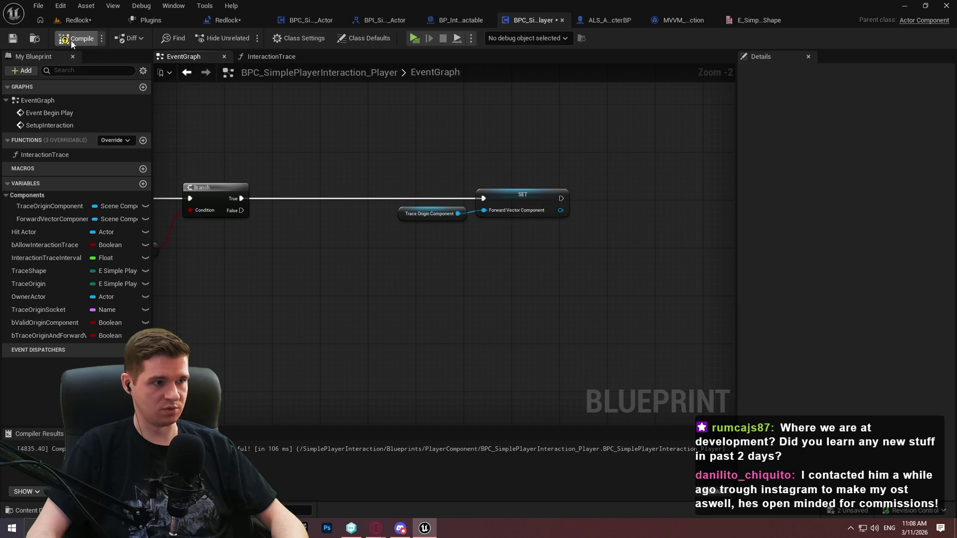
key(ctrl+s)
mouse_move(274, 145)
mouse_down()
mouse_move(224, 150)
mouse_move(348, 189)
mouse_up()
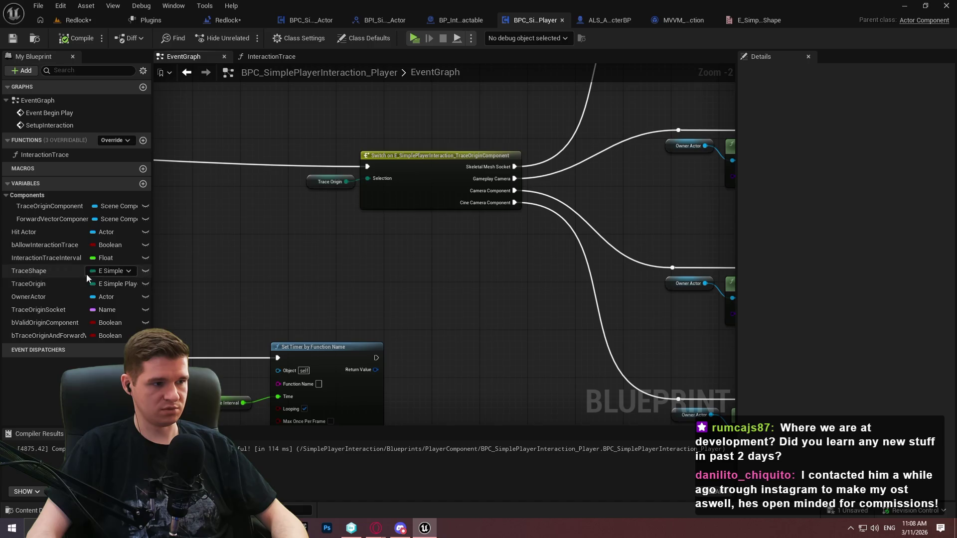
Duplicate the TraceOrigin variable as ForwardVectorComponentType
click(70, 285)
key(ctrl+w)
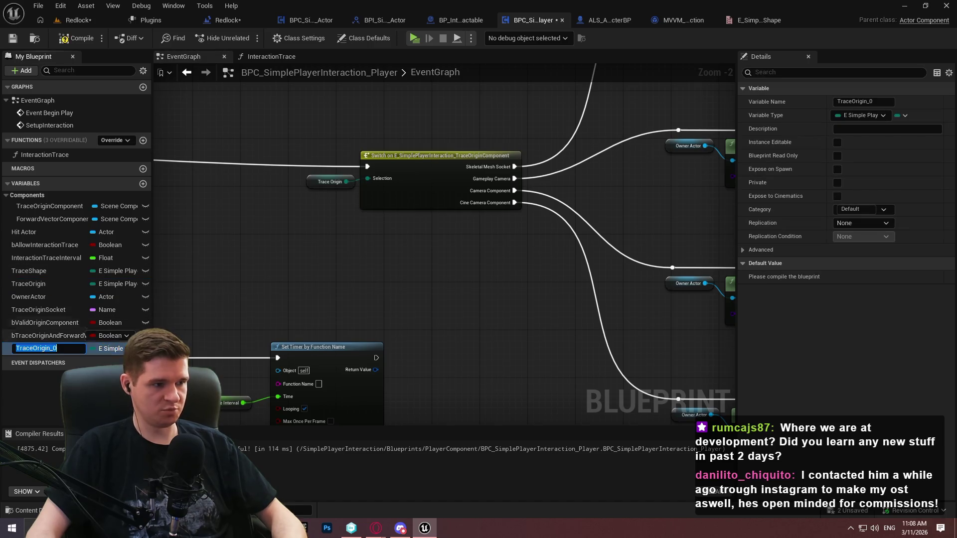
text(ForwardVectorCo)
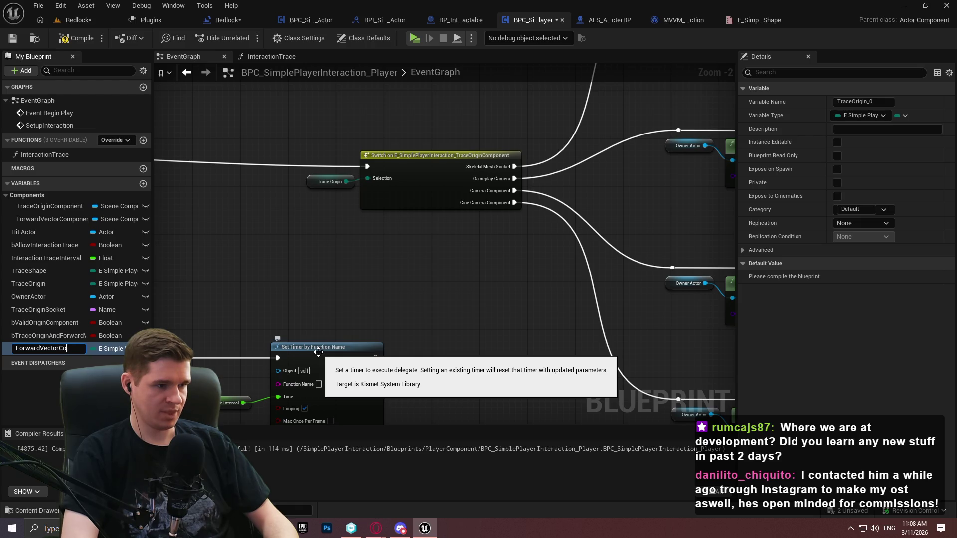
text(mponentType)
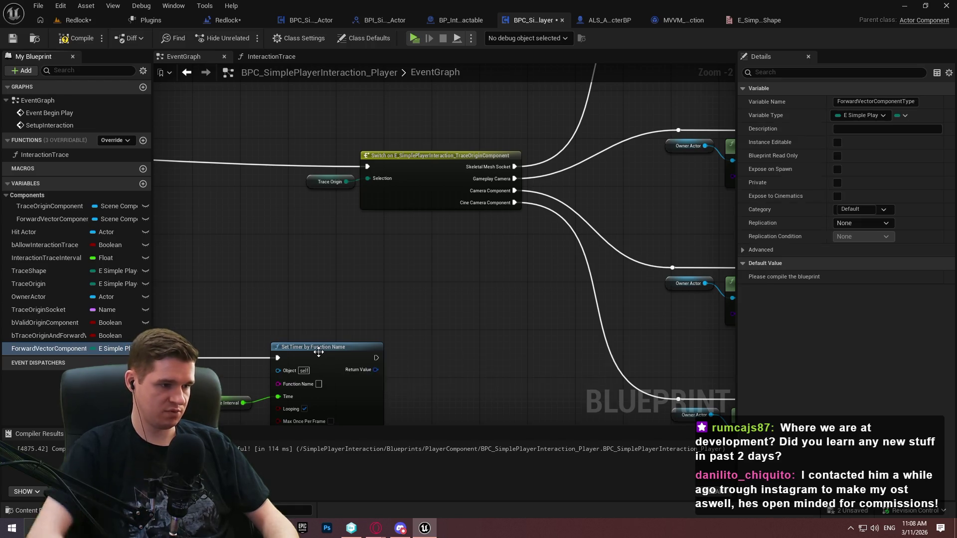
click(39, 287)
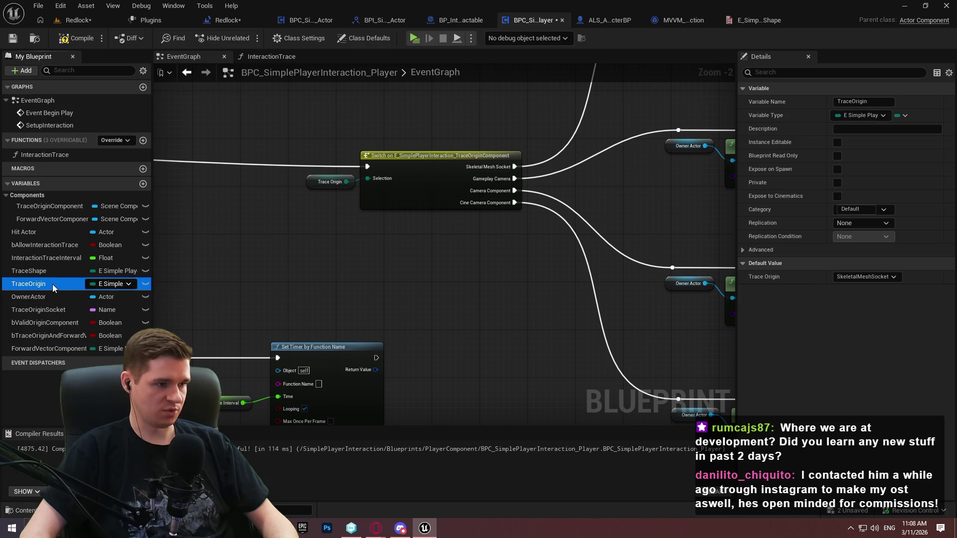
Rename the TraceOrigin variable to TraceOriginComponentType
click(40, 286)
click(55, 283)
text(Co)
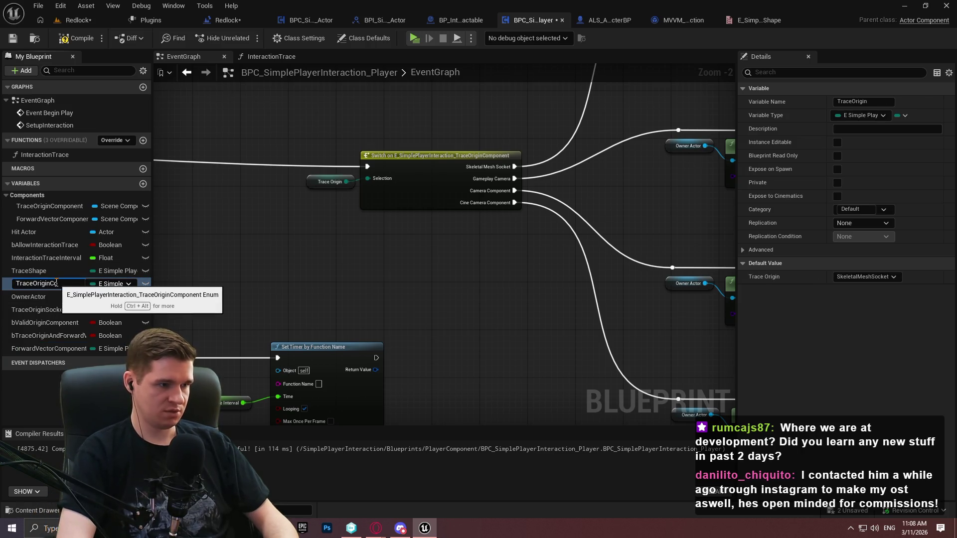
text(mponentType)
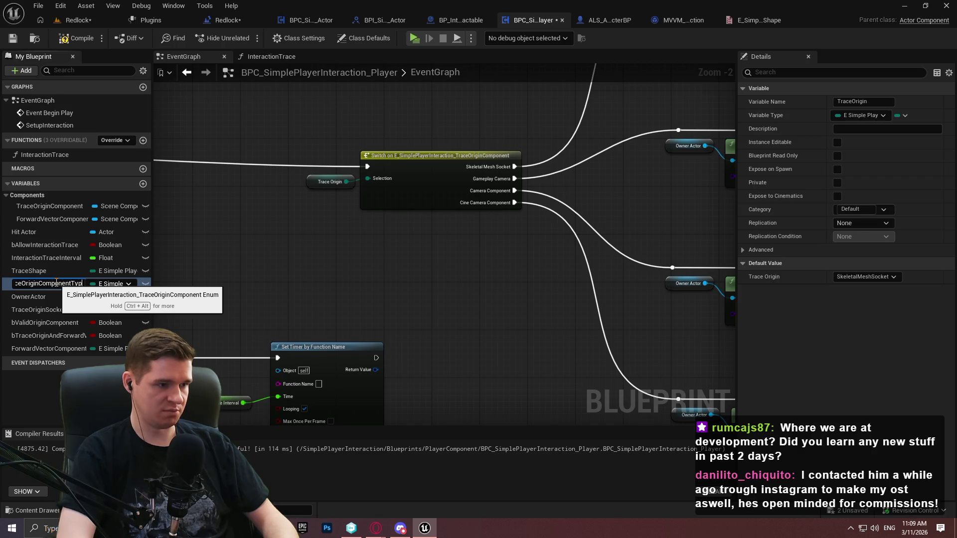
key(Return)
drag(310, 182, 272, 189)
click(486, 281)
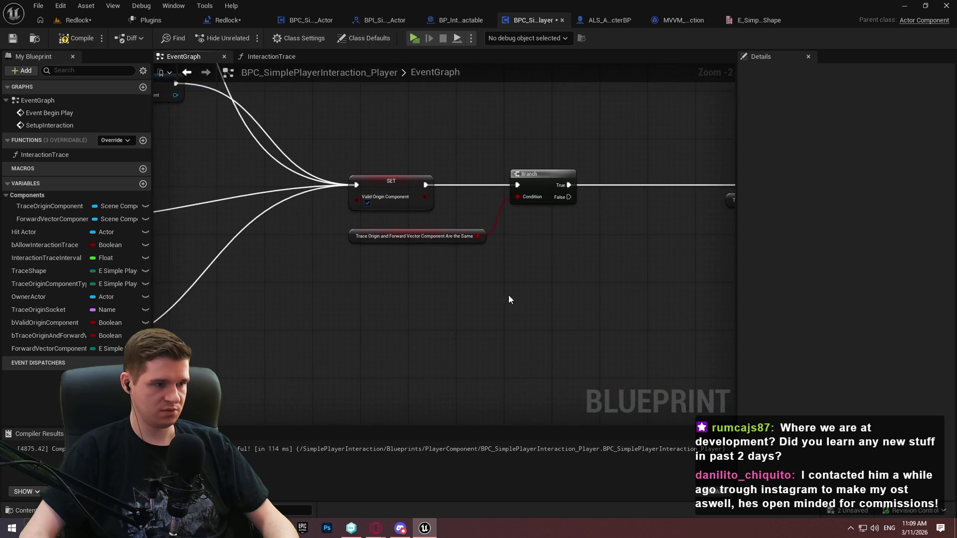
Paste a copy of the component switch network, driven by a Forward Vector Component Type getter
mouse_move(9, 350)
mouse_down()
mouse_move(400, 315)
mouse_move(312, 325)
mouse_up()
click(320, 324)
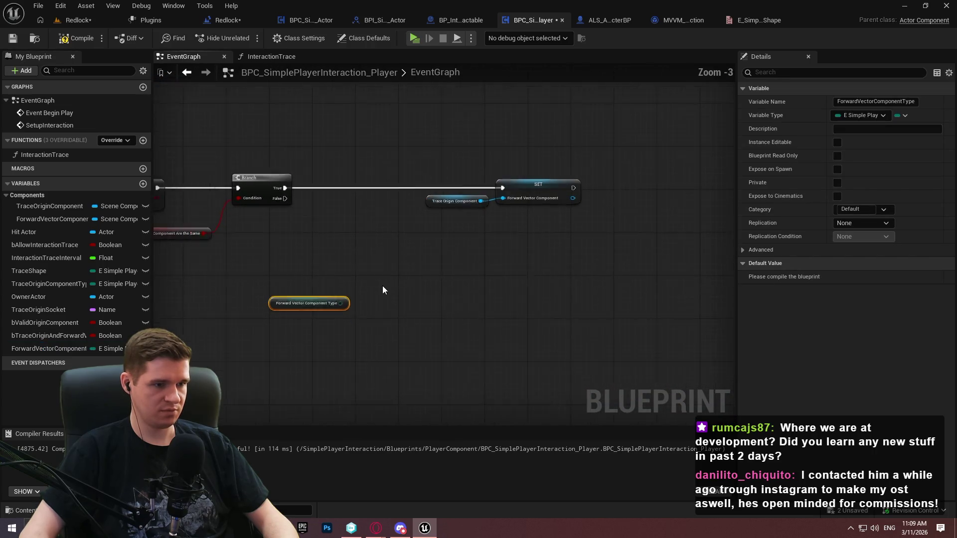
scroll(382, 285, down, 2)
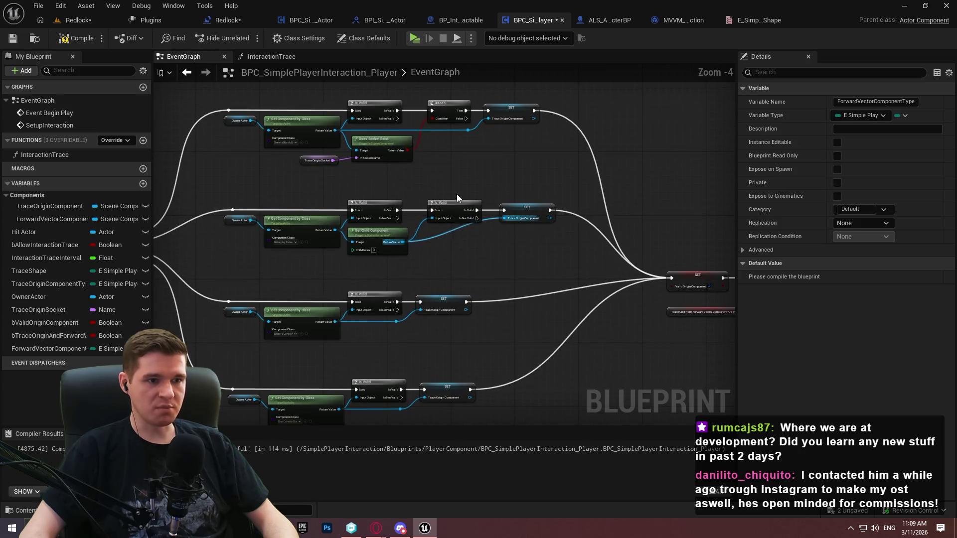
scroll(521, 157, up, 1)
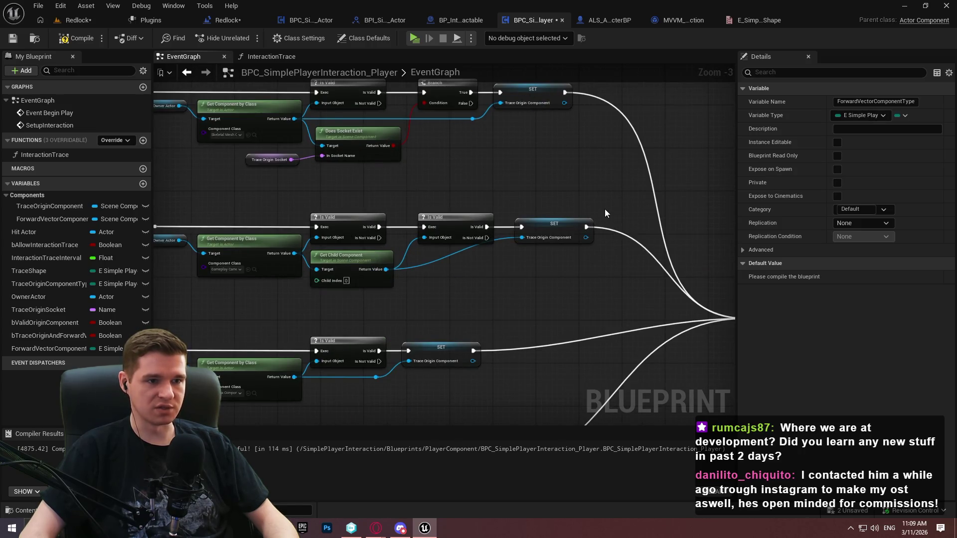
scroll(603, 209, down, 2)
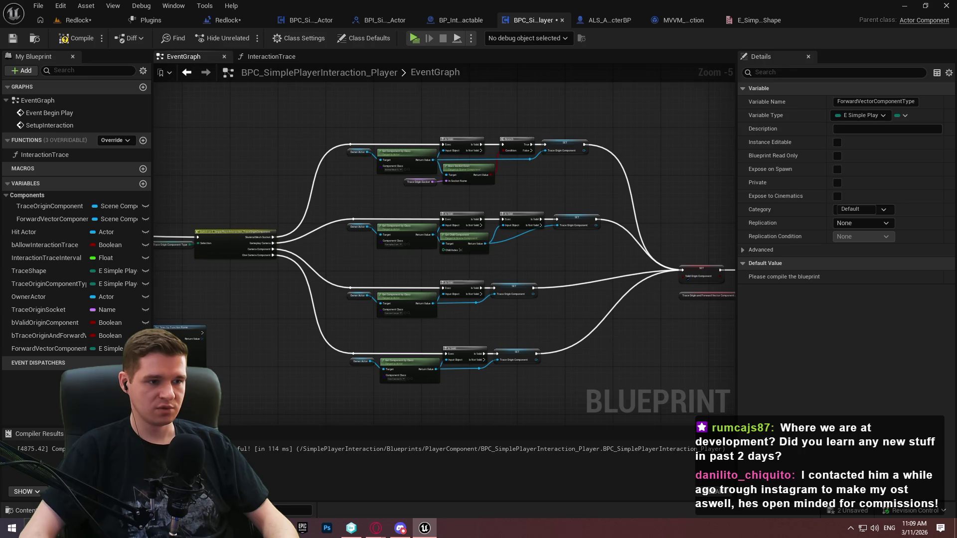
scroll(661, 195, up, 2)
scroll(540, 229, down, 2)
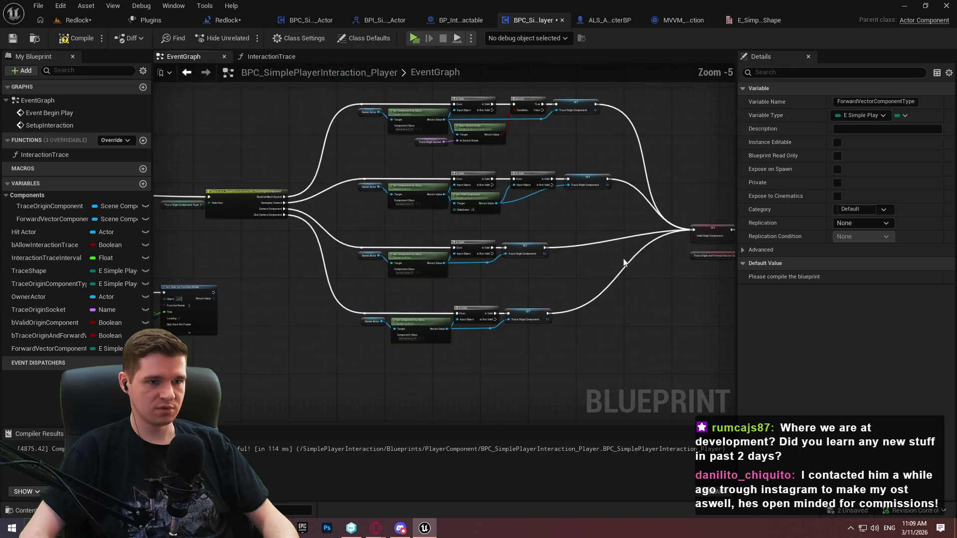
drag(412, 150, 231, 82)
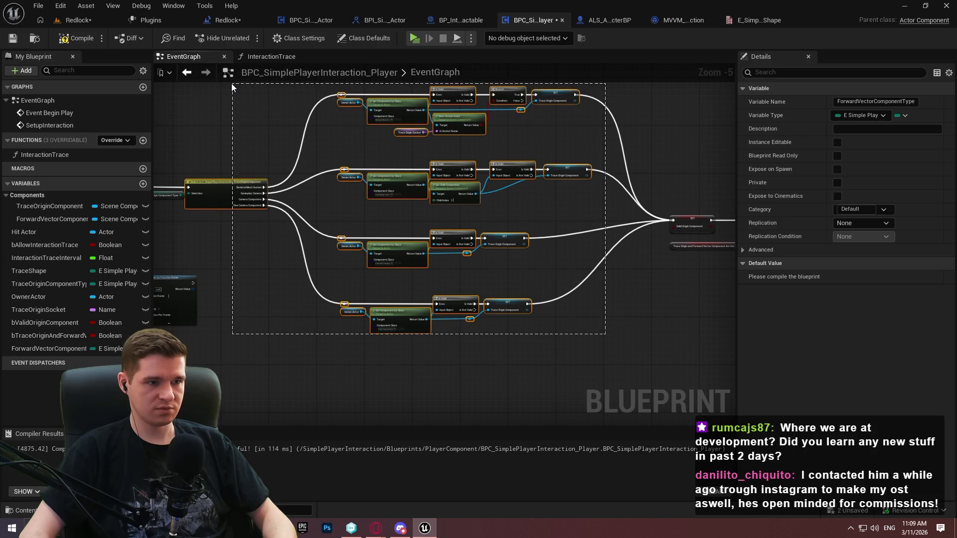
key(ctrl+v)
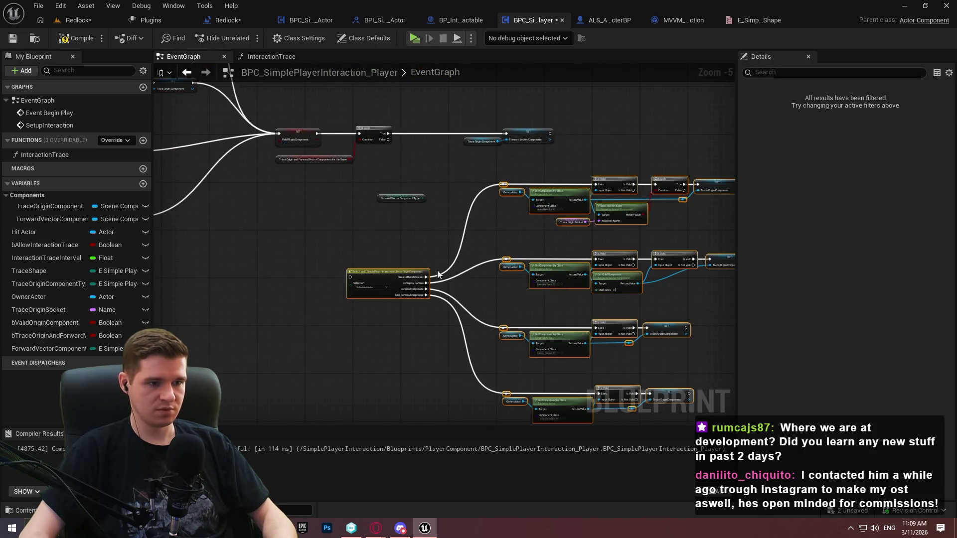
drag(476, 250, 500, 277)
scroll(452, 239, up, 3)
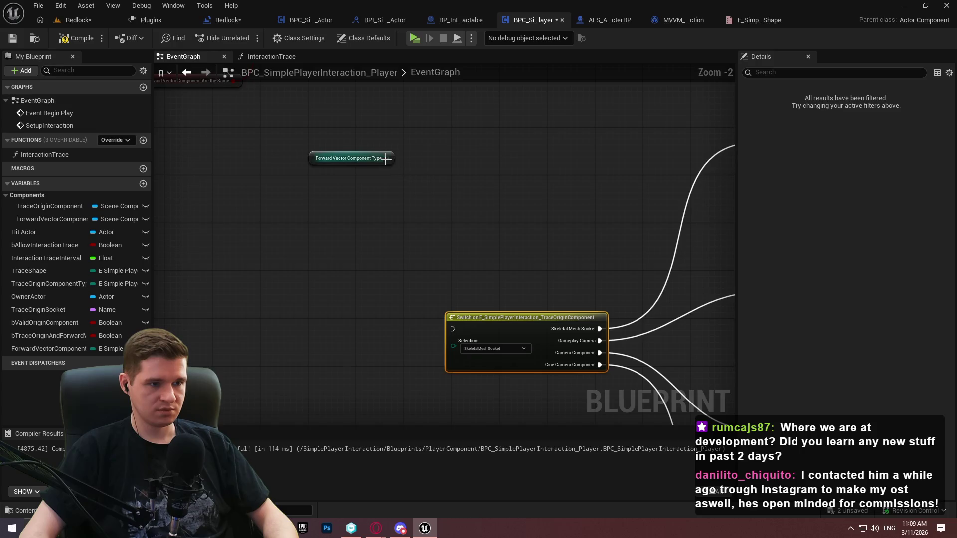
mouse_move(387, 159)
mouse_down()
mouse_move(458, 349)
mouse_move(327, 158)
mouse_move(424, 384)
mouse_move(419, 330)
mouse_up()
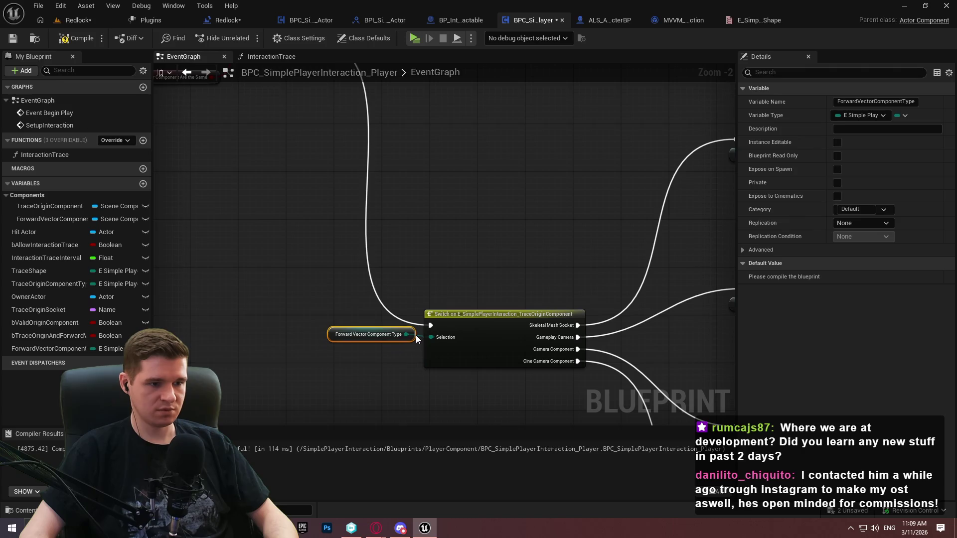
Make all four copied SET nodes write Forward Vector Component, reconnecting their lookup results
mouse_move(70, 220)
mouse_down()
mouse_move(657, 196)
mouse_move(689, 176)
mouse_up()
drag(702, 243, 420, 188)
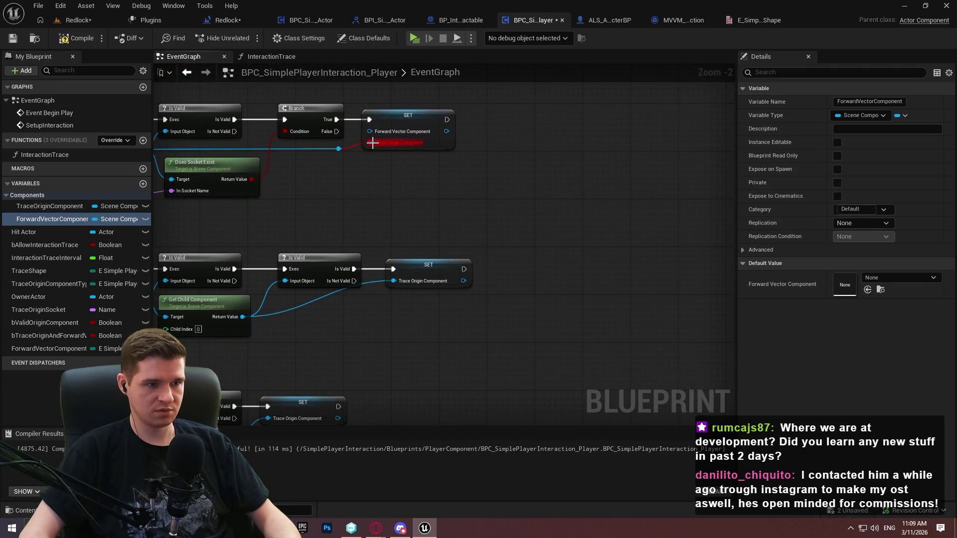
drag(338, 148, 375, 133)
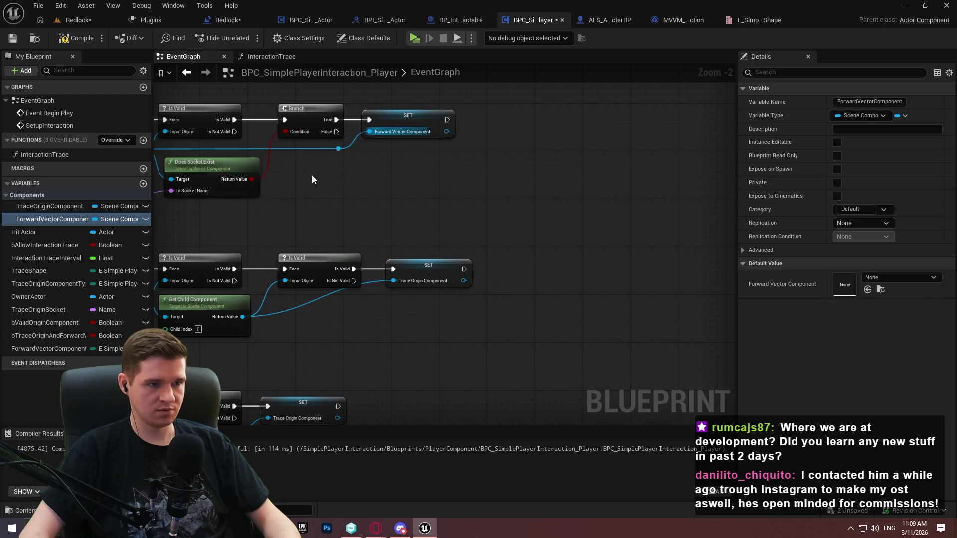
drag(39, 215, 410, 273)
drag(419, 309, 475, 192)
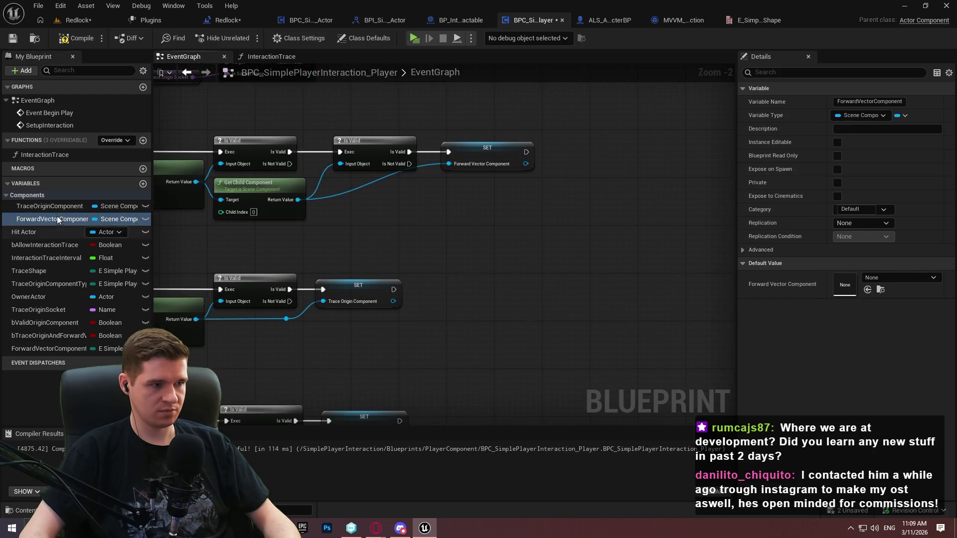
drag(55, 219, 351, 286)
drag(399, 350, 364, 181)
drag(261, 251, 262, 208)
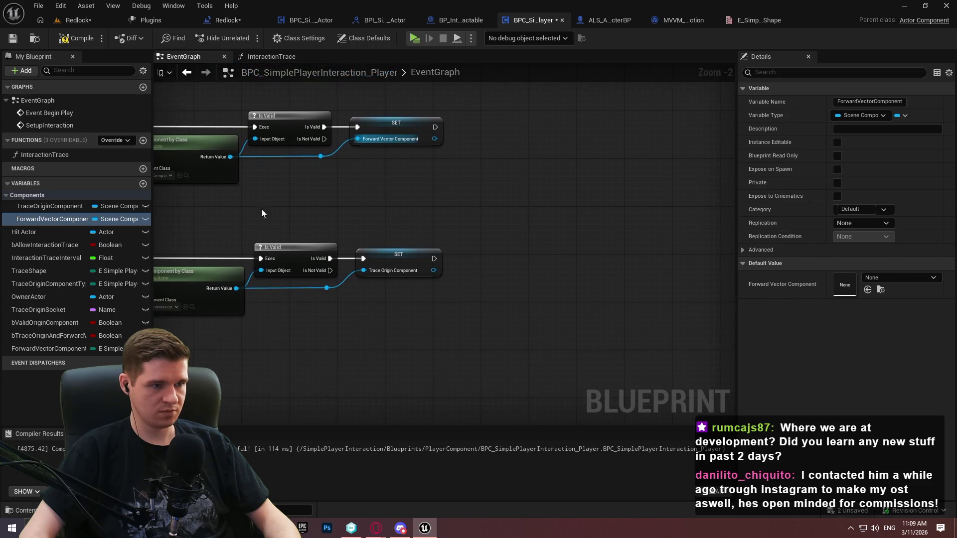
mouse_move(31, 219)
mouse_down()
mouse_move(401, 261)
mouse_move(384, 251)
mouse_up()
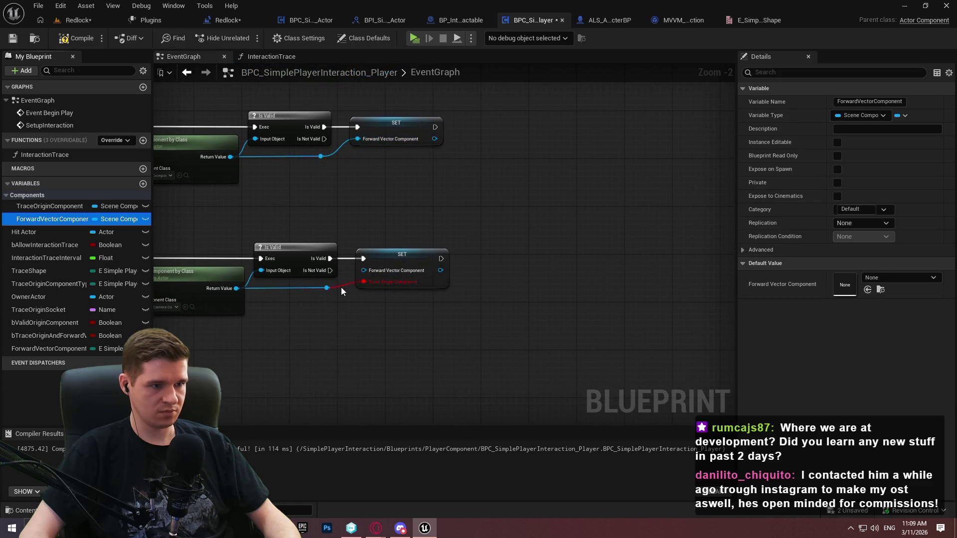
drag(327, 287, 378, 269)
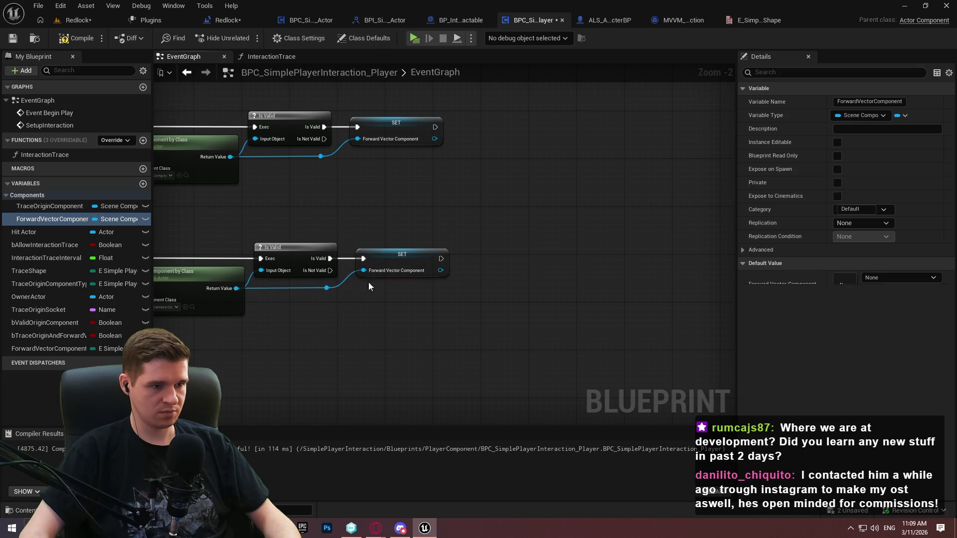
mouse_move(401, 310)
mouse_down()
mouse_move(562, 365)
mouse_move(664, 299)
mouse_move(499, 359)
mouse_up()
Compile and save the blueprint and all modified assets, dismissing the check-out prompt
click(75, 37)
click(13, 37)
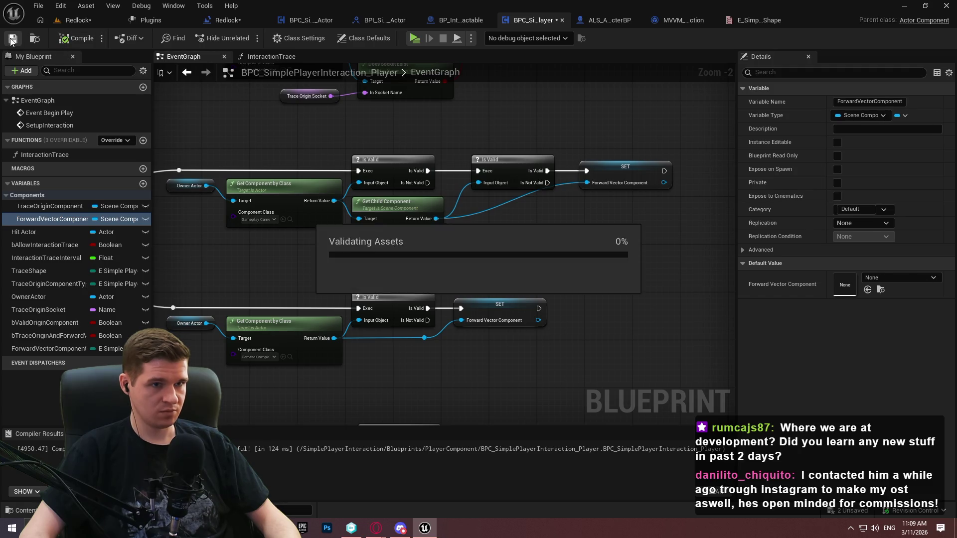
click(38, 6)
click(77, 77)
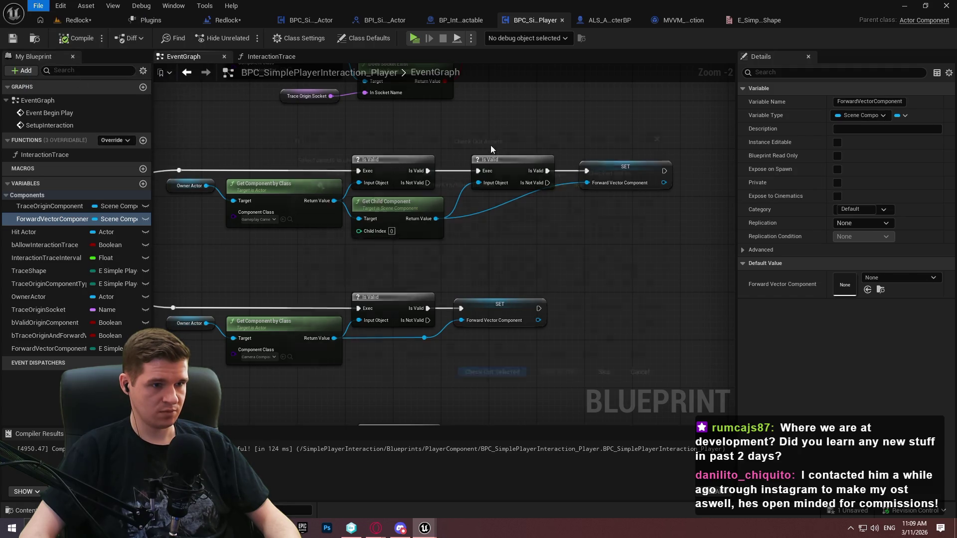
click(639, 373)
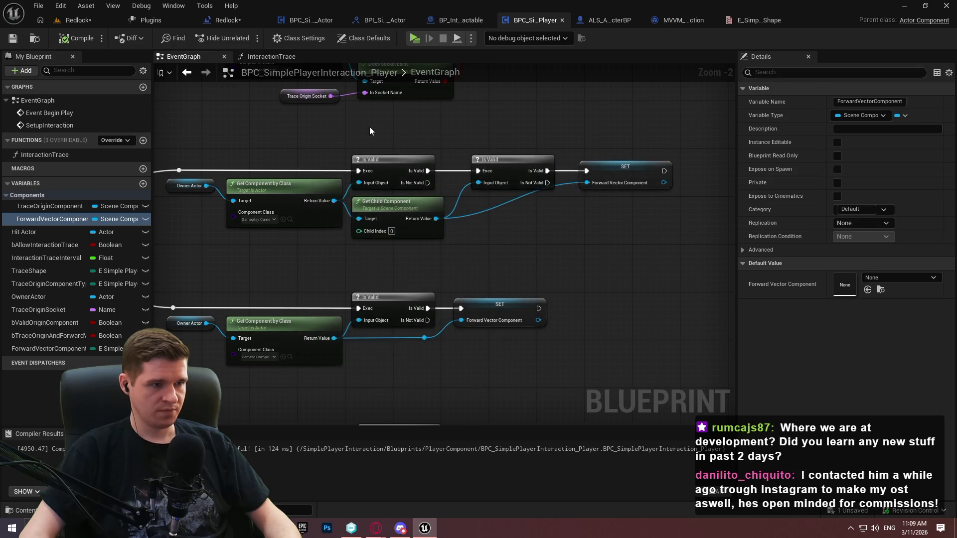
drag(369, 127, 465, 139)
scroll(467, 143, down, 2)
scroll(533, 272, up, 5)
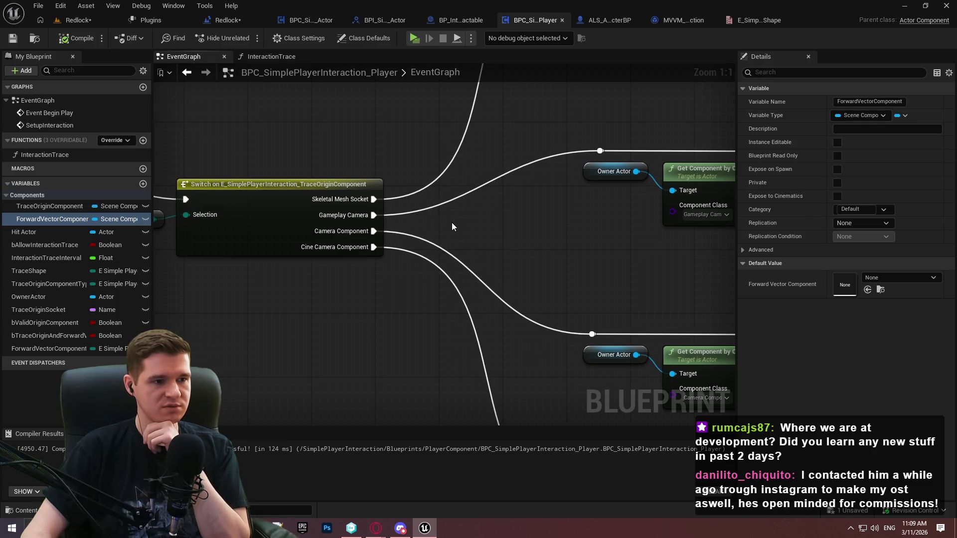
drag(441, 216, 445, 135)
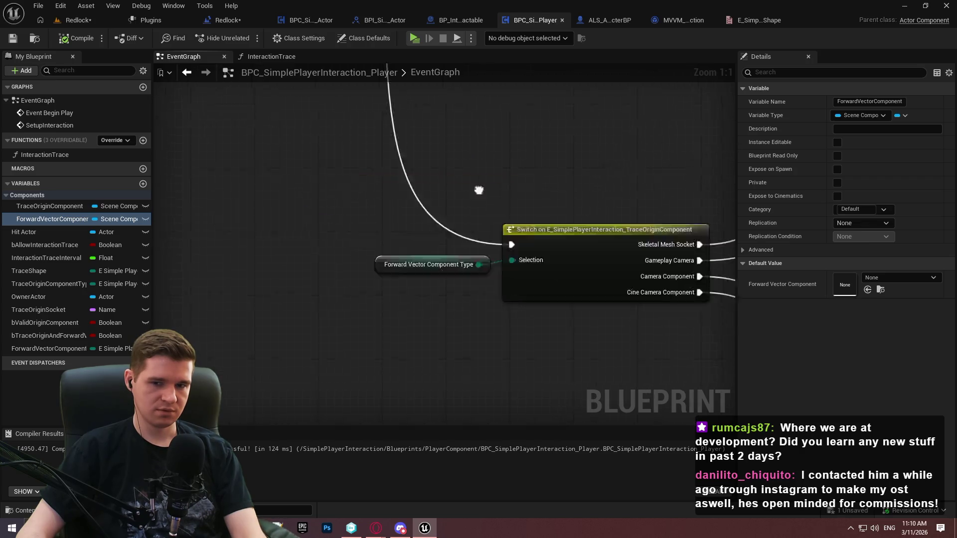
click(85, 21)
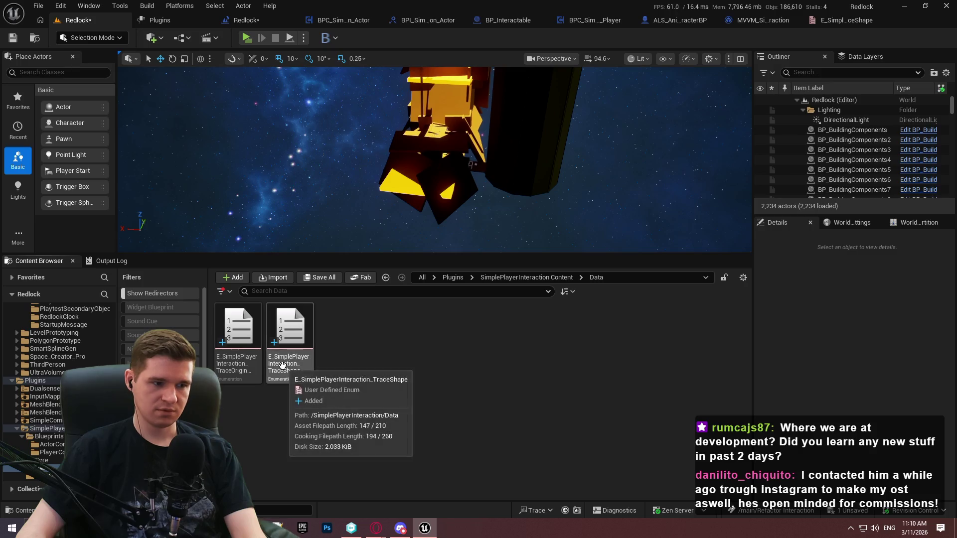
Add a PlayerCharacter enumerator to E_SimplePlayerInteraction_TraceOriginComponent and save the enum
double_click(237, 349)
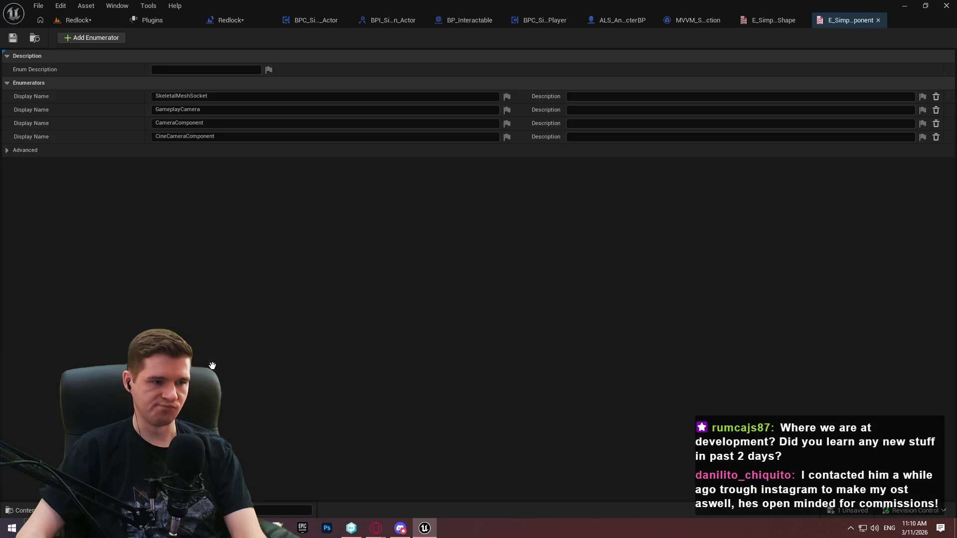
click(83, 38)
text(PlayerC)
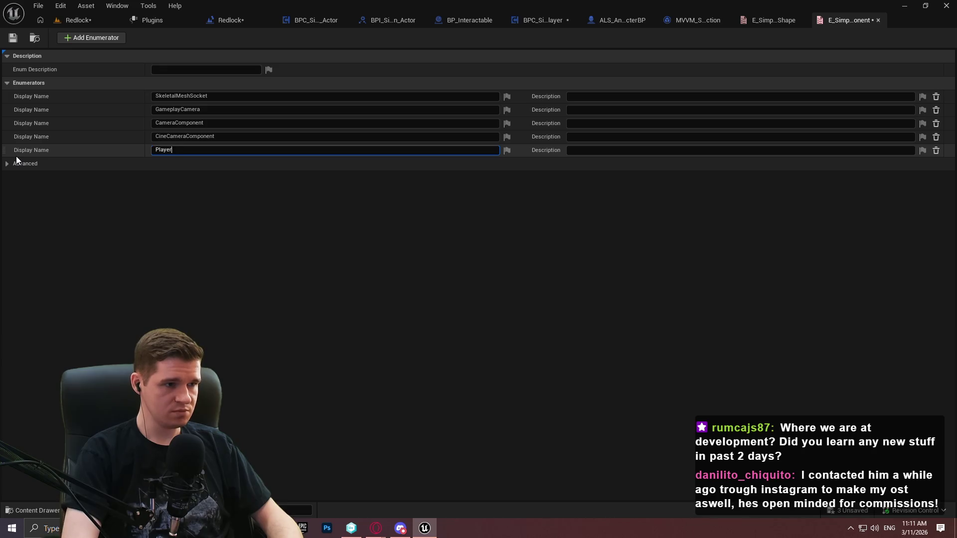
text(haracter)
key(Return)
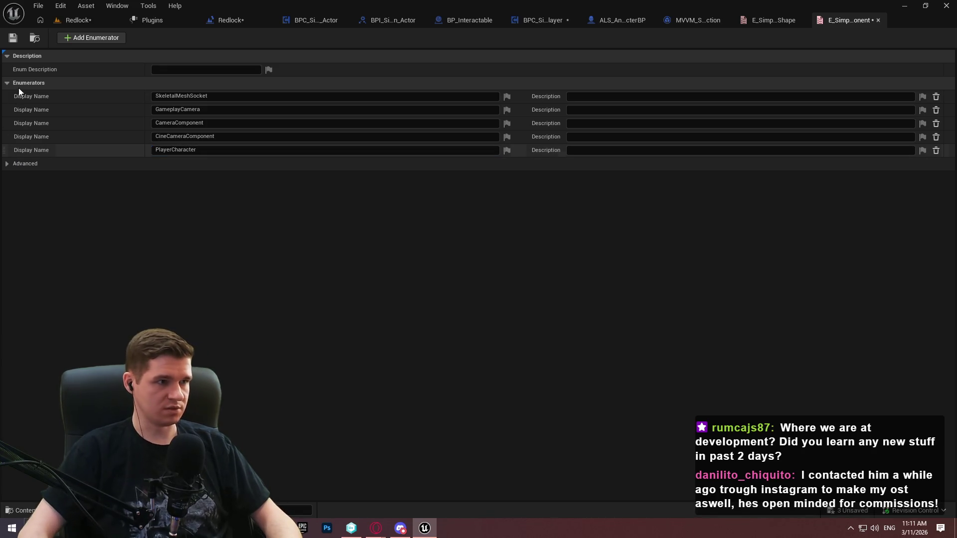
click(11, 38)
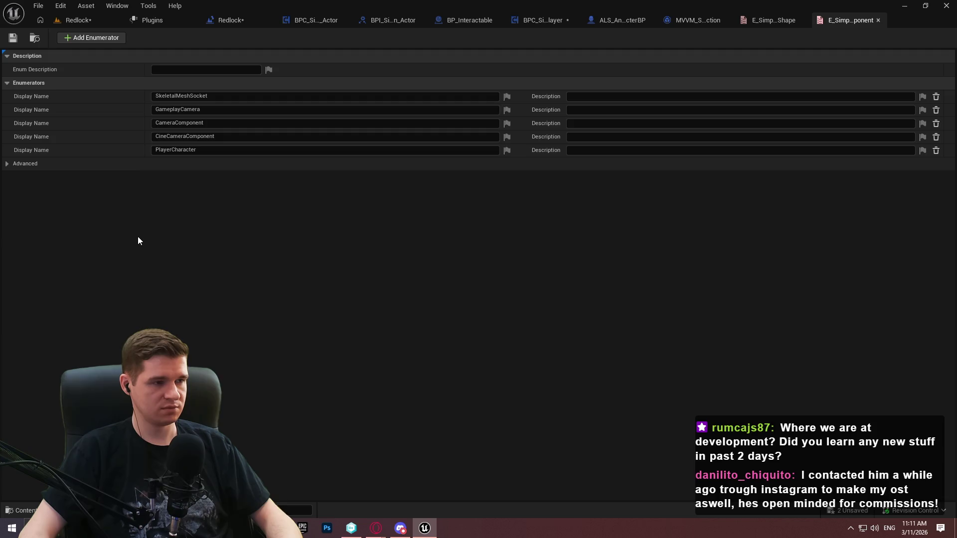
click(531, 20)
scroll(598, 213, down, 3)
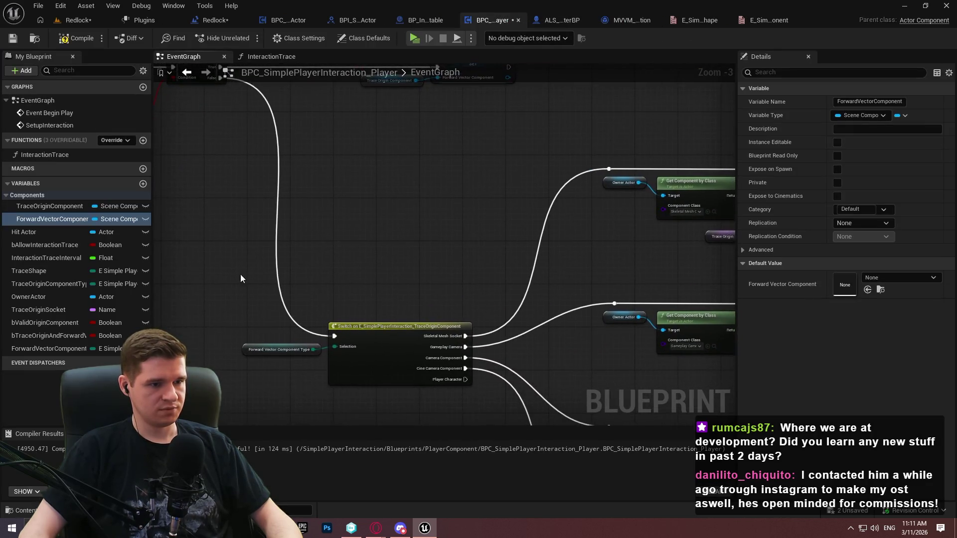
Pan and zoom the EventGraph to view the lower switch branches and upper nodes
mouse_move(524, 423)
mouse_down()
mouse_move(515, 224)
mouse_move(84, 188)
mouse_move(82, 169)
mouse_move(290, 215)
mouse_move(314, 207)
mouse_move(226, 193)
mouse_move(360, 210)
mouse_move(118, 206)
mouse_move(457, 257)
mouse_move(220, 251)
mouse_move(223, 267)
mouse_move(422, 225)
mouse_move(71, 158)
mouse_up()
scroll(439, 172, up, 2)
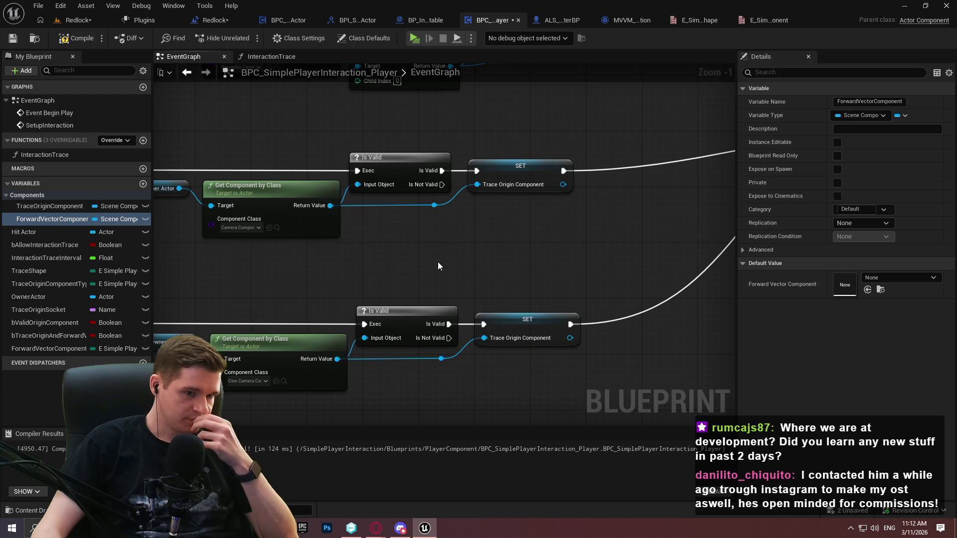
mouse_move(438, 265)
mouse_down()
mouse_move(581, 324)
mouse_move(549, 316)
mouse_move(530, 332)
mouse_move(521, 305)
mouse_move(476, 252)
mouse_up()
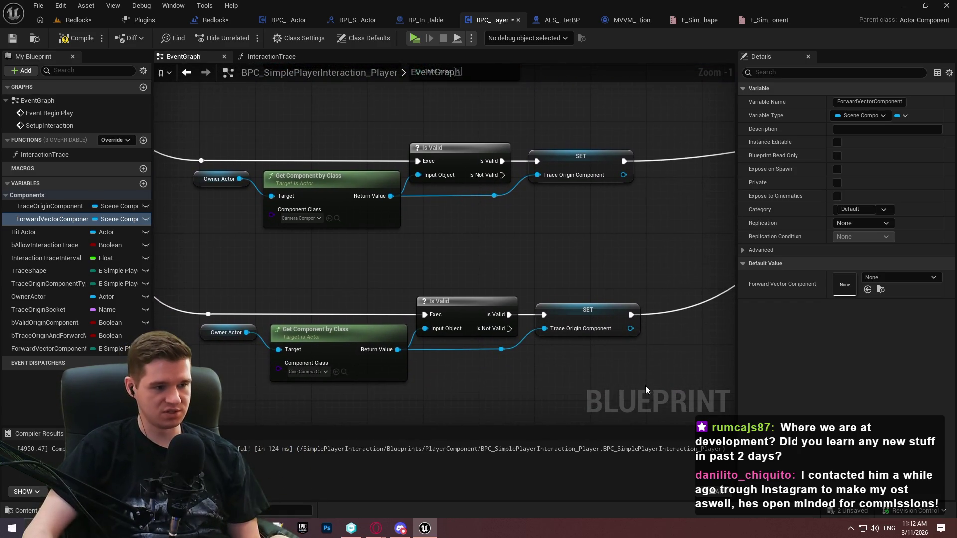
Duplicate the bottom lookup row, set its Component Class to Capsule Collision, and save
drag(644, 405, 202, 276)
key(ctrl+c)
key(ctrl+v)
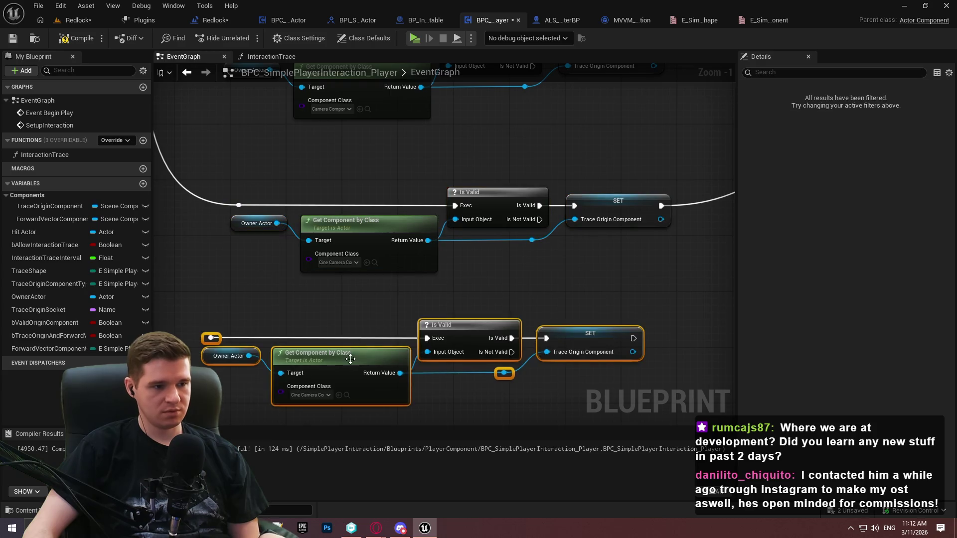
drag(350, 359, 378, 354)
click(363, 318)
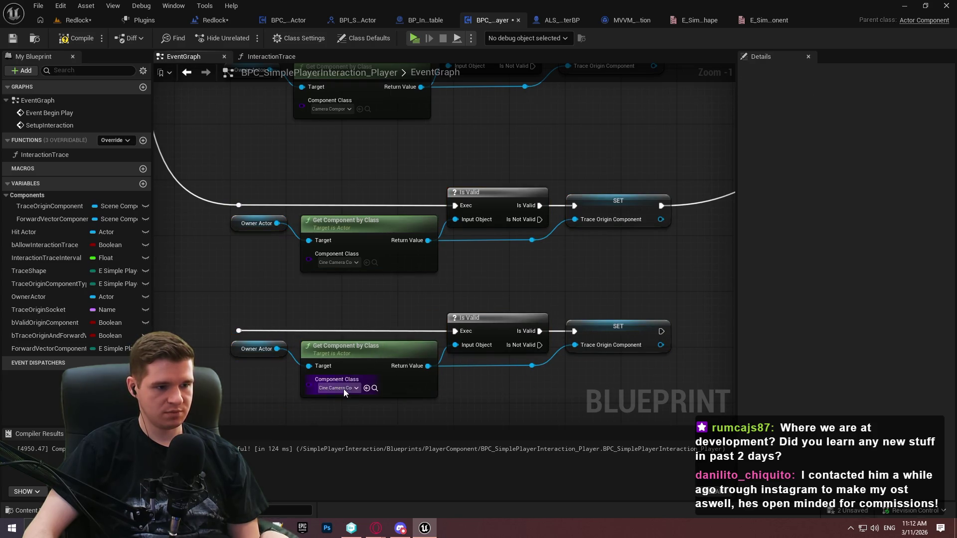
click(344, 390)
text(caps)
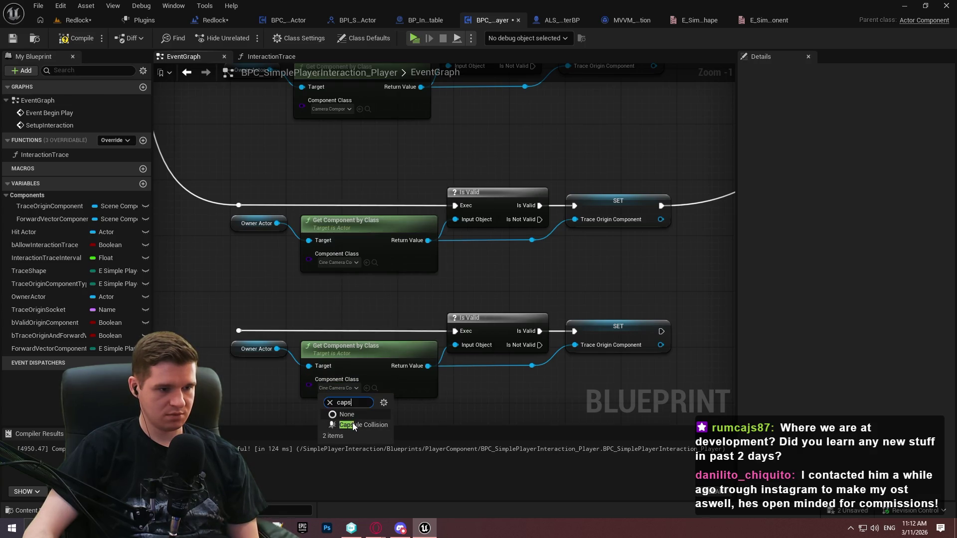
click(352, 425)
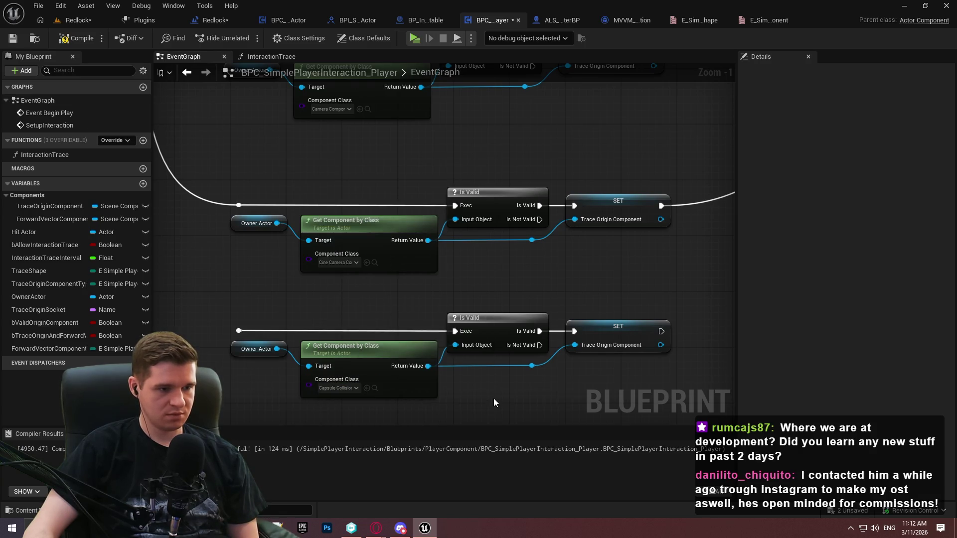
click(13, 38)
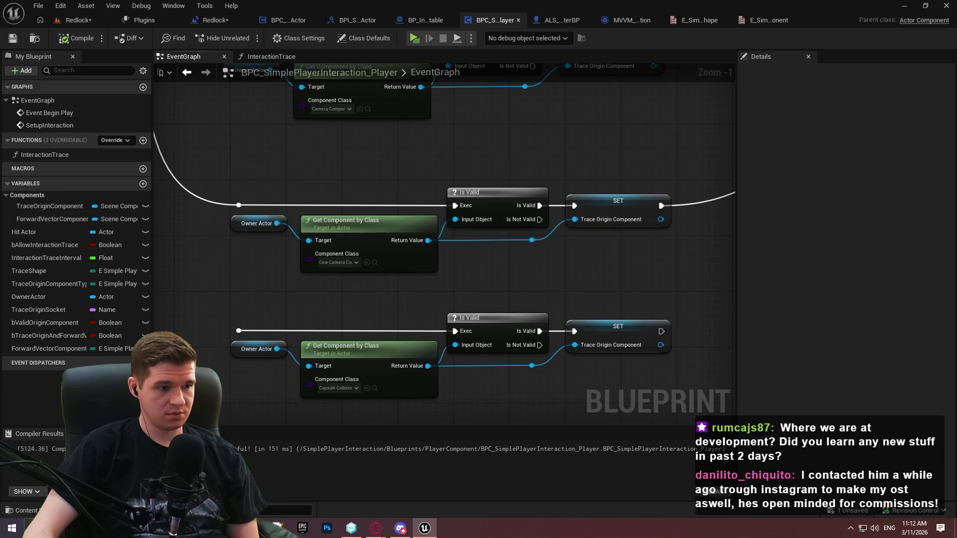
Connect the new Capsule SET to the Valid Origin Component setter
mouse_move(222, 332)
mouse_down()
mouse_move(420, 392)
mouse_move(339, 299)
mouse_move(234, 214)
mouse_up()
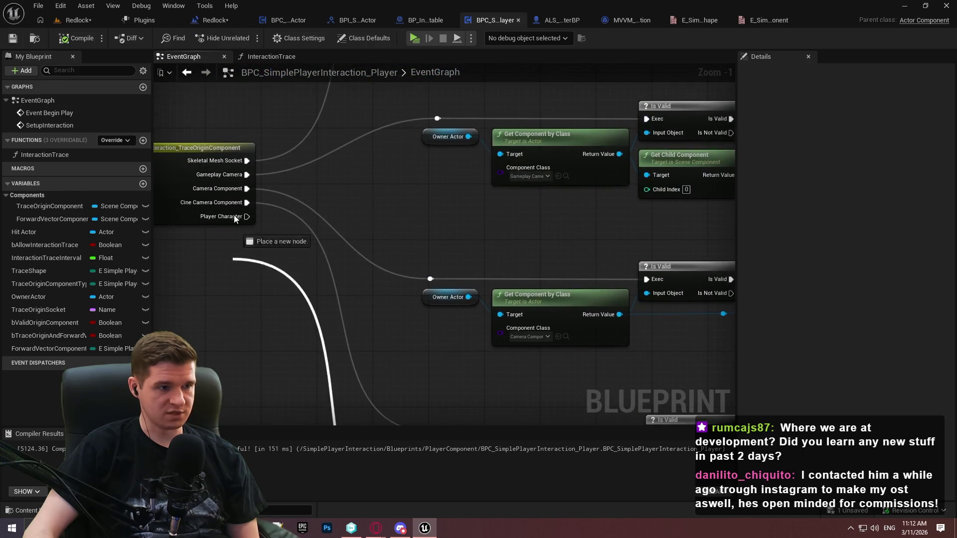
scroll(540, 293, down, 2)
drag(540, 294, 396, 282)
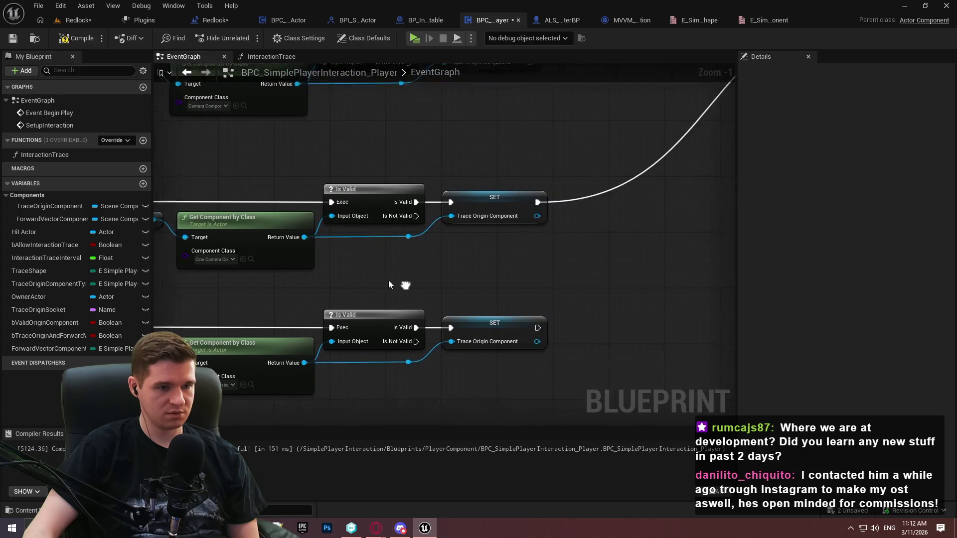
mouse_move(504, 308)
mouse_down()
mouse_move(675, 148)
mouse_move(624, 159)
mouse_move(588, 190)
mouse_up()
mouse_move(594, 335)
mouse_down()
mouse_move(579, 314)
mouse_move(290, 293)
mouse_move(763, 343)
mouse_up()
mouse_move(199, 249)
mouse_down()
mouse_move(684, 200)
mouse_move(790, 271)
mouse_move(748, 228)
mouse_up()
mouse_move(174, 100)
mouse_down()
mouse_move(500, 212)
mouse_move(212, 260)
mouse_move(750, 268)
mouse_move(226, 292)
mouse_move(209, 249)
mouse_move(215, 165)
mouse_move(199, 100)
mouse_up()
drag(623, 374, 378, 213)
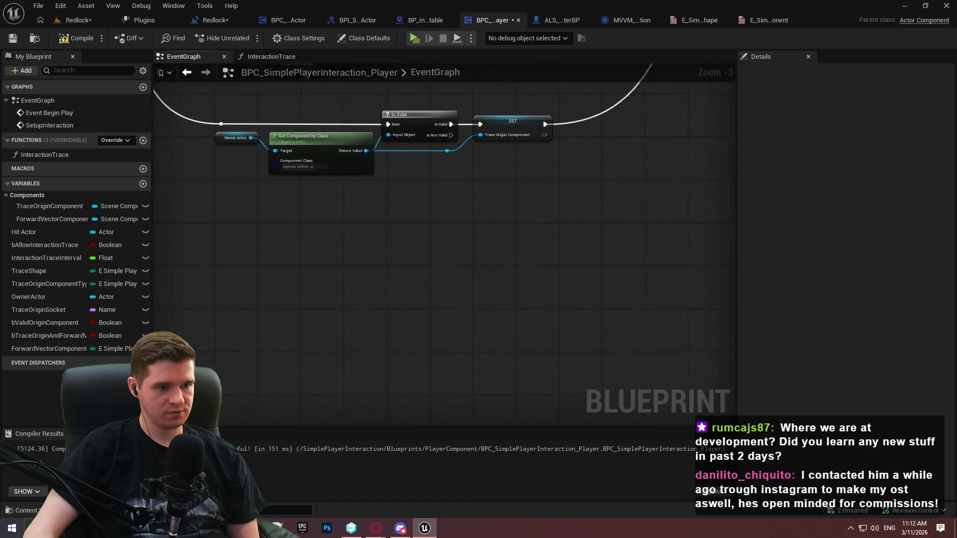
Paste the Capsule Is Valid/SET pair below Cine Camera and wire the Player Character case
drag(568, 301, 189, 192)
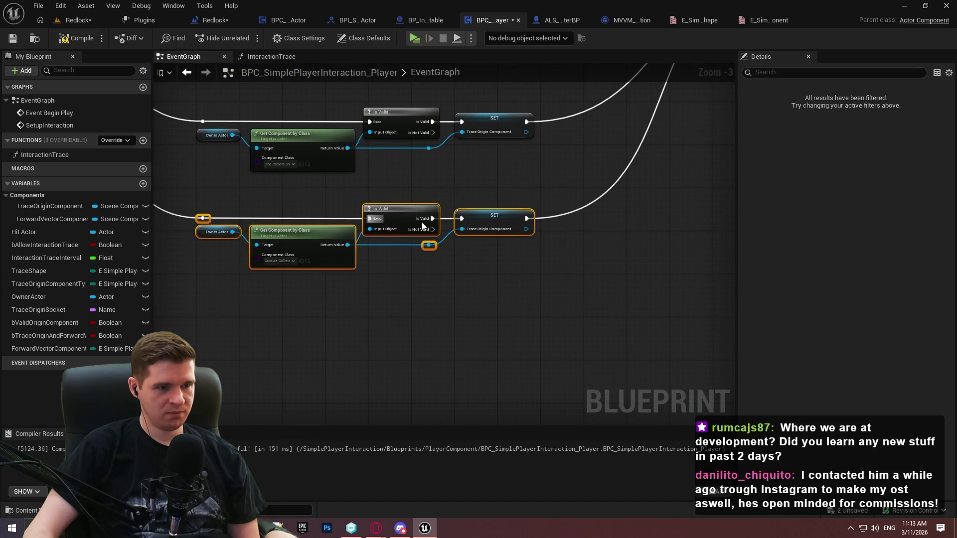
mouse_move(398, 267)
mouse_down()
mouse_move(573, 321)
mouse_move(191, 169)
mouse_up()
drag(728, 234, 367, 232)
key(ctrl+v)
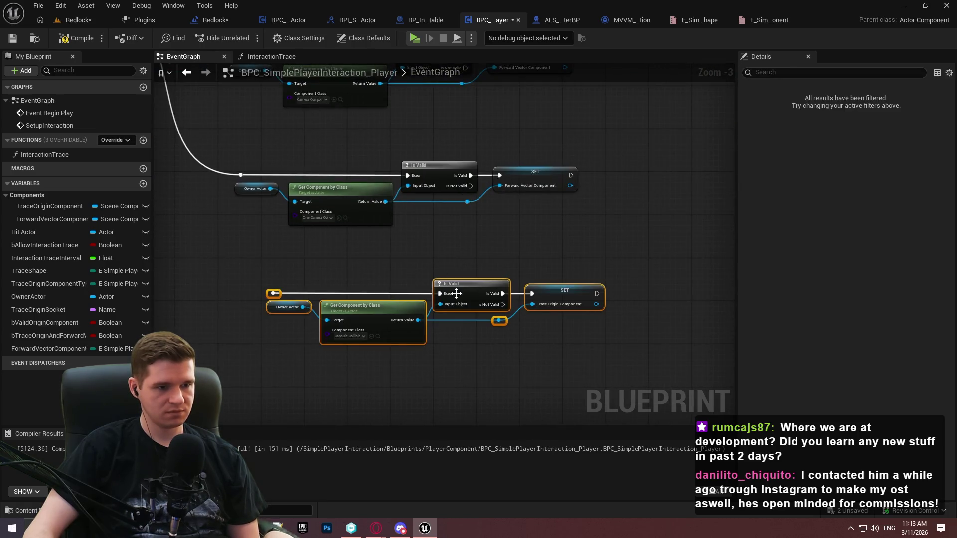
drag(453, 294, 428, 308)
click(253, 309)
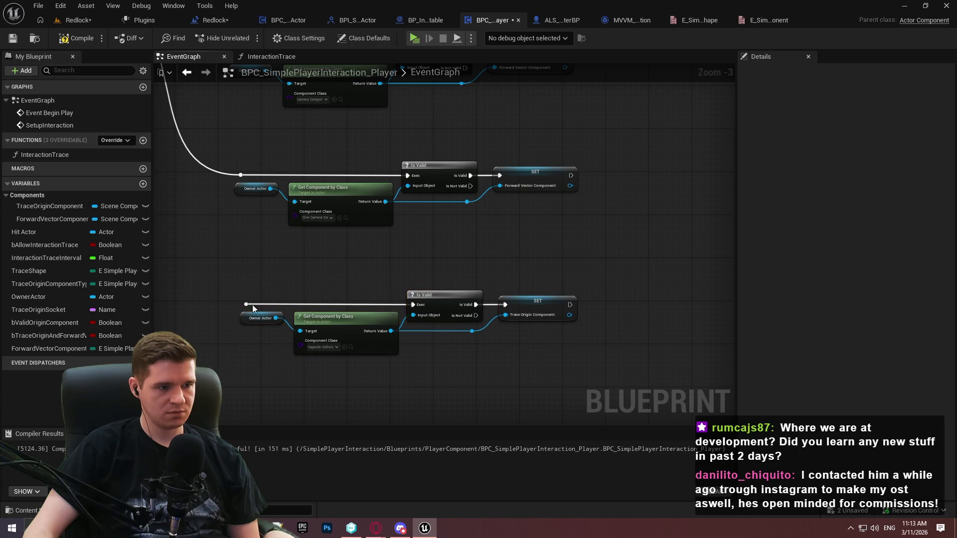
mouse_move(242, 304)
mouse_down()
mouse_move(127, 78)
mouse_move(402, 208)
mouse_up()
drag(557, 261, 343, 71)
mouse_move(666, 315)
mouse_down()
mouse_move(717, 260)
mouse_move(377, 214)
mouse_up()
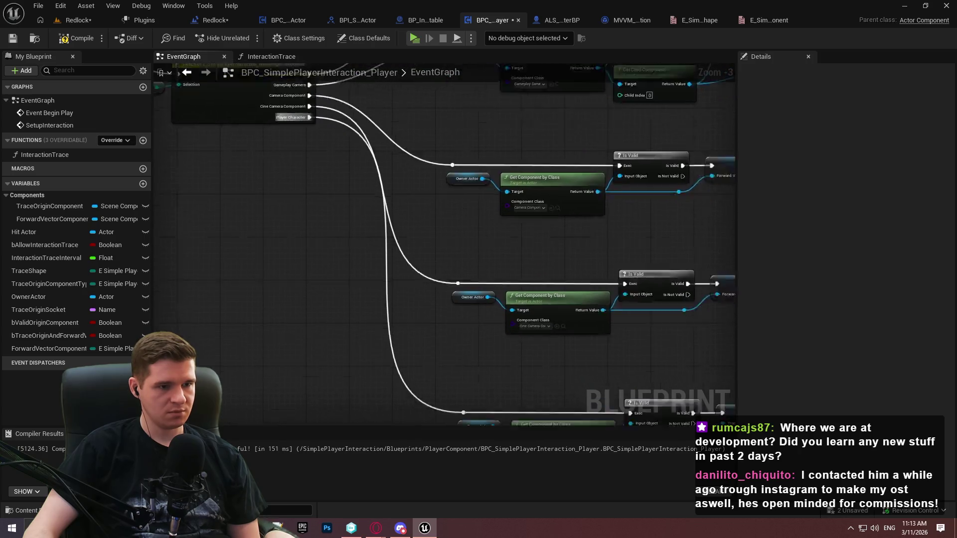
mouse_move(339, 140)
mouse_down()
mouse_move(222, 253)
mouse_move(347, 209)
mouse_move(700, 198)
mouse_move(553, 346)
mouse_move(590, 314)
mouse_up()
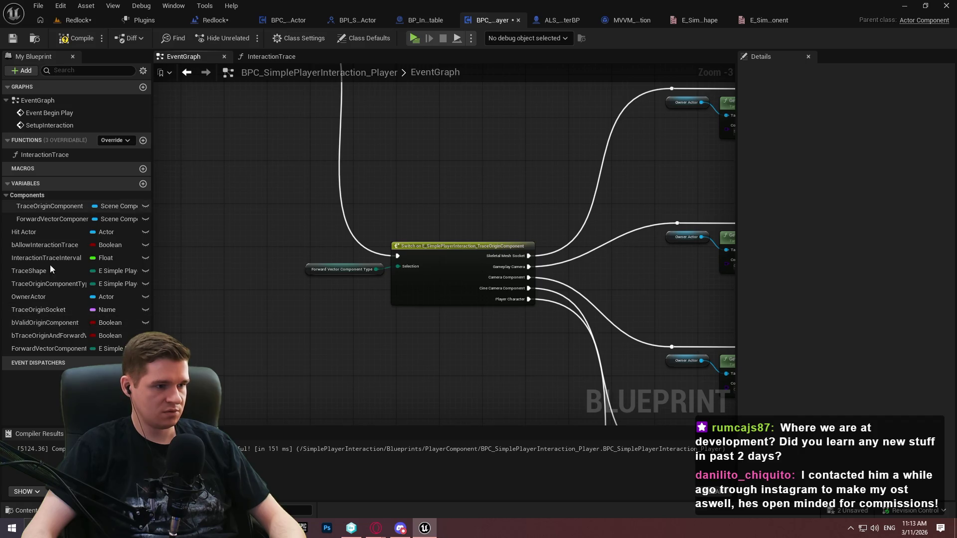
Duplicate bValidOriginComponent and rename the copy bValidForwardVectorComponent
click(45, 321)
key(ctrl+d)
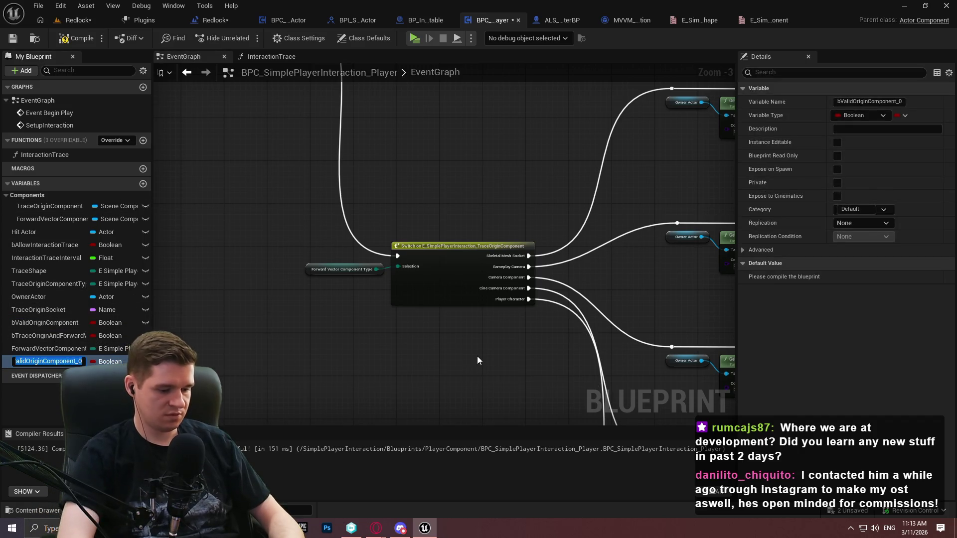
text(bValidForwardVector)
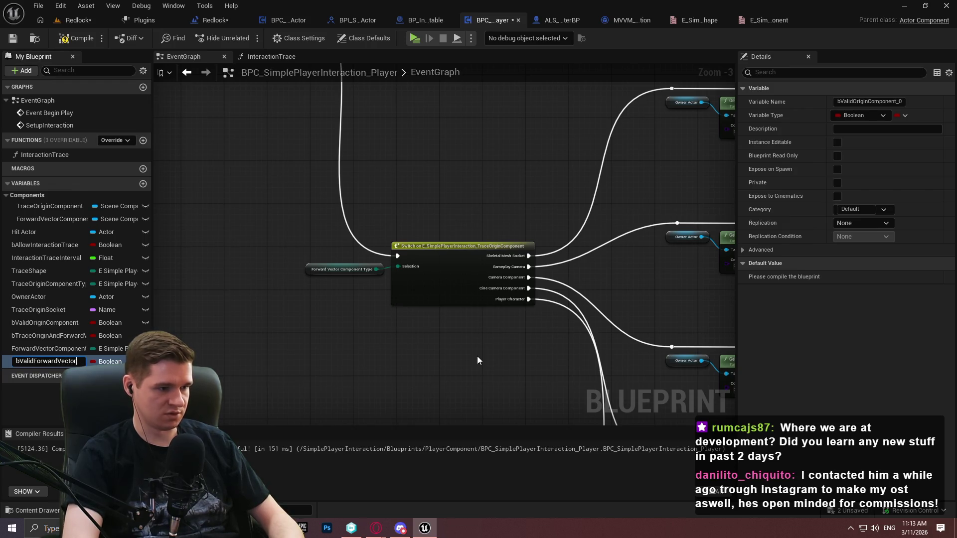
text(Component)
key(Return)
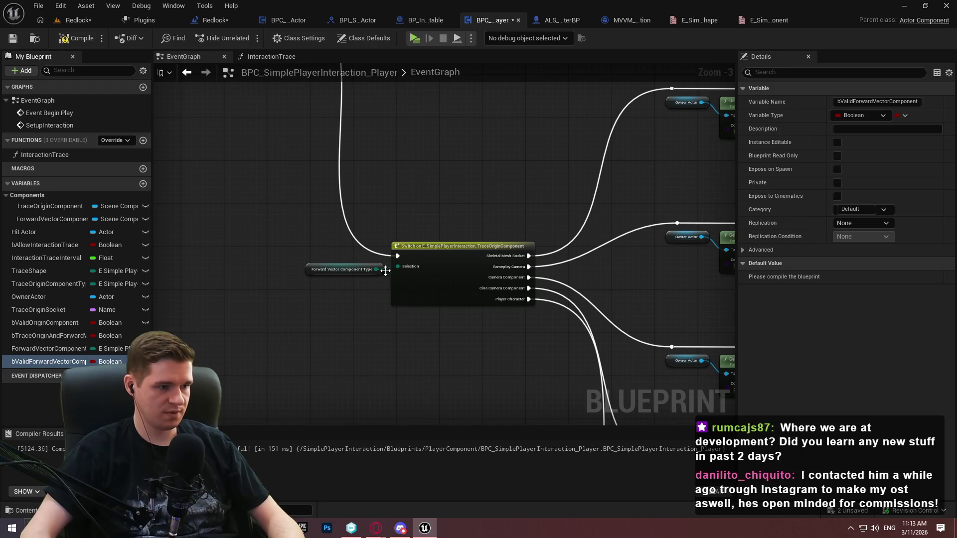
Add a bValidForwardVectorComponent setter and wire the upper, middle and lower SETs into it
drag(385, 271, 50, 263)
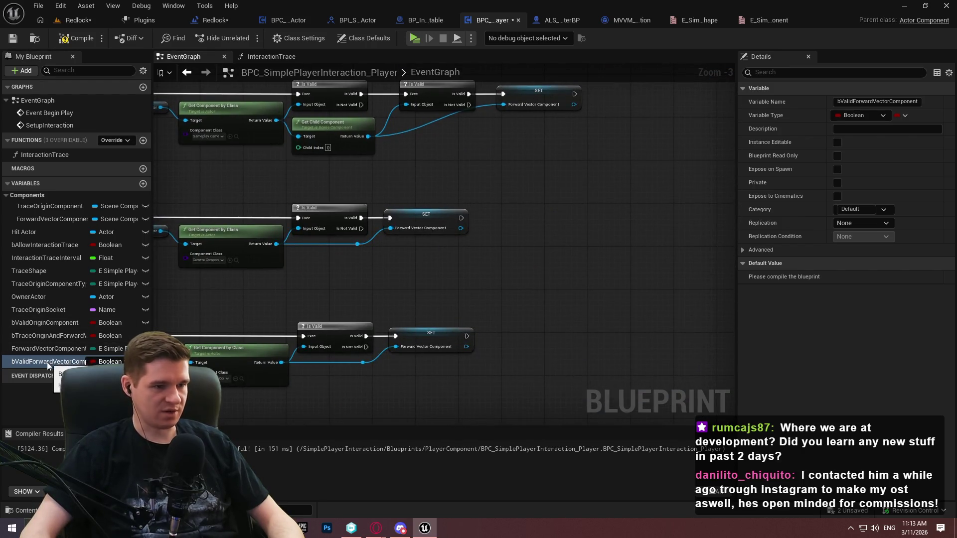
drag(47, 362, 627, 159)
click(668, 190)
mouse_move(668, 190)
mouse_down()
mouse_move(568, 260)
mouse_move(469, 253)
mouse_move(469, 211)
mouse_up()
mouse_move(491, 349)
mouse_down()
mouse_move(543, 413)
mouse_move(540, 366)
mouse_move(366, 492)
mouse_move(377, 171)
mouse_up()
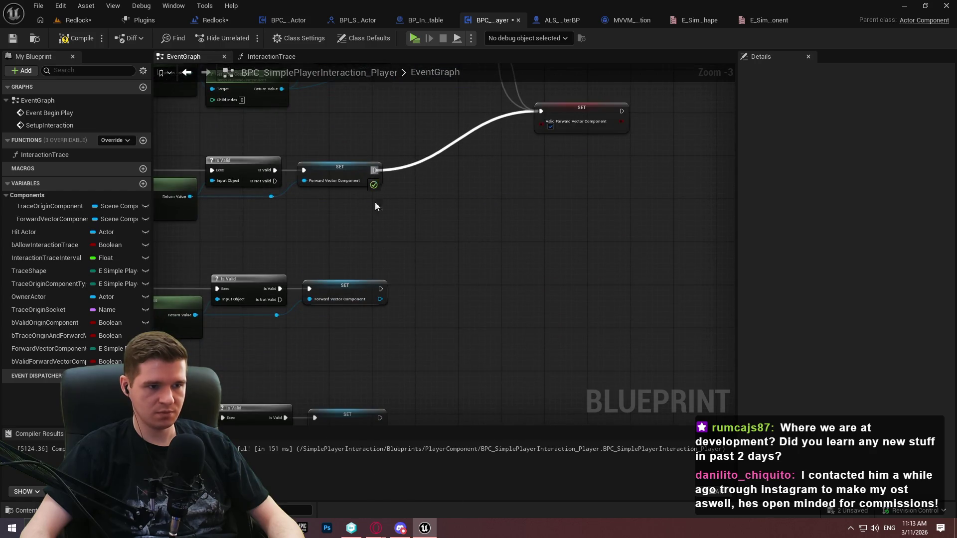
mouse_move(380, 289)
mouse_down()
mouse_move(541, 111)
mouse_move(410, 406)
mouse_move(378, 408)
mouse_move(380, 380)
mouse_up()
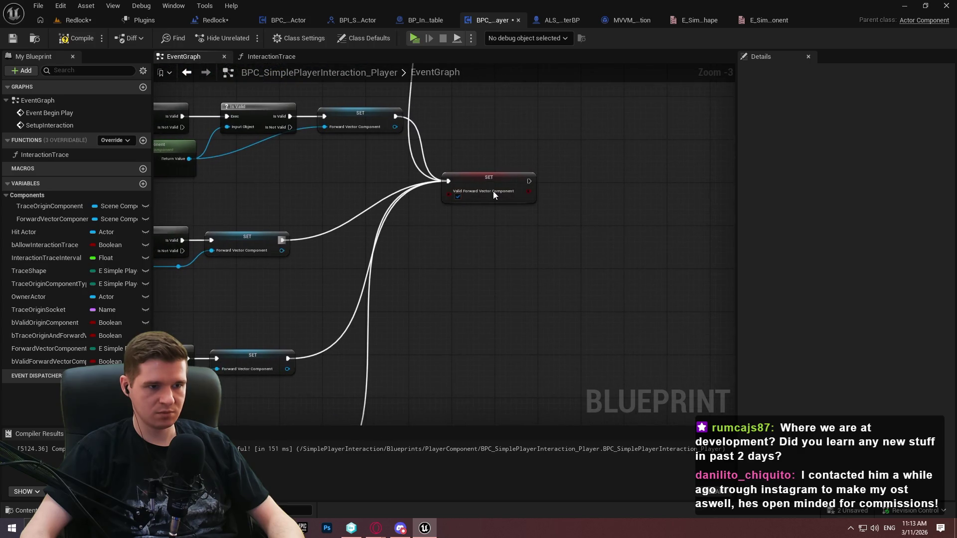
mouse_move(493, 194)
mouse_down()
mouse_move(542, 253)
mouse_move(567, 216)
mouse_move(574, 228)
mouse_up()
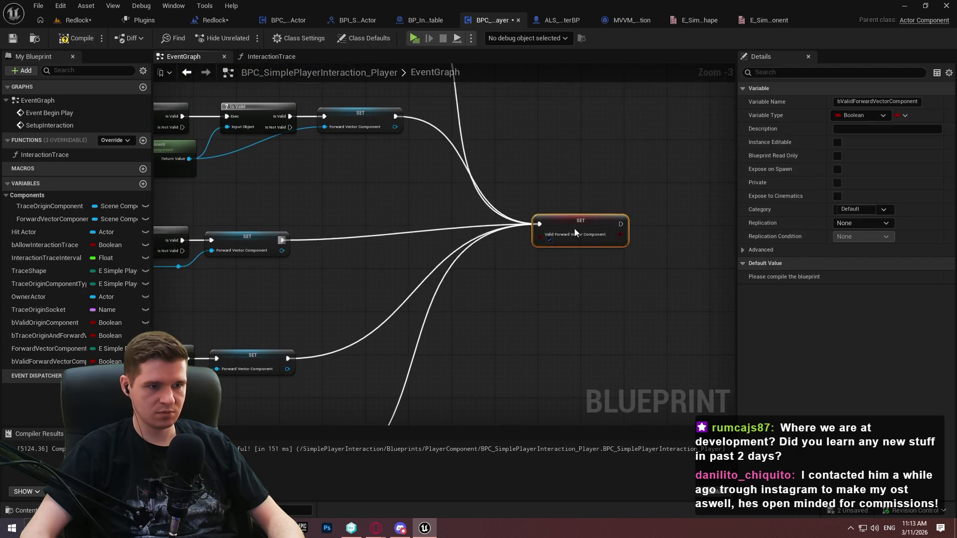
scroll(498, 270, down, 6)
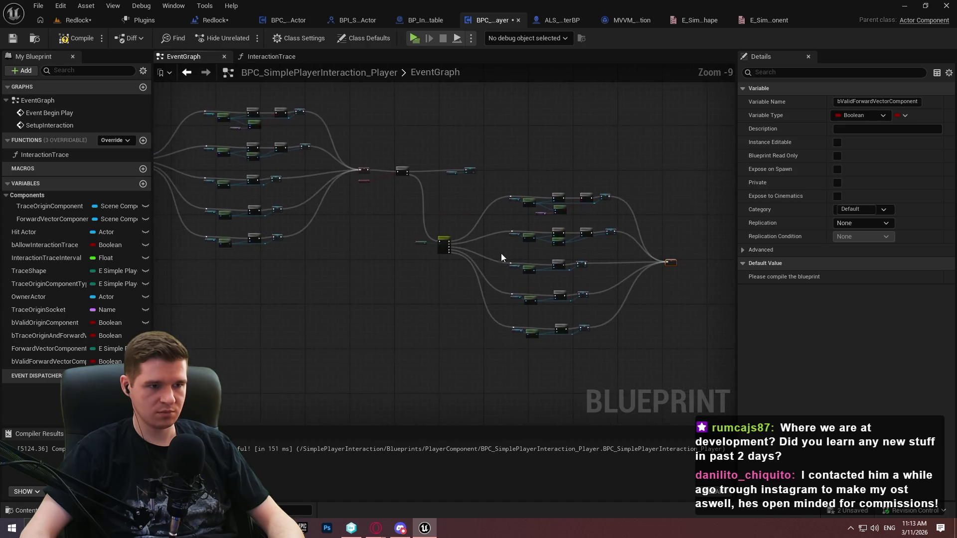
scroll(509, 264, up, 5)
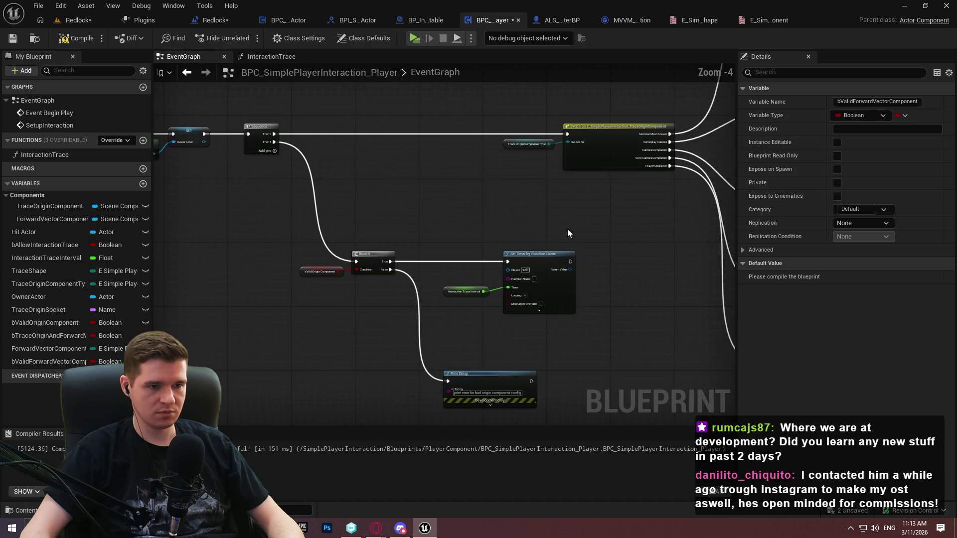
mouse_move(567, 234)
mouse_down()
mouse_move(535, 209)
mouse_move(471, 248)
mouse_up()
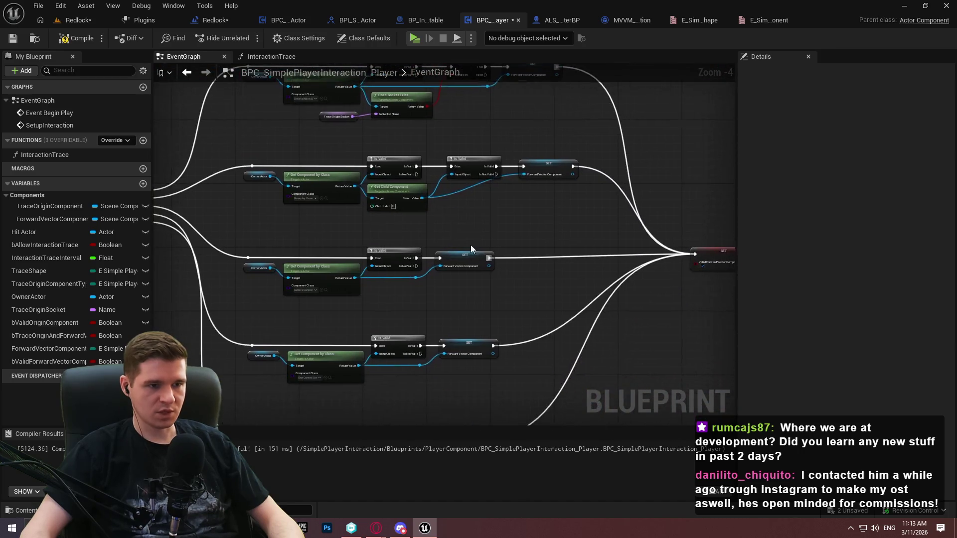